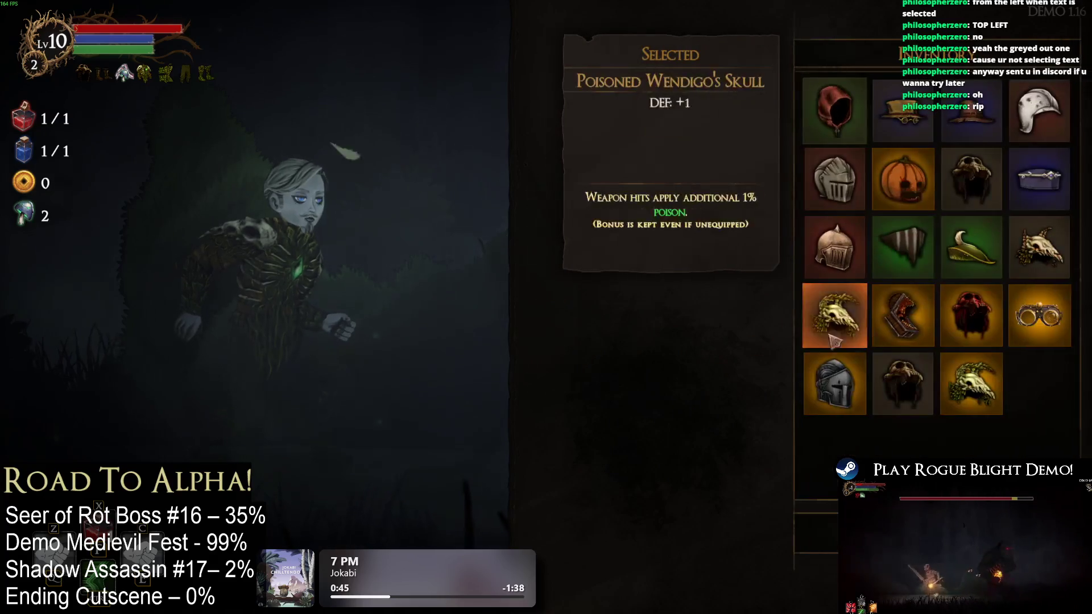
Equip the Wendigo skull and paste the equipment screenshot into Paint, moved up and right
click(971, 384)
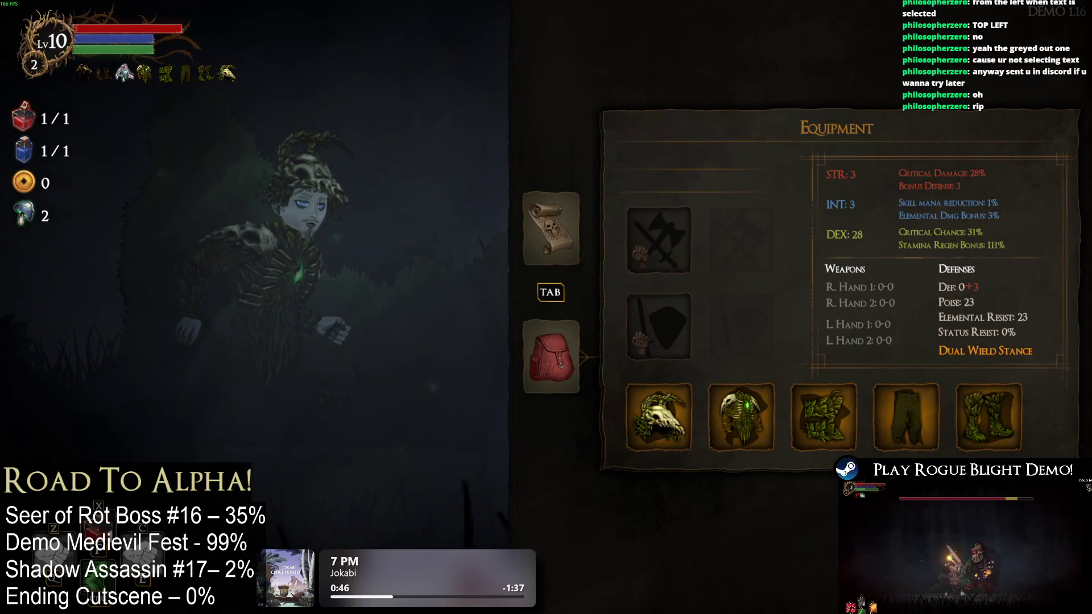
key(alt+Tab)
key(ctrl+v)
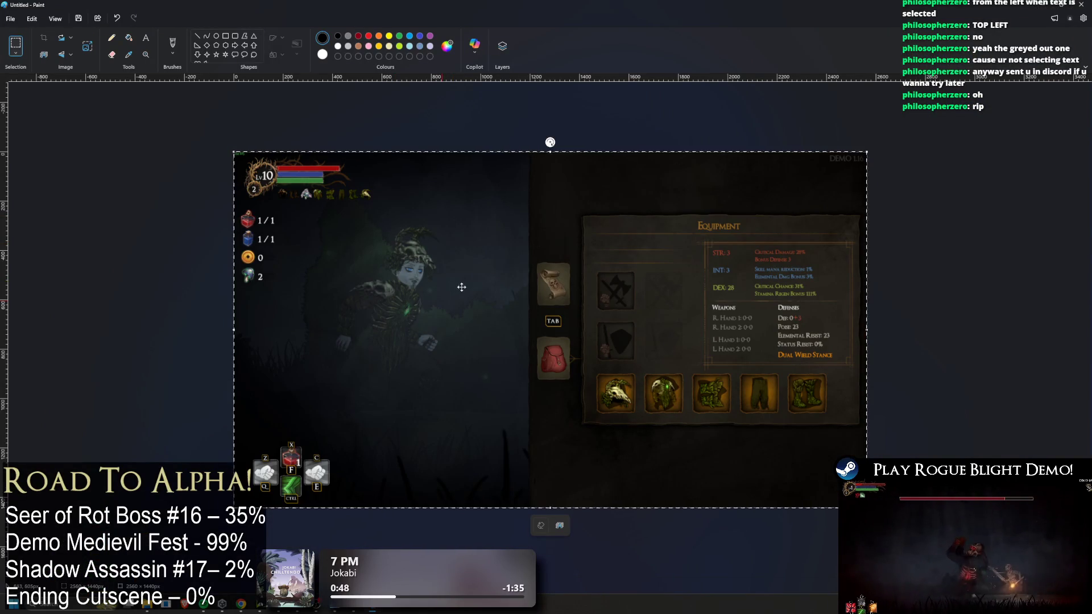
drag(481, 280, 639, 232)
Paste a second game screenshot into Paint and position it up and right
key(alt+Tab)
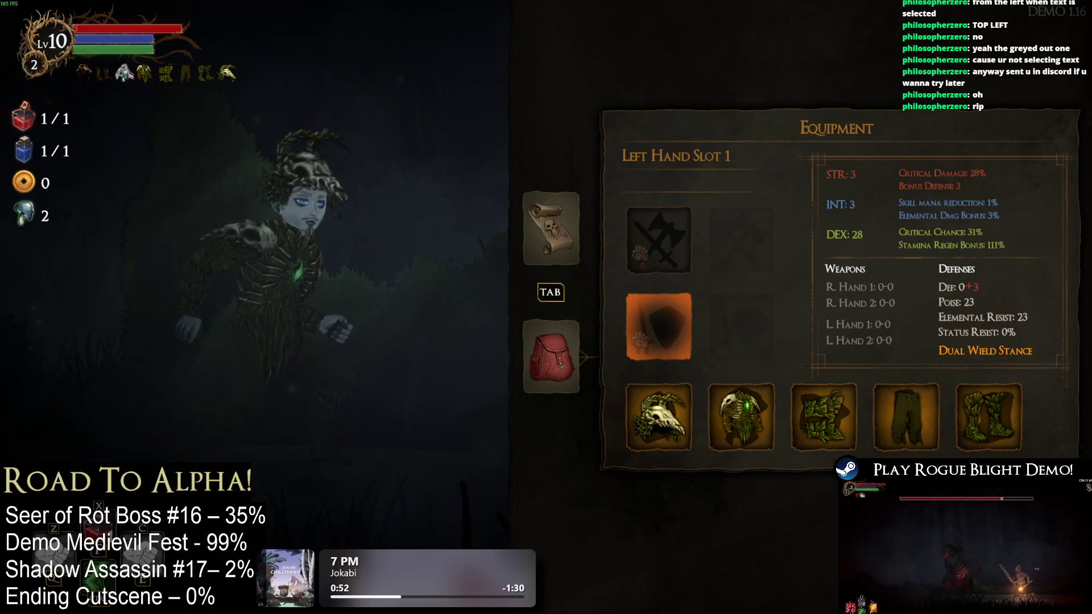
key(alt+Tab)
key(ctrl+v)
mouse_move(625, 233)
mouse_down()
mouse_move(779, 220)
mouse_move(762, 162)
mouse_move(769, 185)
mouse_up()
click(236, 113)
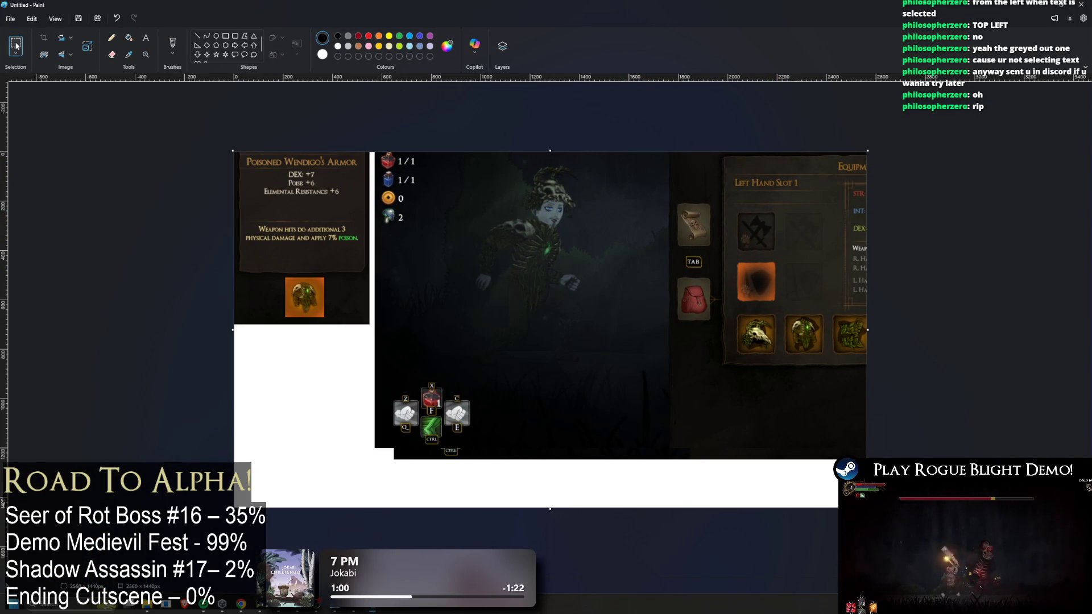
Clear the strip left of the character, the equipment screenshot and the image bottom to white
mouse_move(369, 473)
mouse_down()
mouse_move(409, 273)
mouse_move(464, 118)
mouse_up()
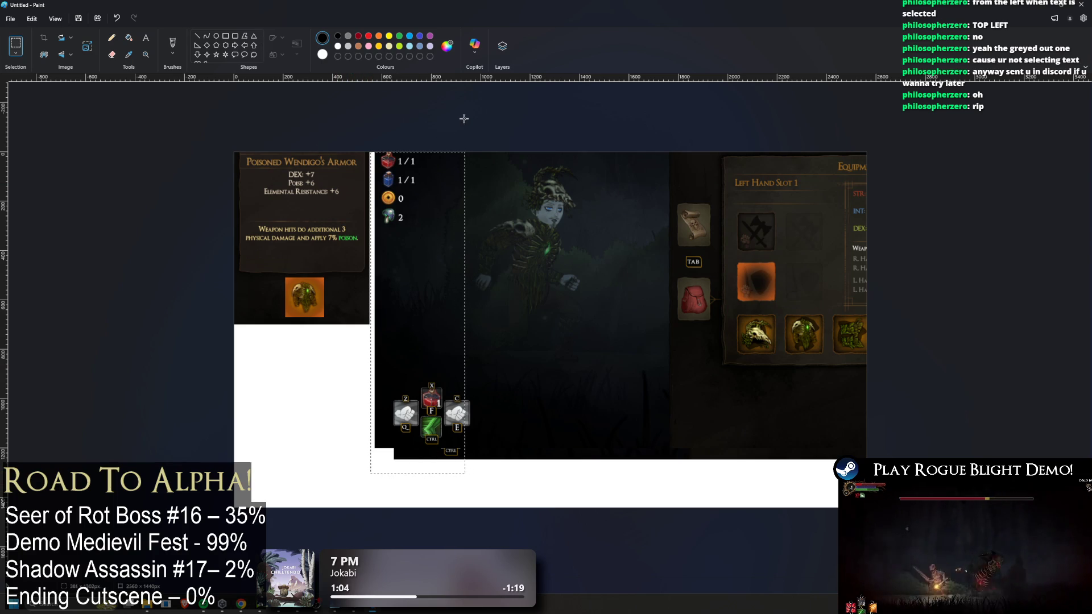
key(Delete)
drag(651, 497, 947, 87)
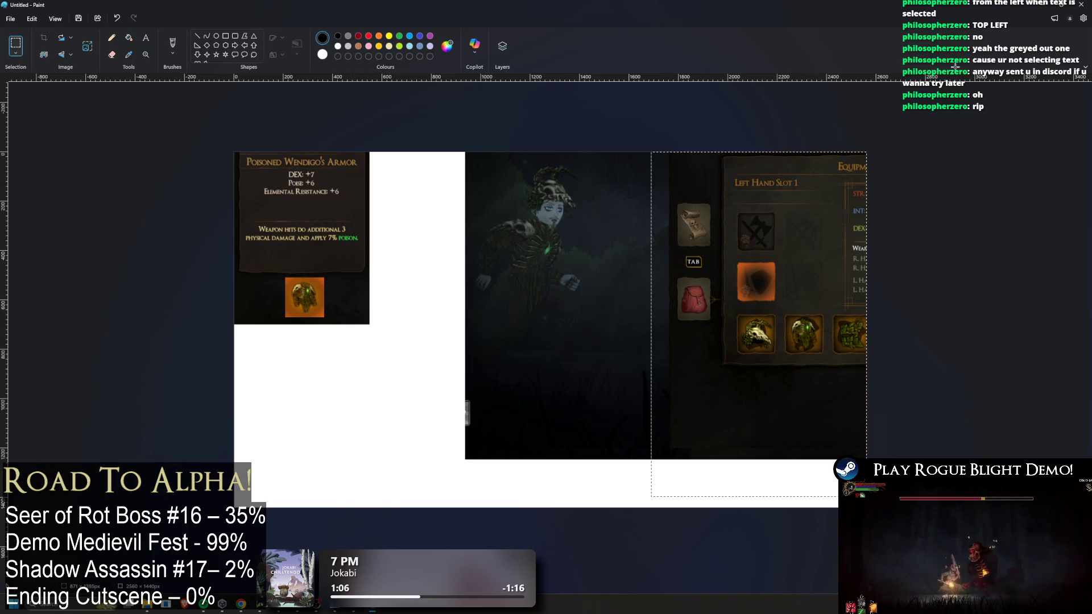
click(612, 136)
mouse_move(631, 483)
mouse_down()
mouse_move(887, 244)
mouse_move(910, 114)
mouse_up()
mouse_move(613, 481)
mouse_down()
mouse_move(602, 465)
mouse_move(868, 151)
mouse_up()
key(Delete)
mouse_move(669, 480)
mouse_down()
mouse_move(476, 426)
mouse_move(421, 377)
mouse_up()
key(Delete)
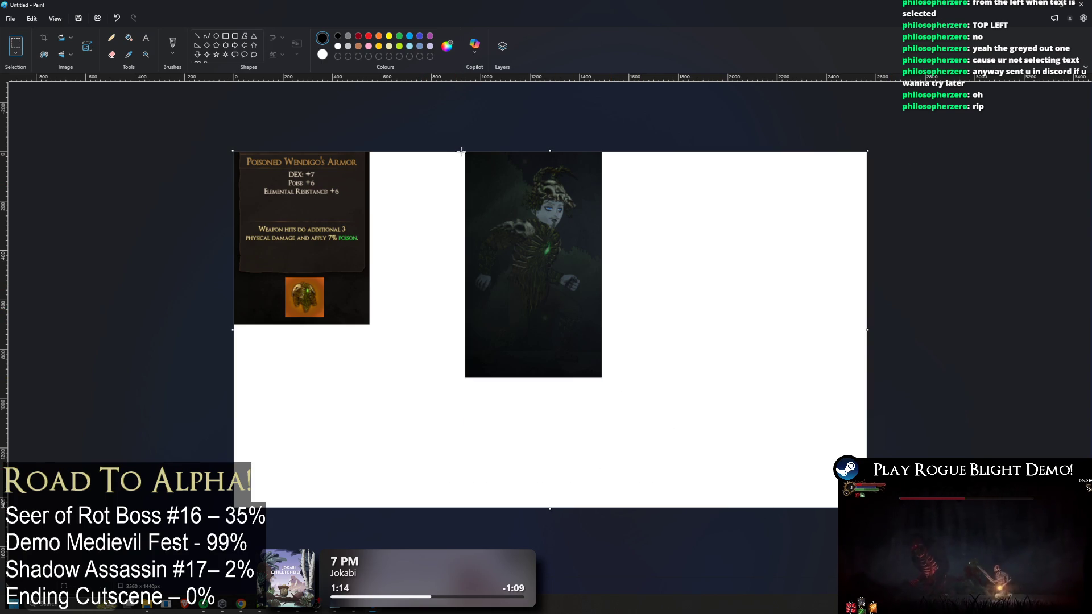
Move the character image beside the armor card and shrink the canvas to fit both
drag(645, 384, 443, 117)
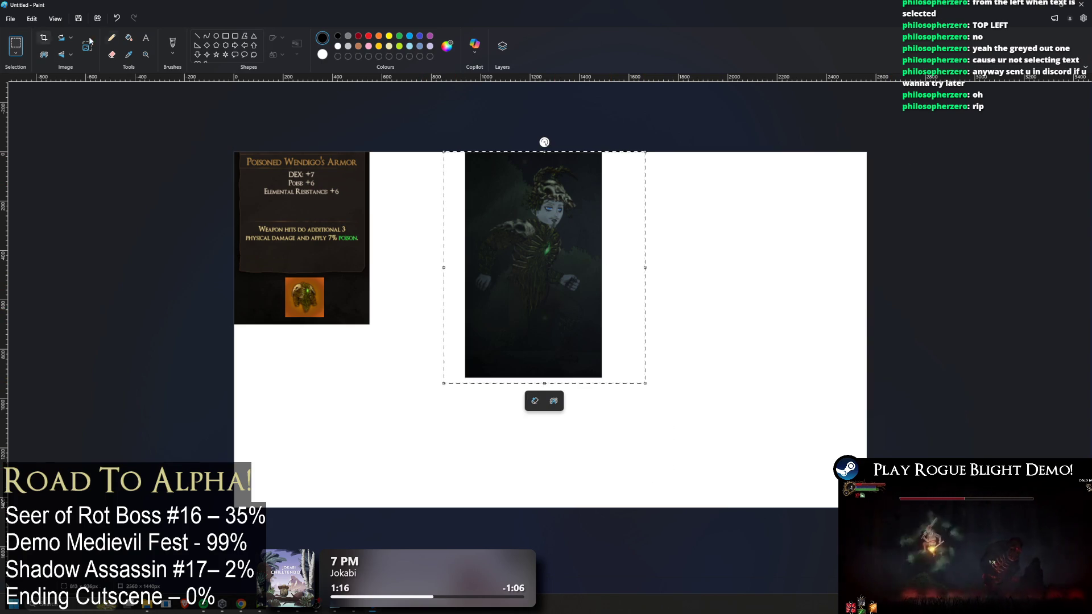
drag(502, 183, 408, 188)
click(662, 212)
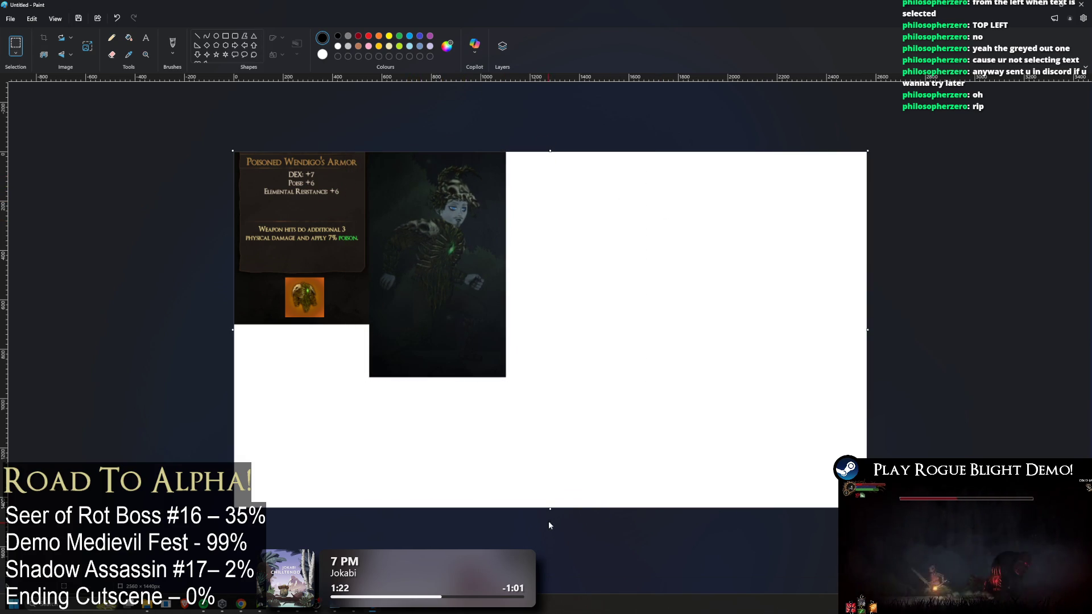
drag(553, 513, 550, 377)
drag(869, 330, 506, 335)
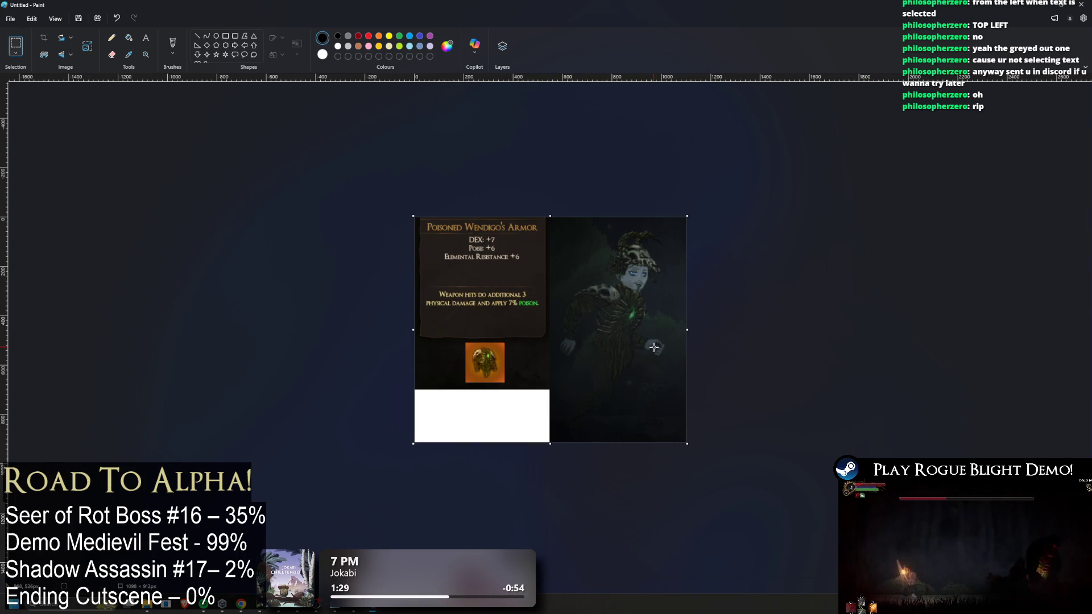
scroll(653, 348, up, 3)
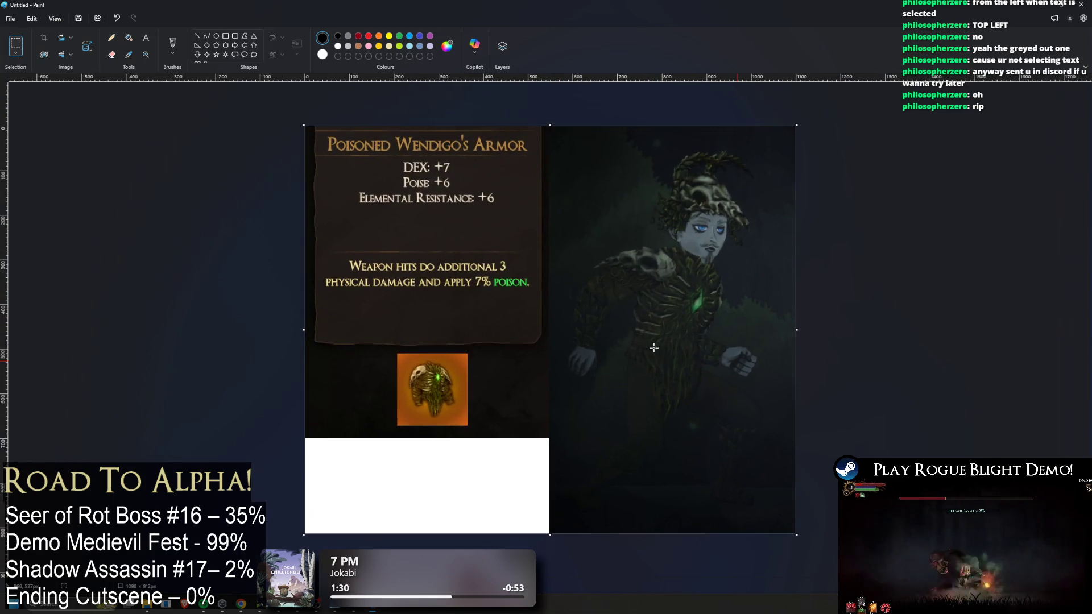
scroll(661, 353, down, 2)
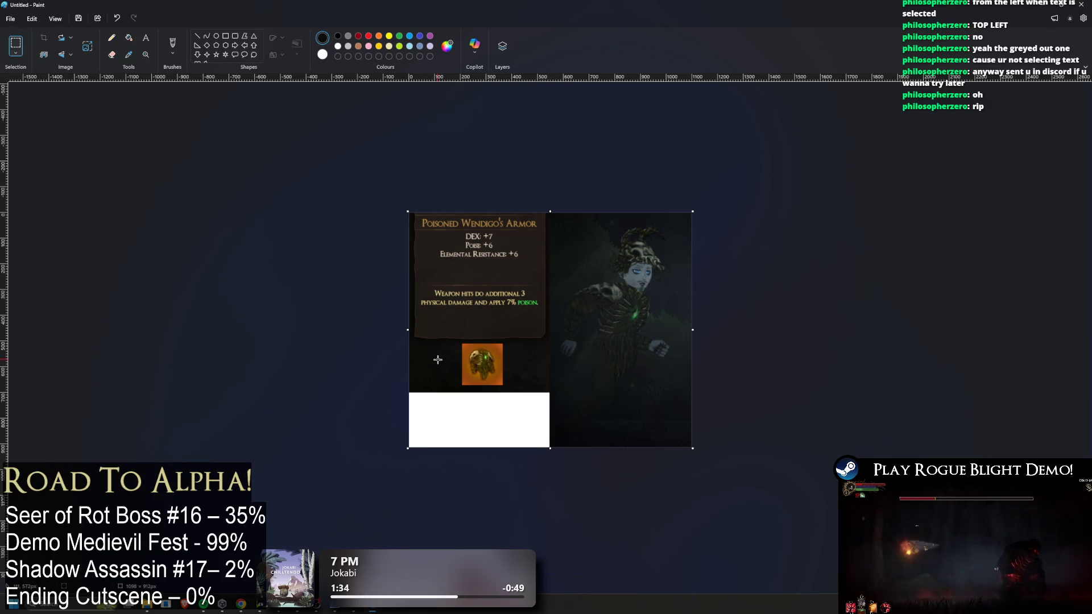
key(alt)
key(alt)
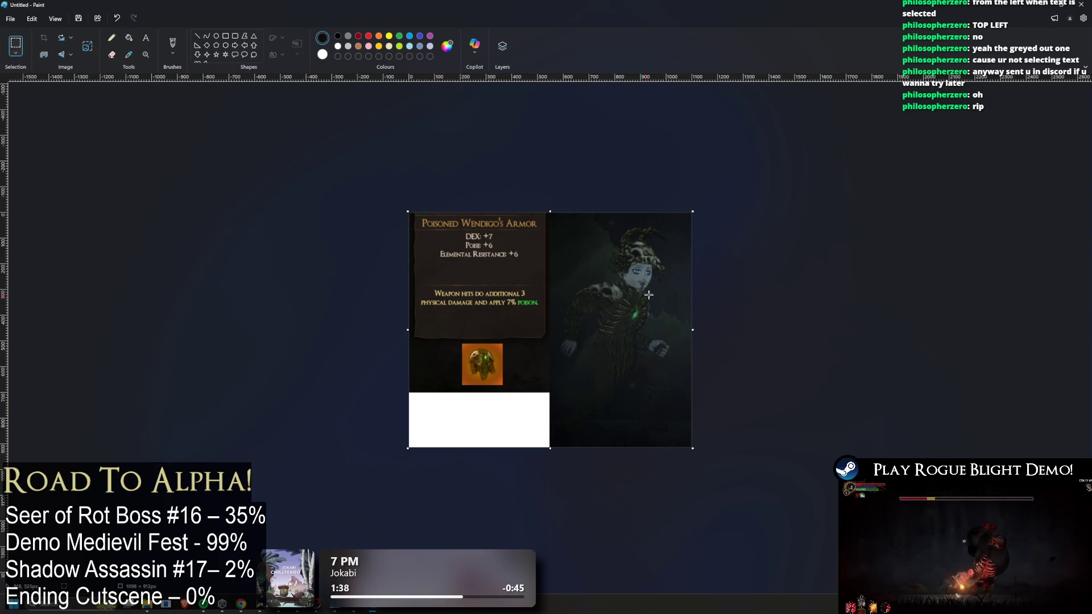
scroll(639, 290, down, 1)
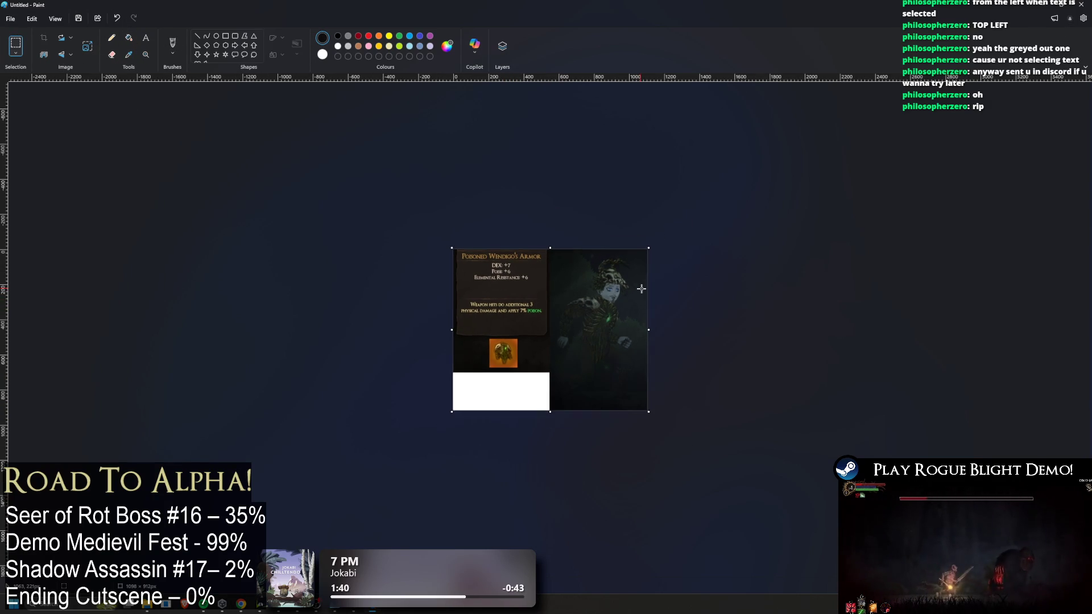
scroll(640, 289, up, 3)
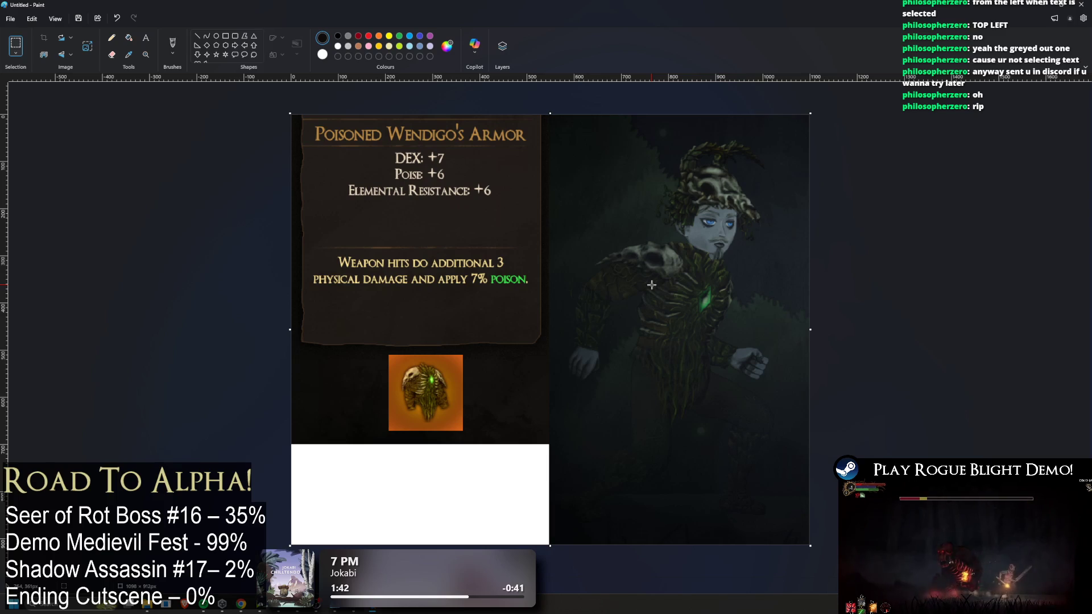
key(ctrl+a)
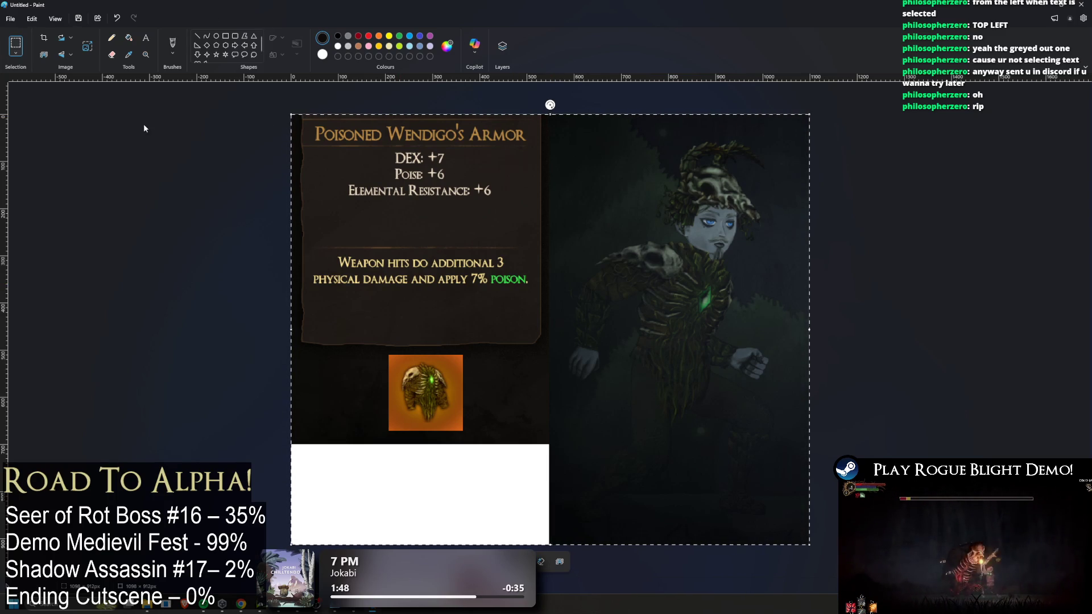
Try a black fill below the card, undo it, and copy the whole collage
click(128, 38)
click(465, 479)
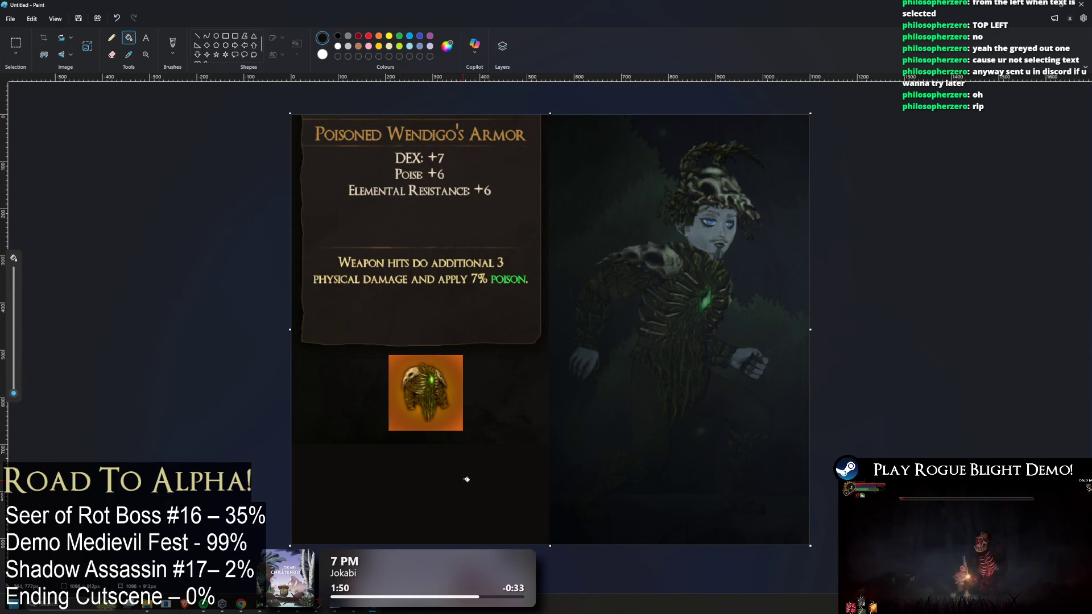
key(alt)
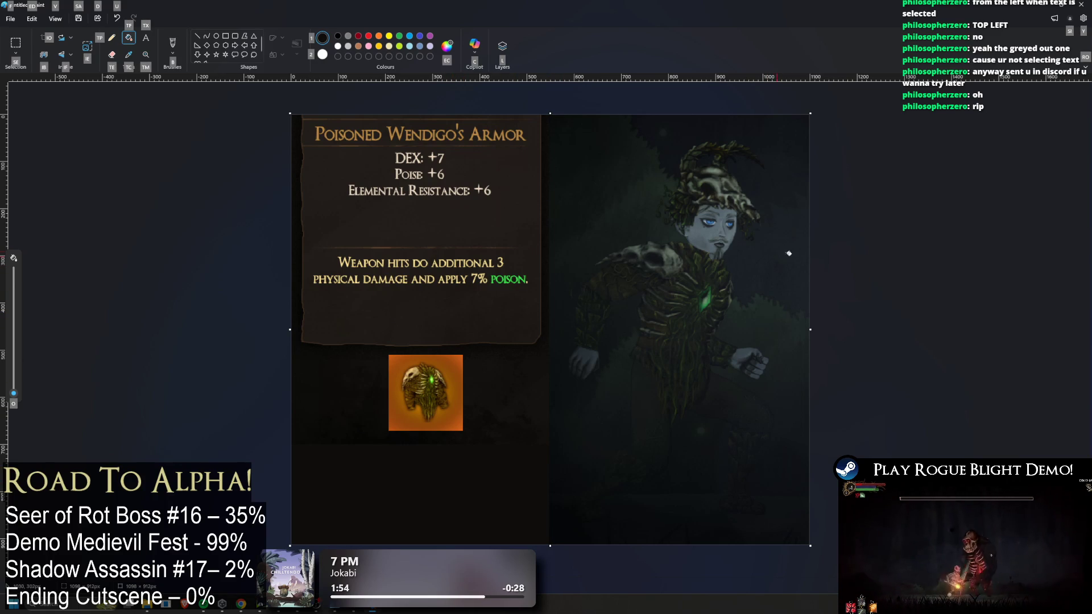
key(alt)
key(ctrl+a)
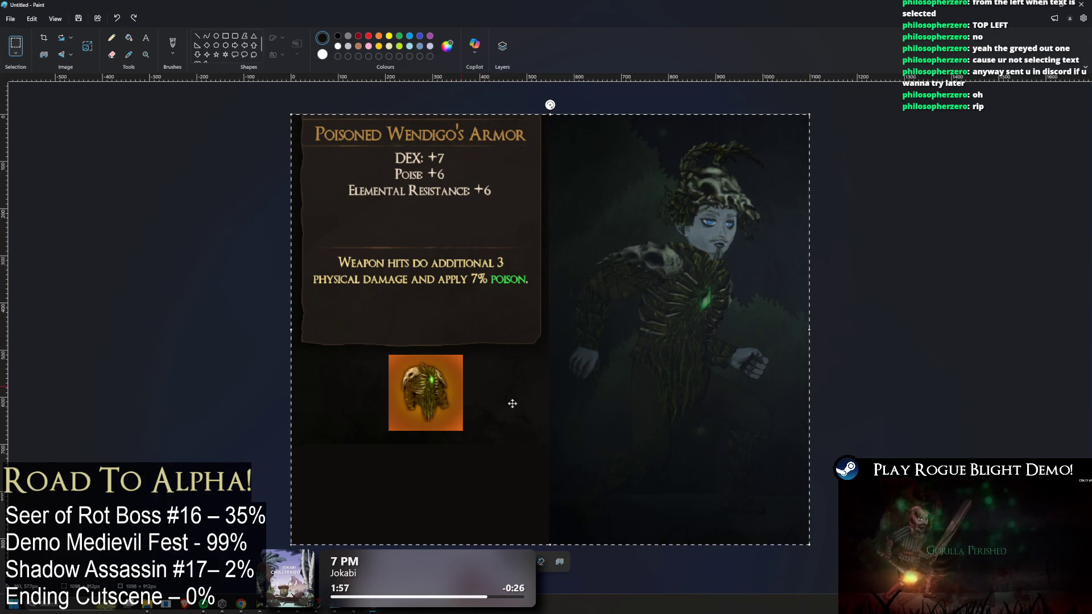
key(Escape)
key(ctrl+z)
key(ctrl+z)
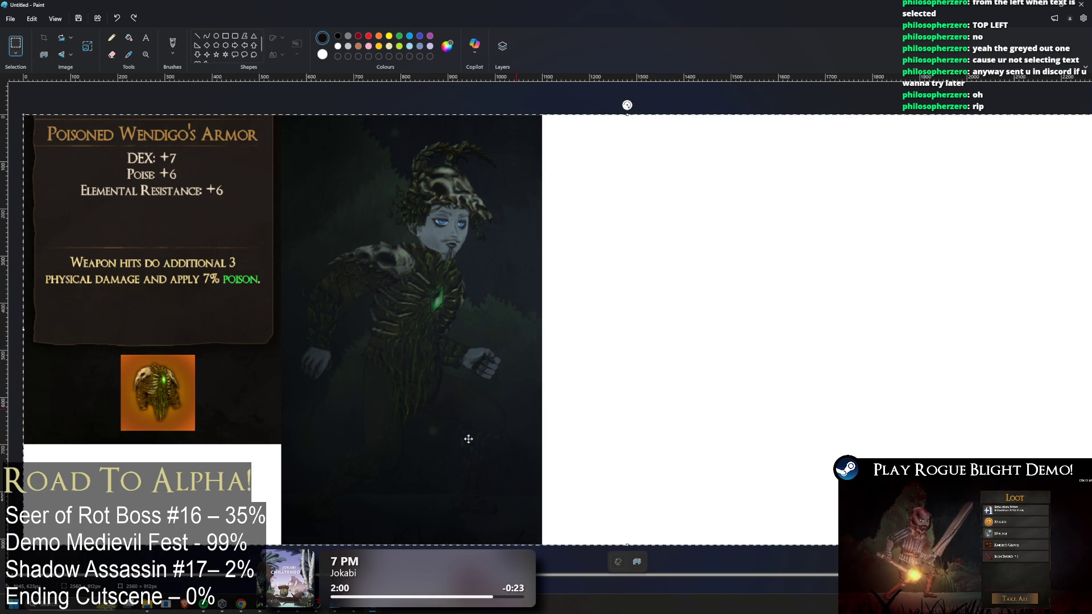
In Photoshop, start a new document sized to the clipboard
key(alt+Tab)
click(22, 6)
click(26, 17)
Create the 2560×912 document, paste the collage, and delete the white box under the card
click(624, 170)
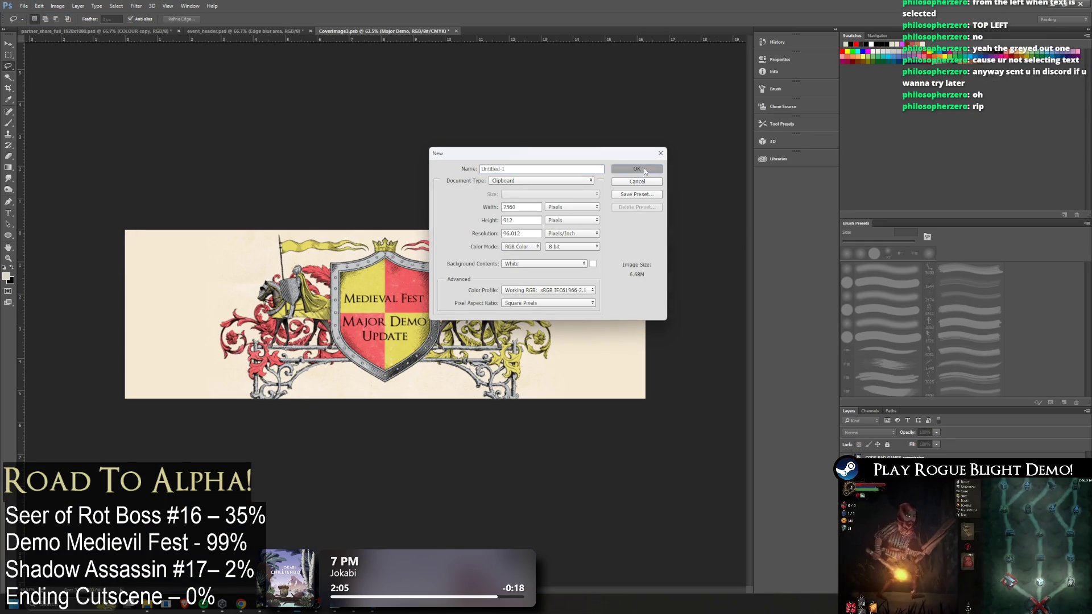
key(ctrl+v)
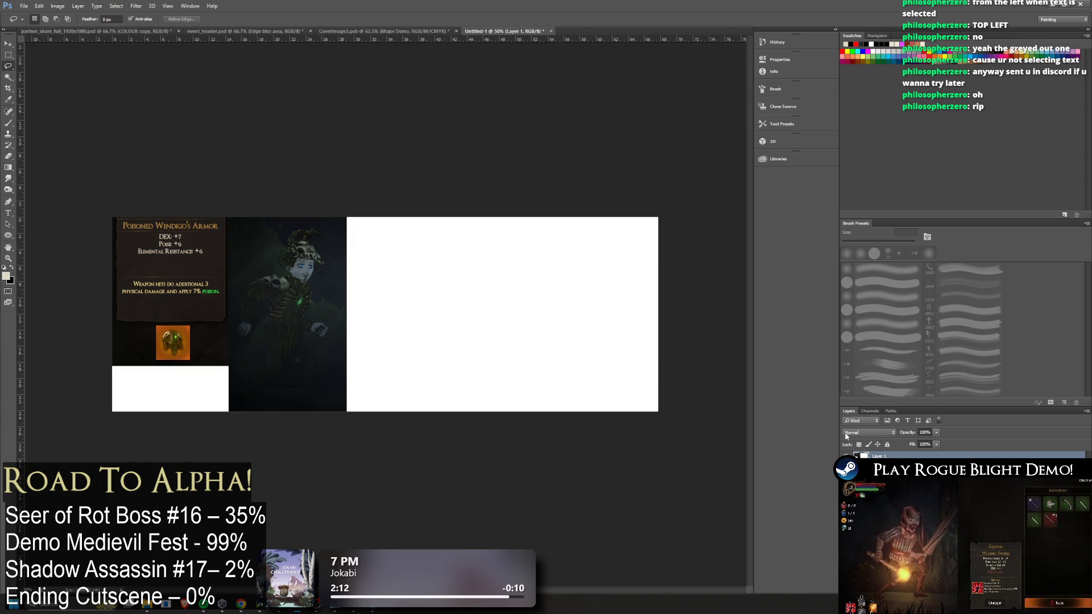
key(m)
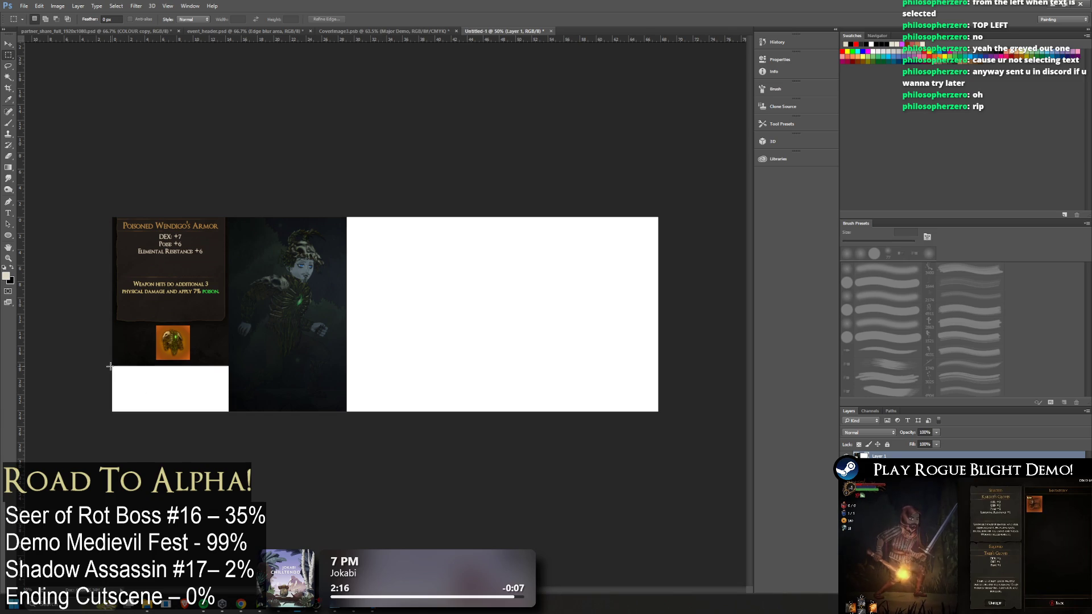
drag(109, 365, 228, 421)
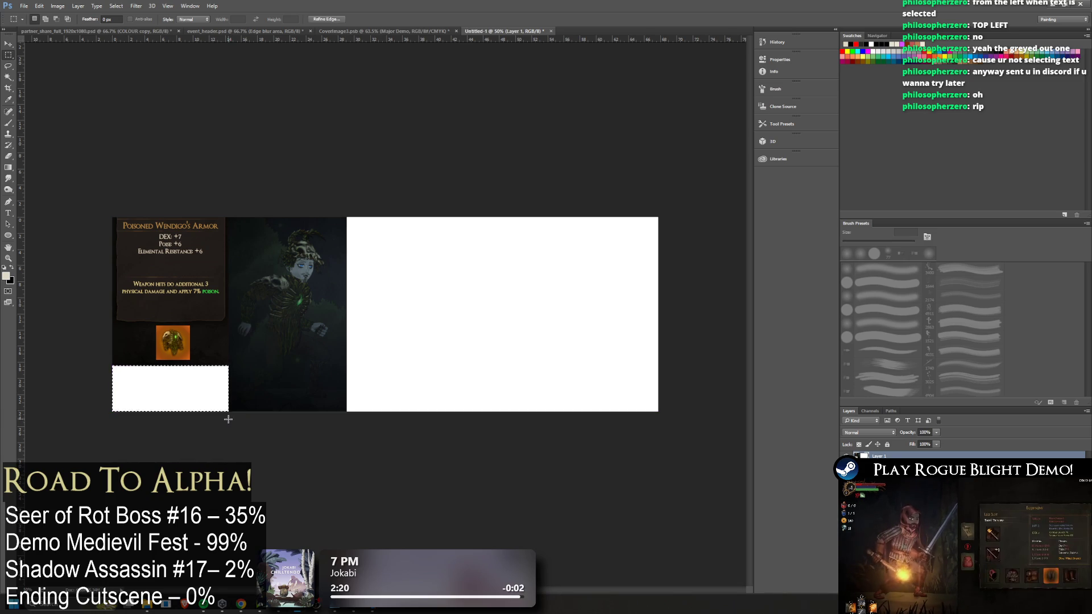
key(Delete)
key(ctrl+d)
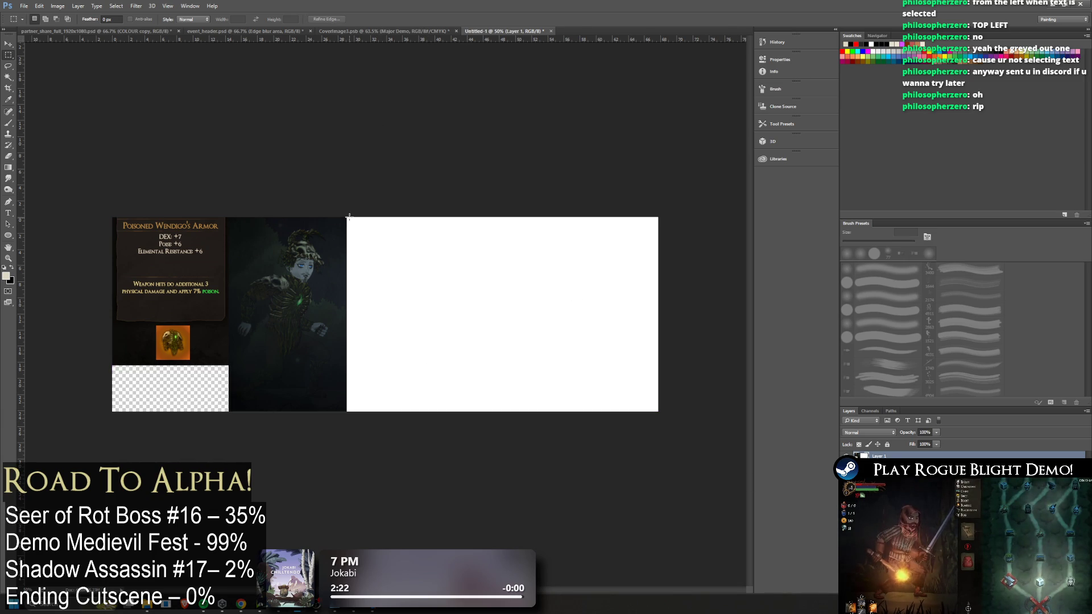
Delete the empty white area on the right and select the armor card and character panels
drag(346, 217, 659, 414)
key(Delete)
key(ctrl+d)
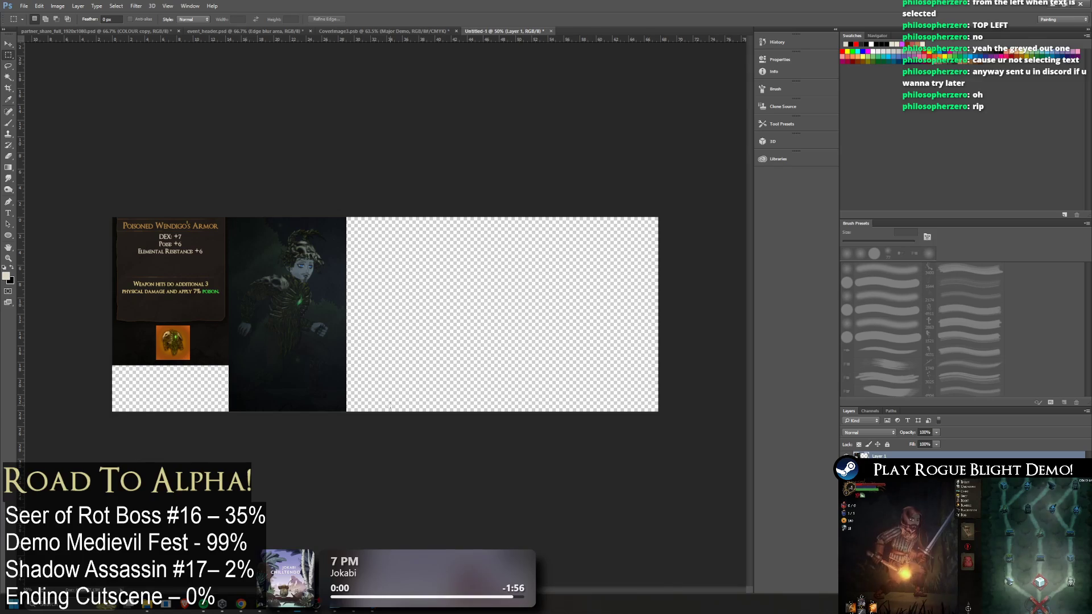
drag(112, 216, 346, 426)
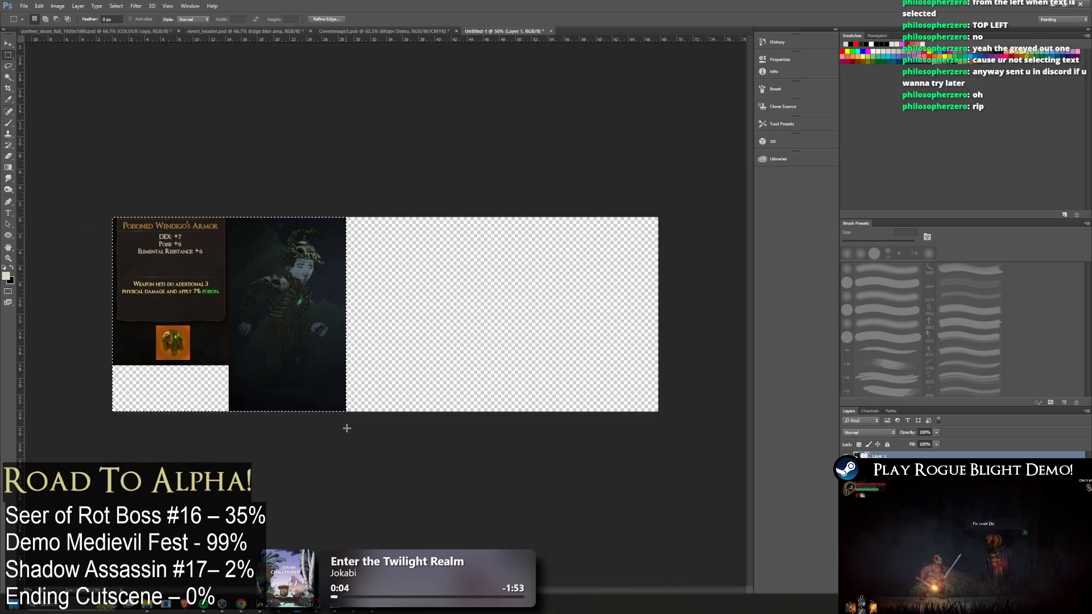
Crop the document to the selected armor card and character panels with Image > Crop
click(57, 6)
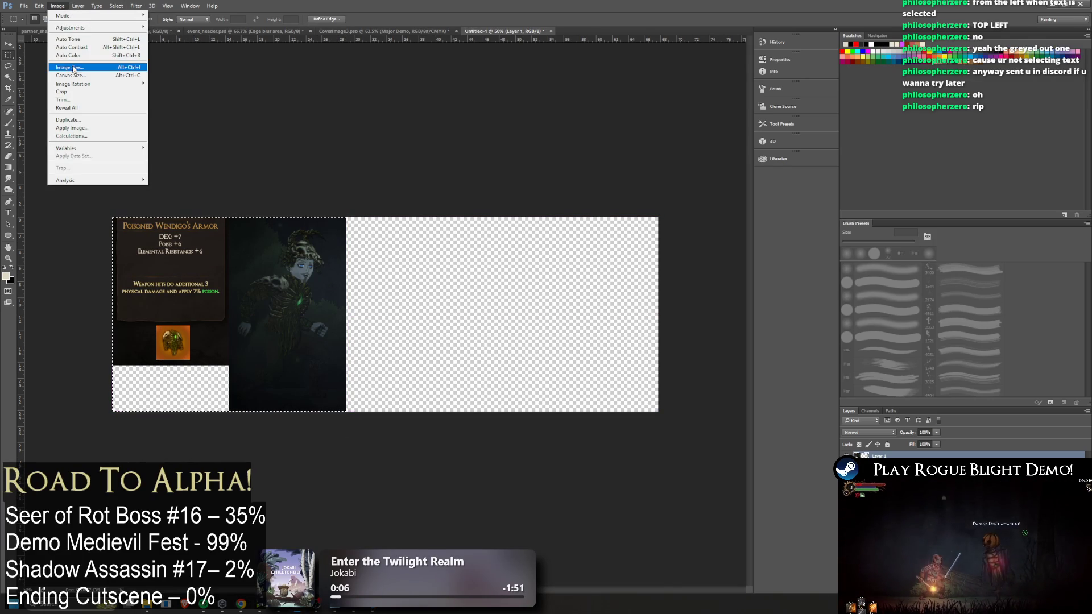
click(76, 91)
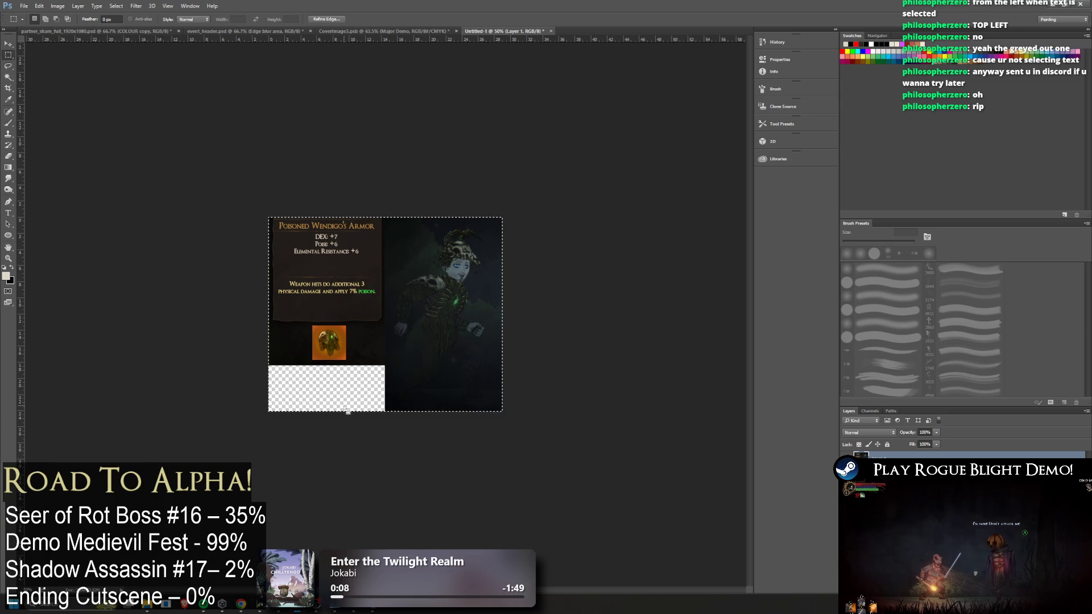
scroll(375, 305, up, 3)
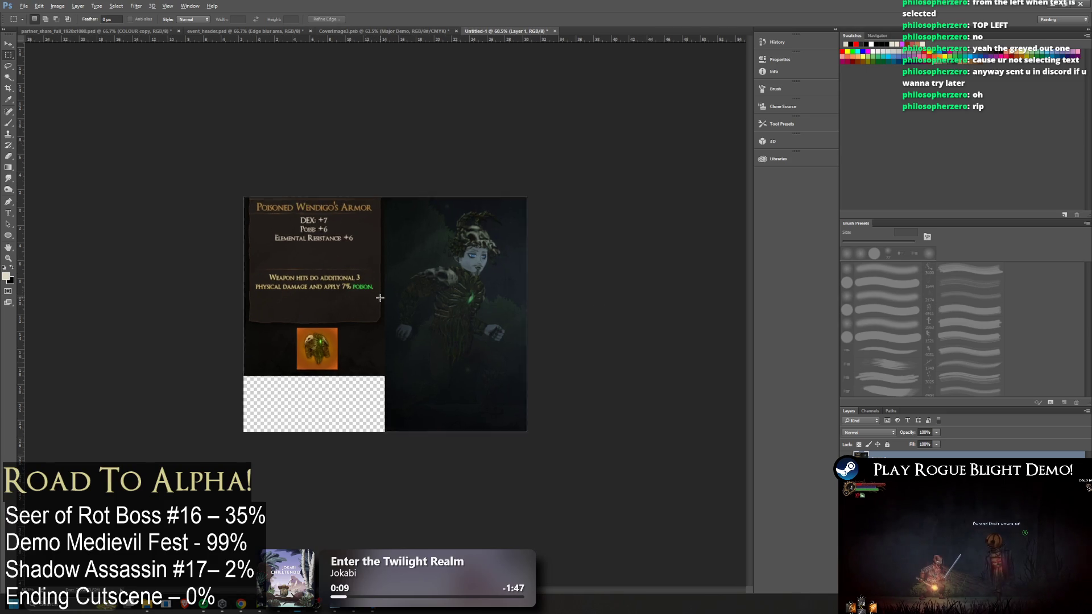
key(alt+Tab)
key(alt+Tab)
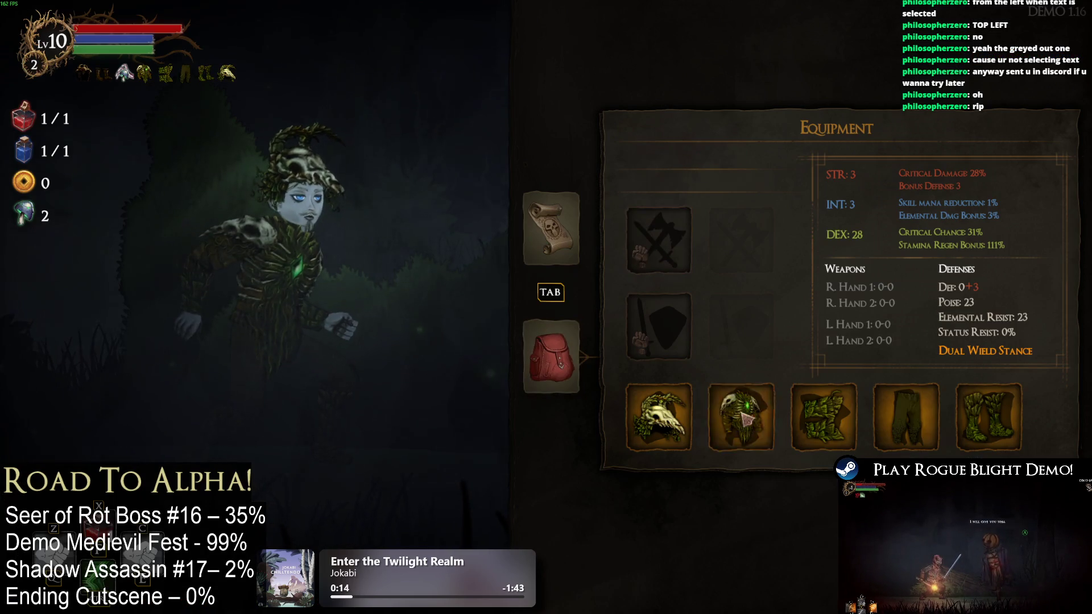
Unequip the Poisoned Wendigo's Armor from the body slot and reopen the chest-armor list
click(744, 419)
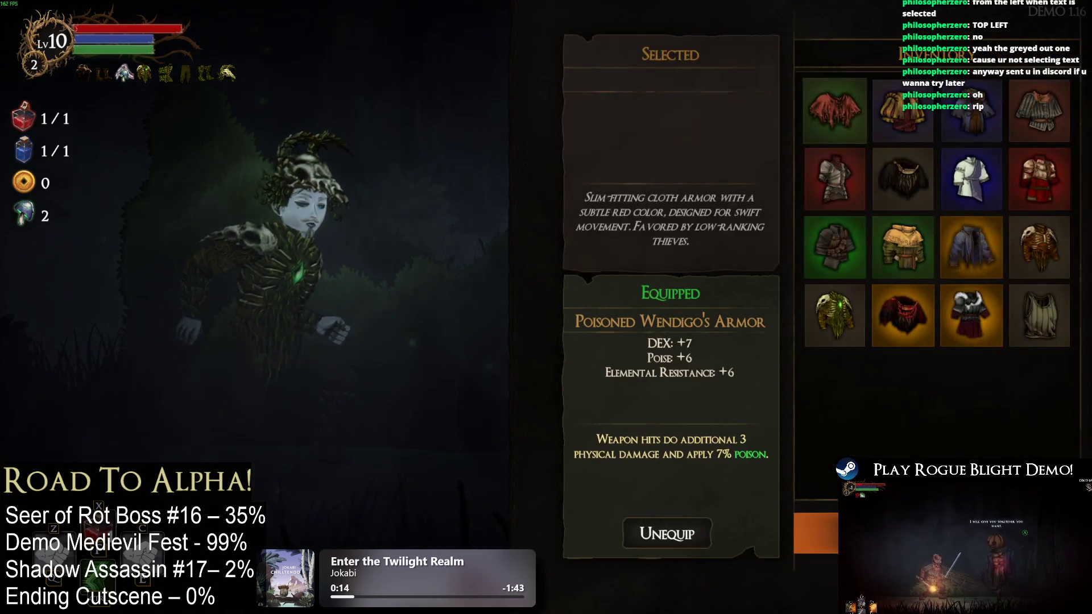
click(667, 533)
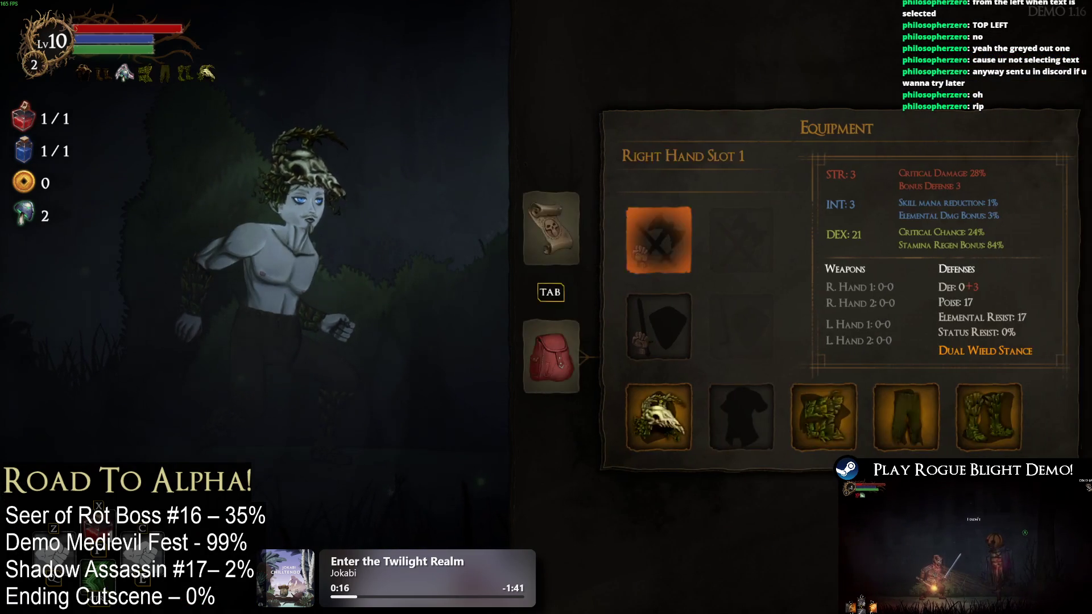
click(739, 418)
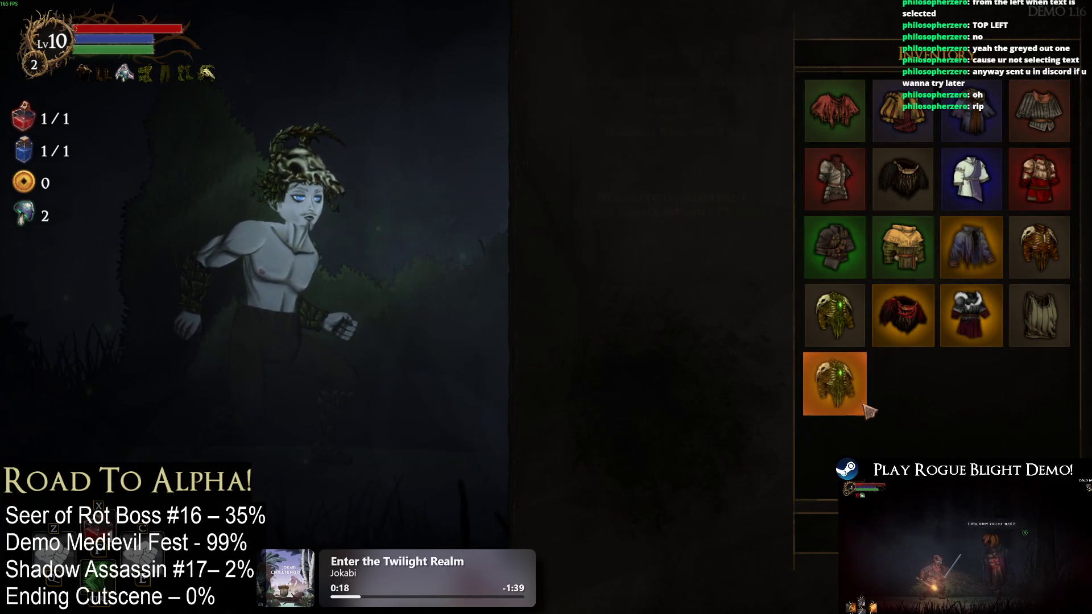
key(alt+Tab)
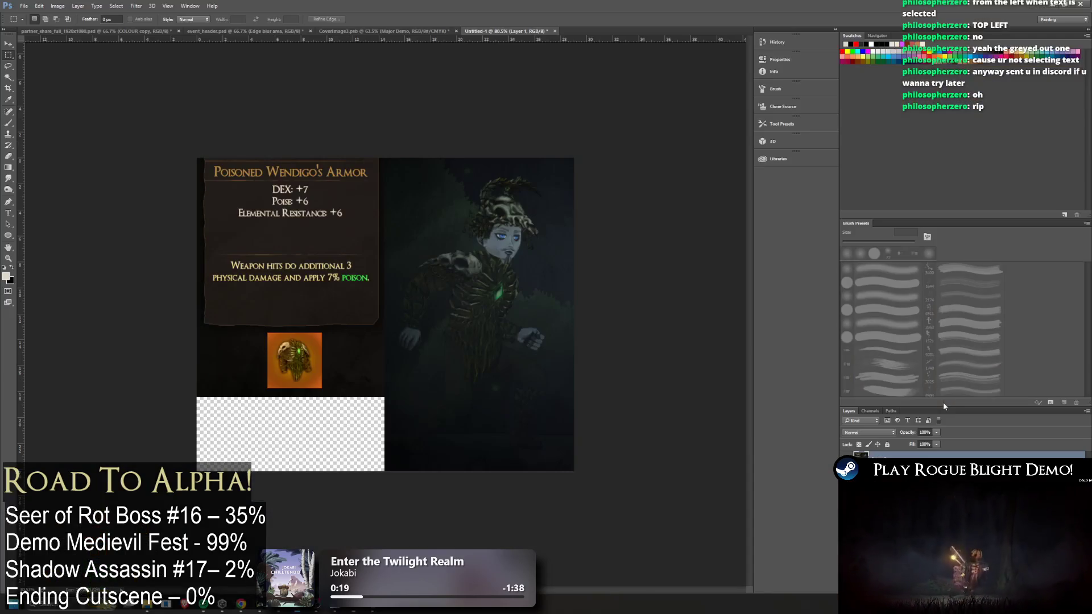
Paste the new game screenshot as a layer and shift it so tooltip and inventory fill the canvas
key(ctrl+v)
drag(528, 296, 232, 246)
key(ctrl+d)
click(8, 44)
mouse_move(289, 301)
mouse_down()
mouse_move(275, 254)
mouse_move(324, 250)
mouse_move(312, 277)
mouse_move(300, 260)
mouse_move(321, 264)
mouse_move(316, 256)
mouse_up()
Delete the inventory grid area to reveal the character, then make Layer 1 active
click(7, 54)
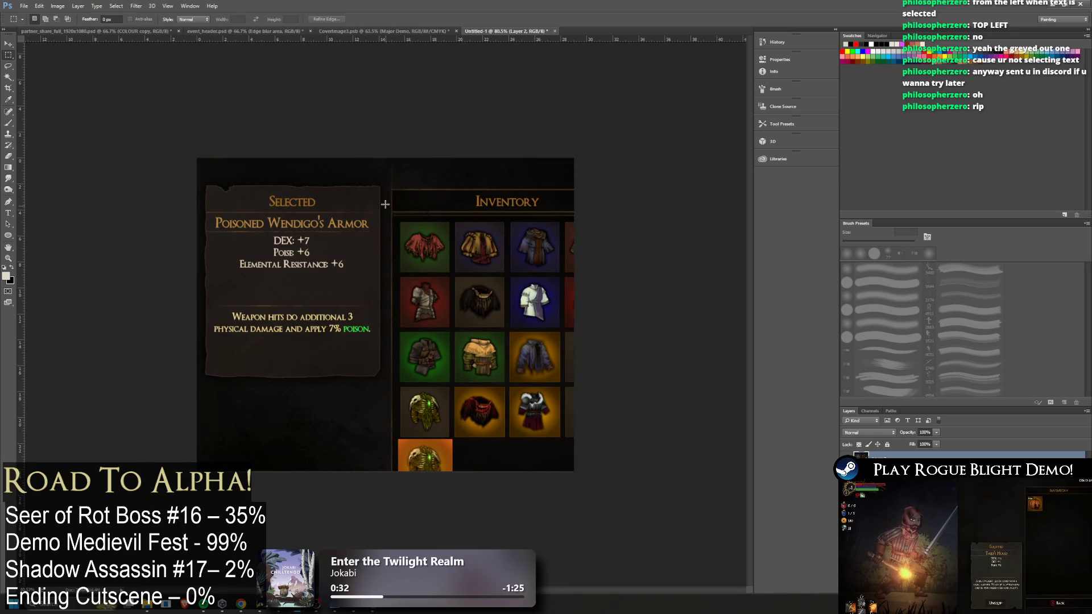
drag(393, 157, 719, 557)
key(Delete)
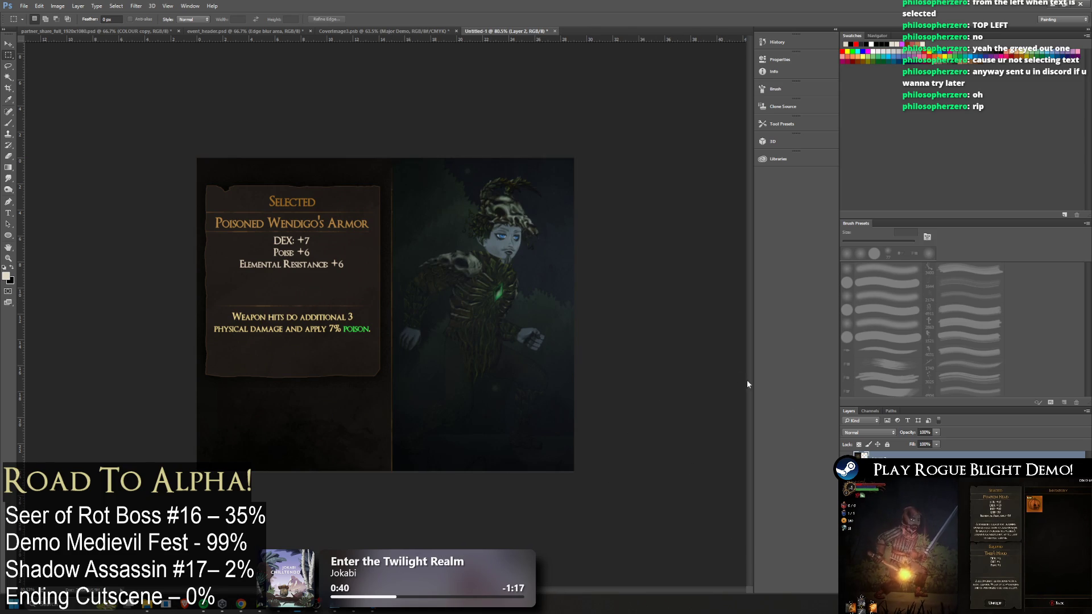
click(887, 468)
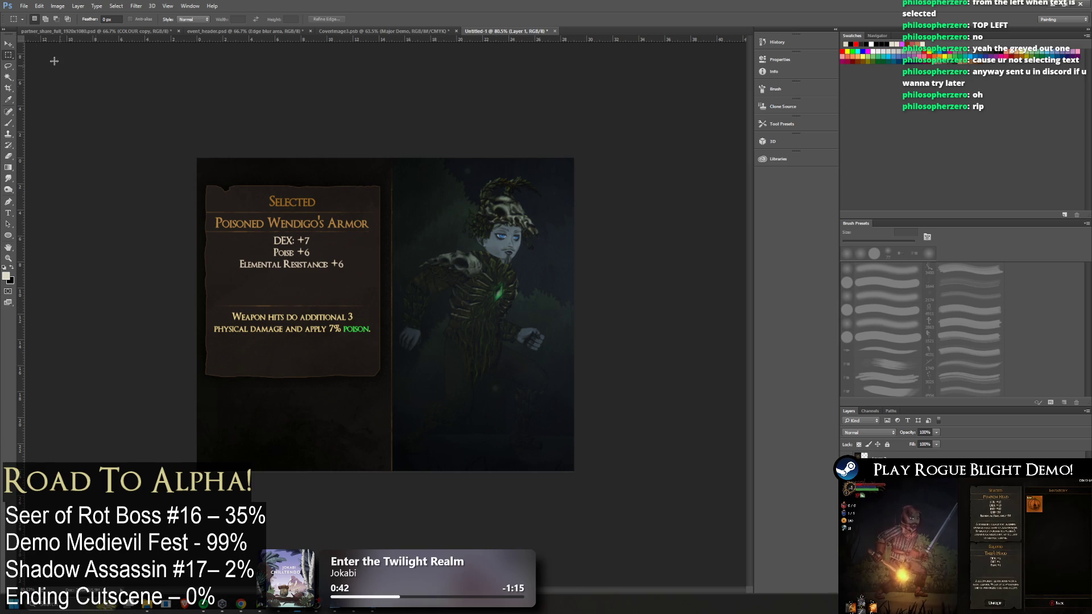
click(9, 44)
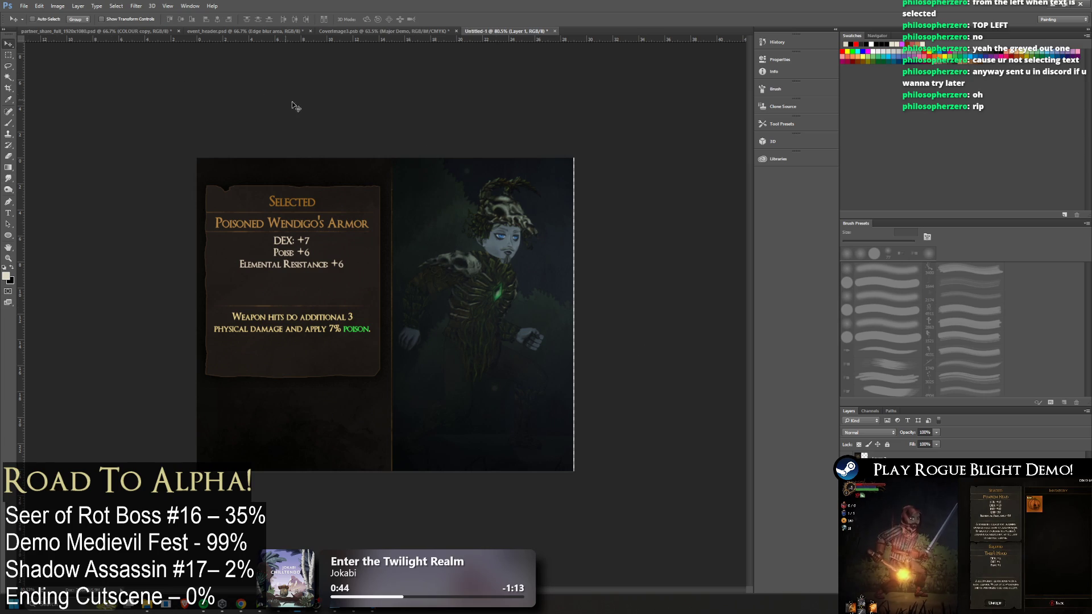
Clone parchment texture over the 'Selected' heading on a new empty layer
key(ctrl+d)
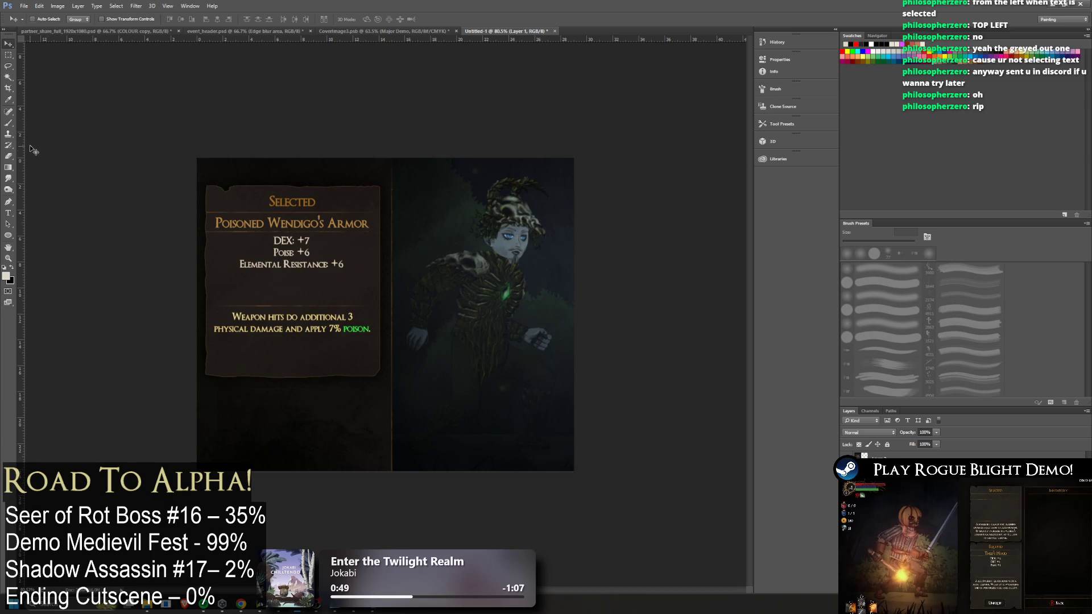
scroll(257, 118, up, 4)
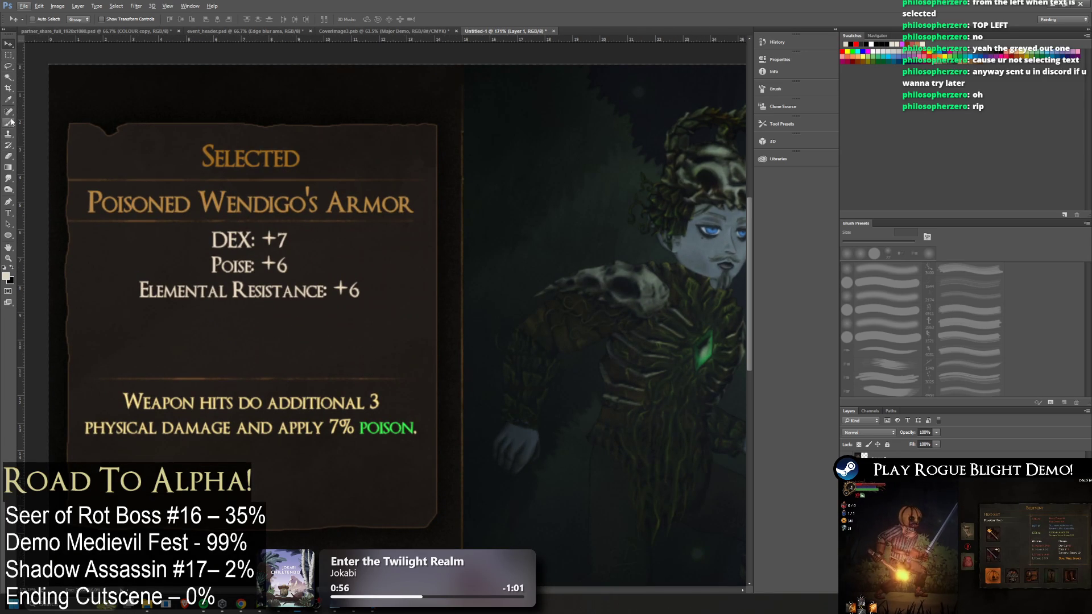
click(8, 135)
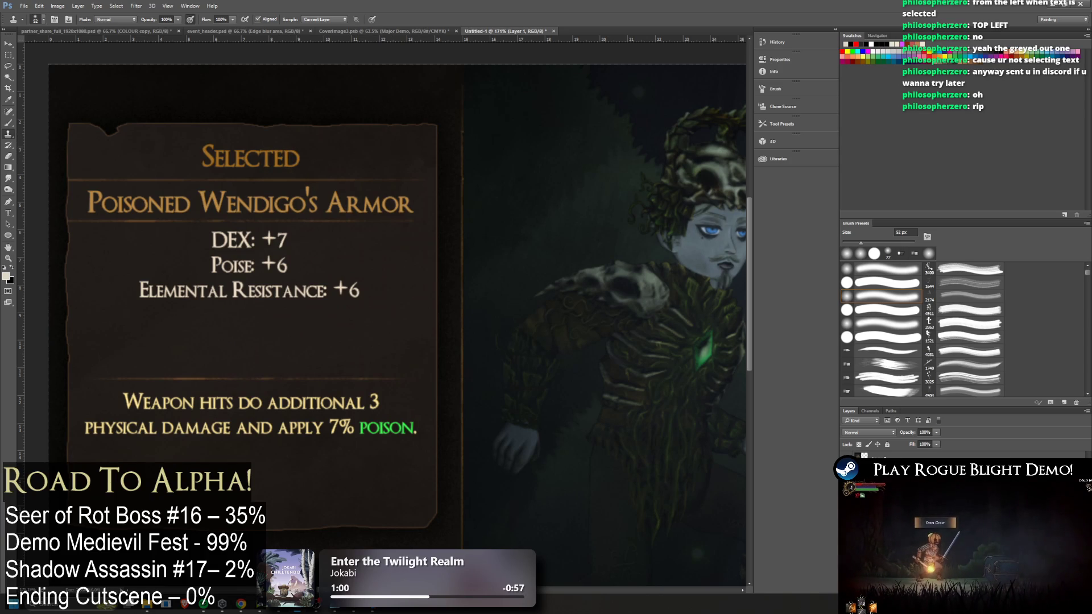
key(ctrl+shift+alt+n)
mouse_move(310, 160)
mouse_down()
mouse_move(268, 155)
mouse_move(322, 157)
mouse_move(169, 157)
mouse_up()
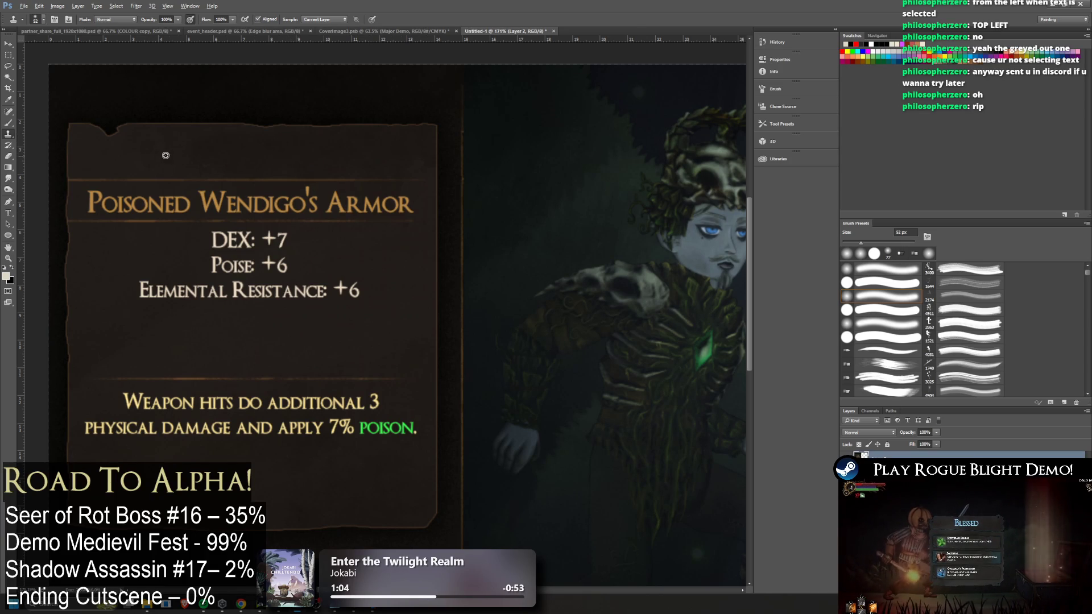
scroll(248, 145, down, 3)
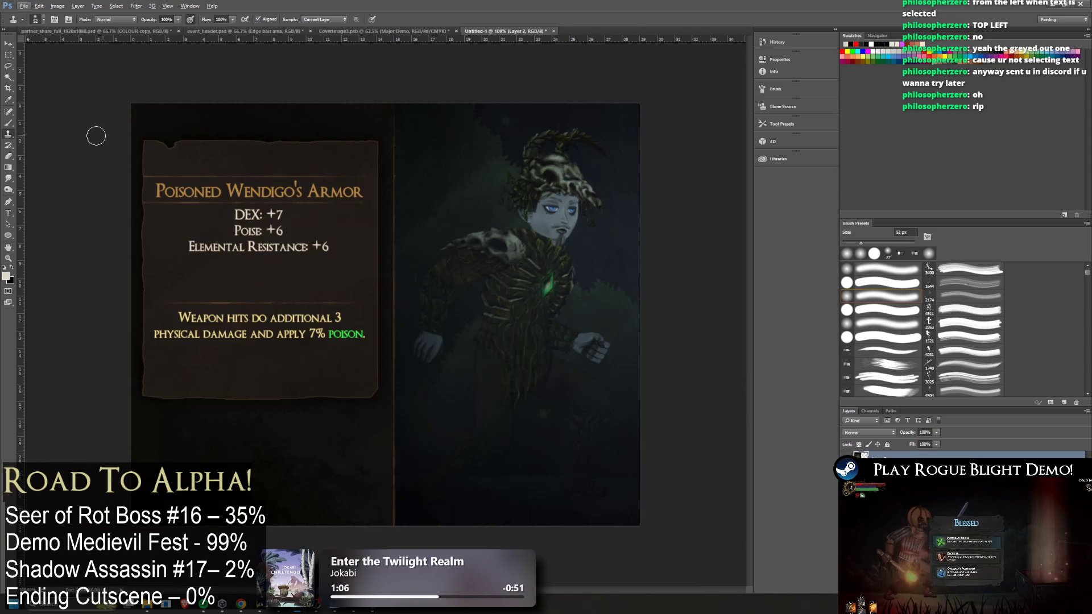
click(9, 212)
Replace the panel-top text so the title reads 'New Legendary Gear'
click(170, 158)
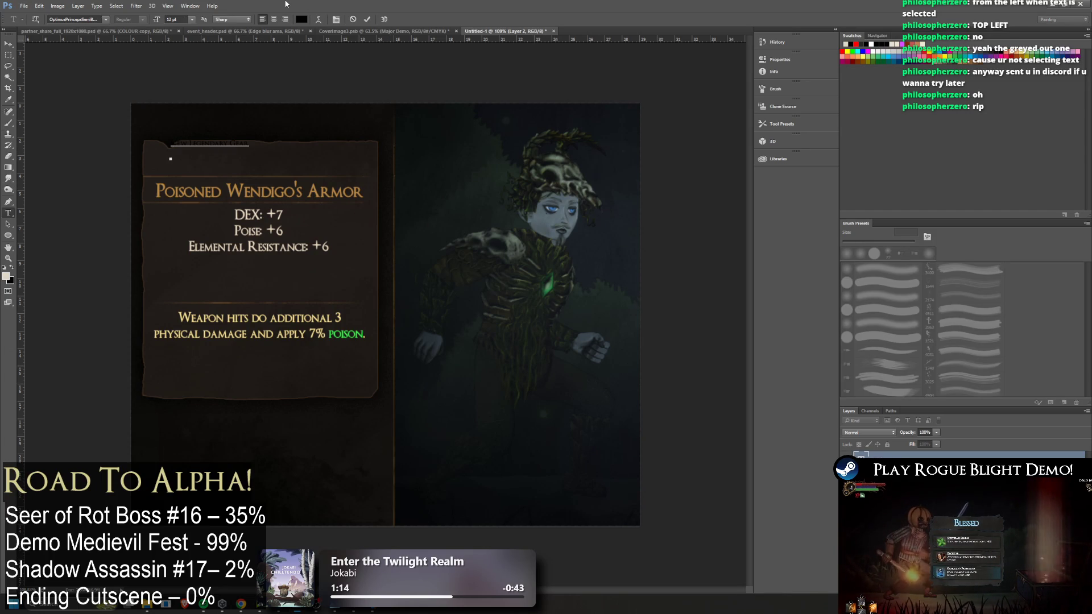
key(ctrl+a)
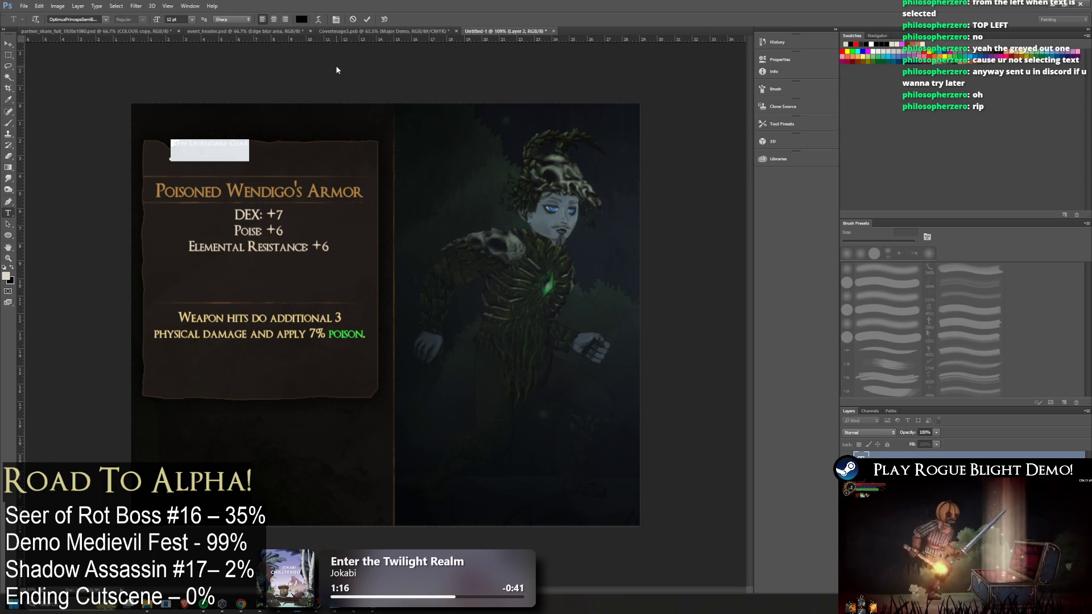
key(BackSpace)
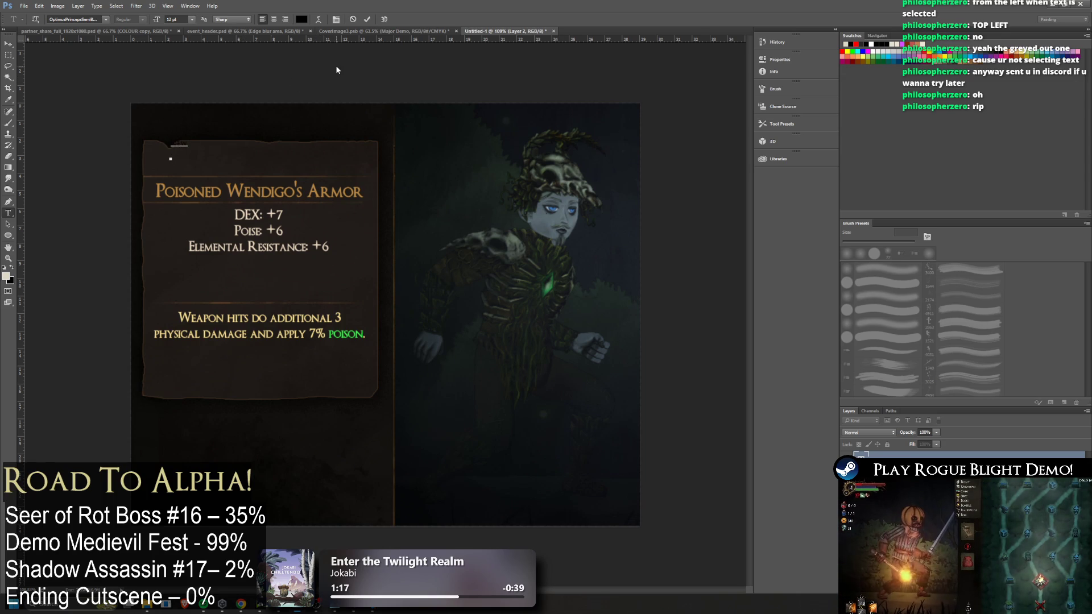
text(Legendary Gear)
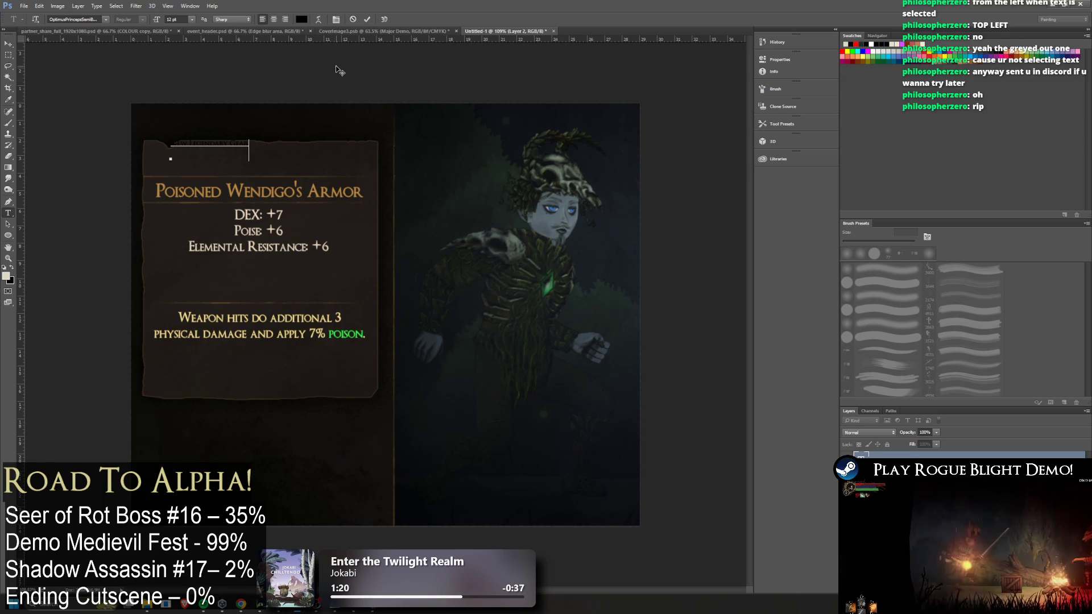
Set the title's font size to 30 pt and commit the text
key(ctrl+a)
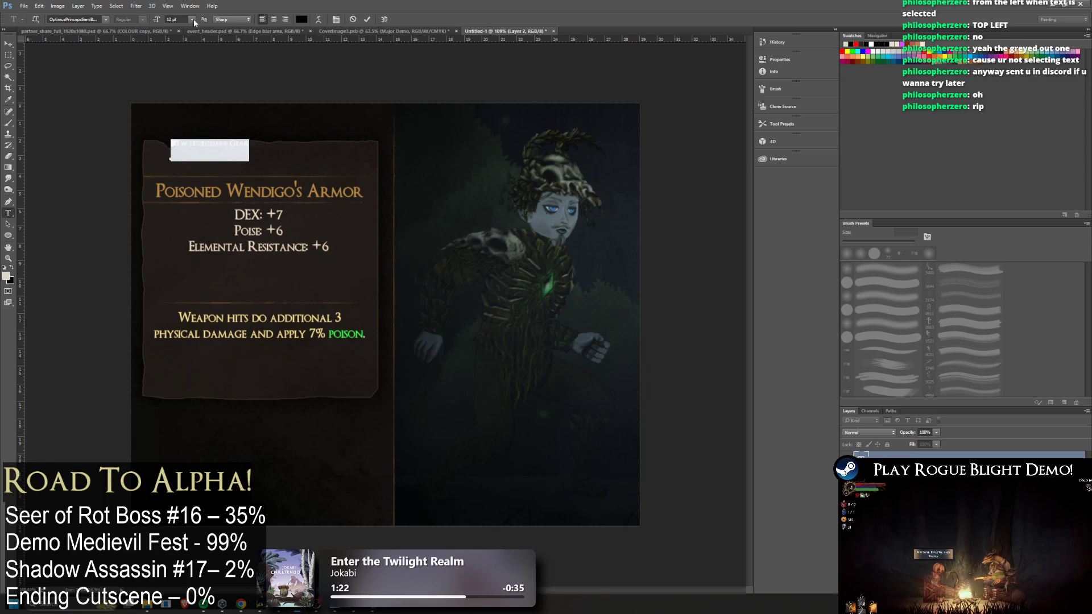
click(192, 19)
click(188, 136)
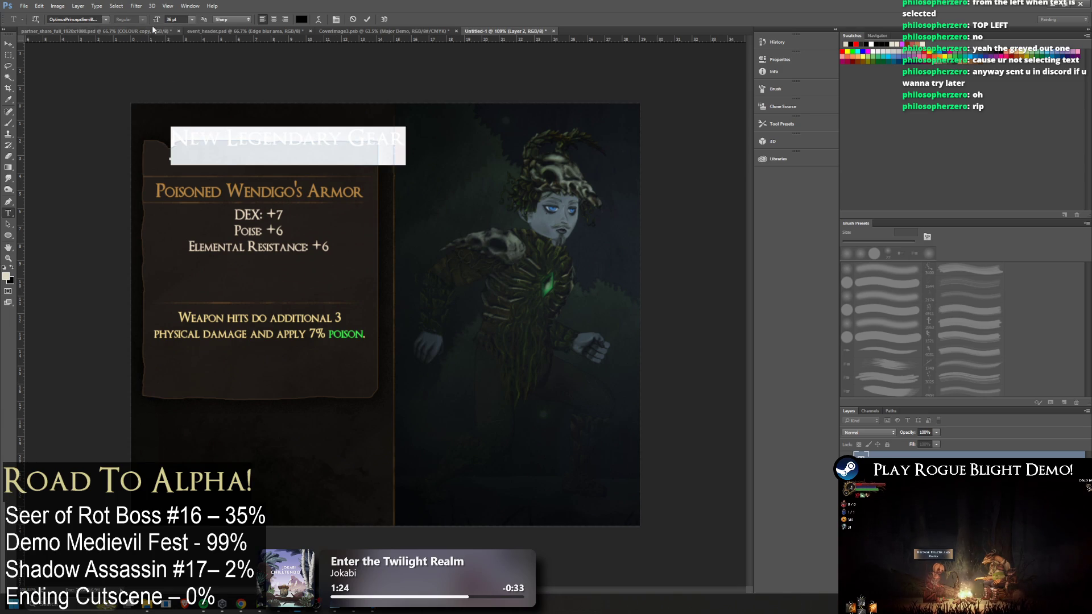
click(192, 19)
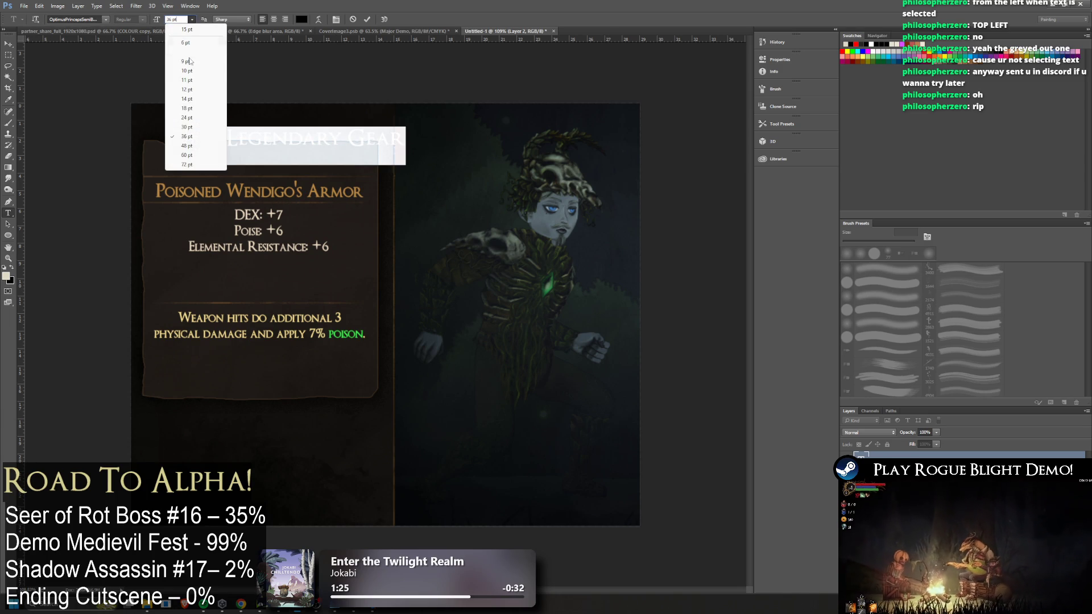
click(187, 127)
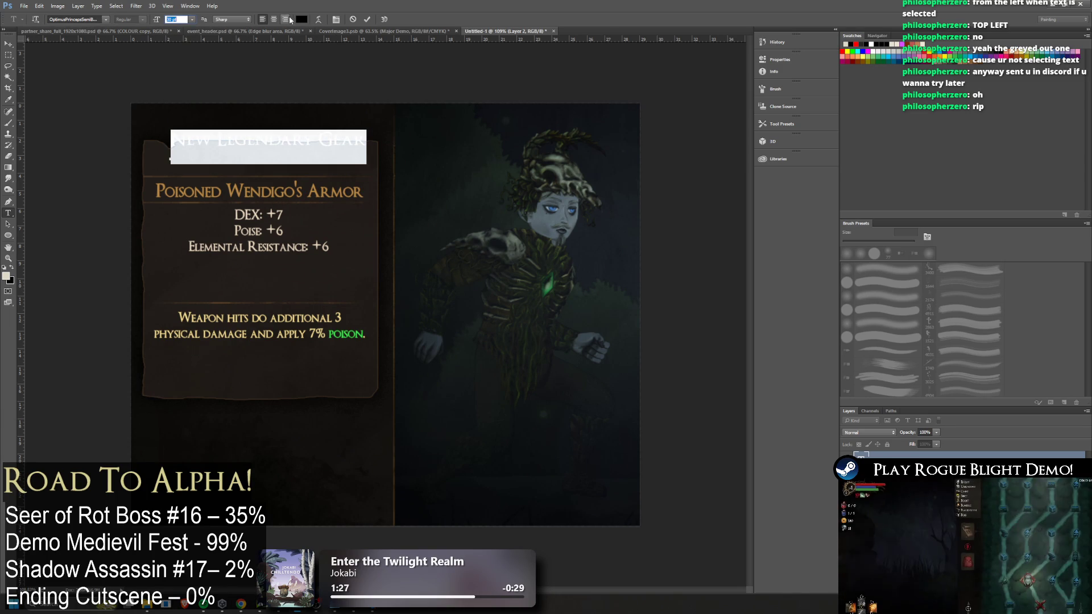
click(236, 139)
key(ctrl+Return)
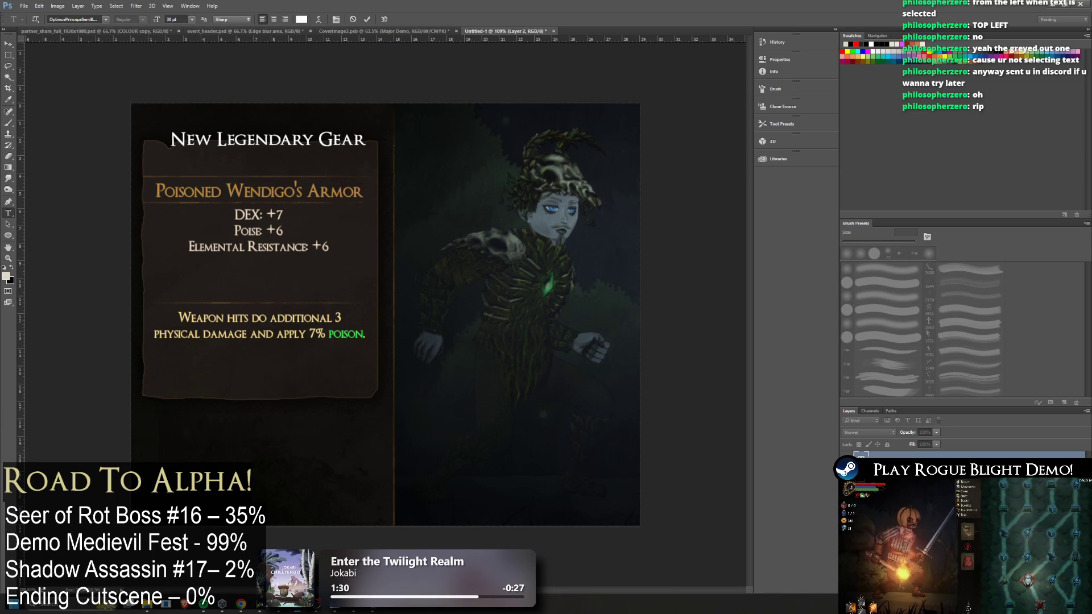
Colour the title orange-gold and move it down into the old heading's spot
key(ctrl+z)
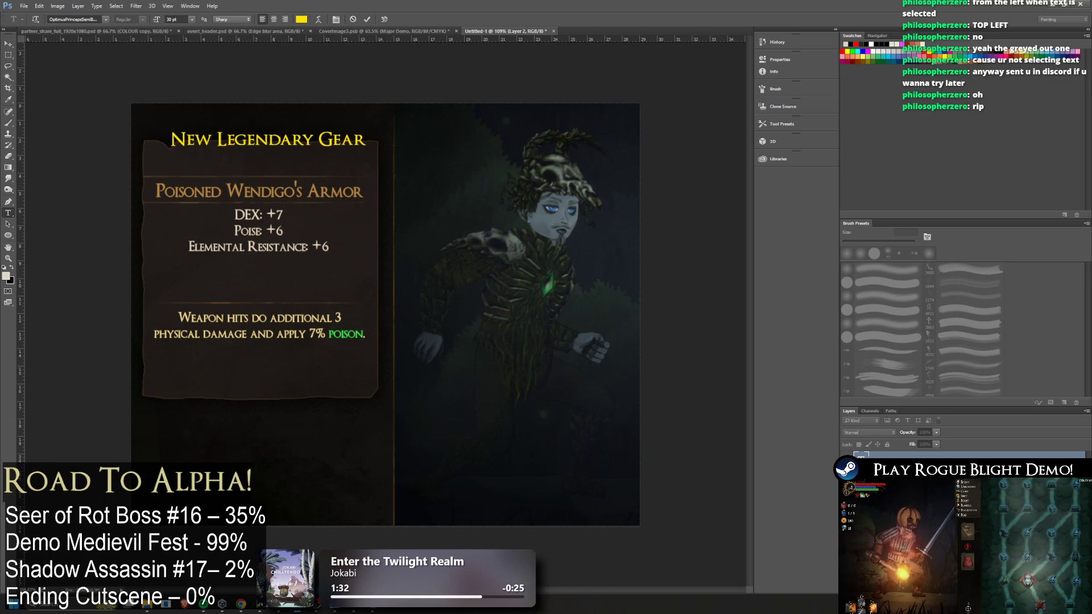
key(ctrl+alt+z)
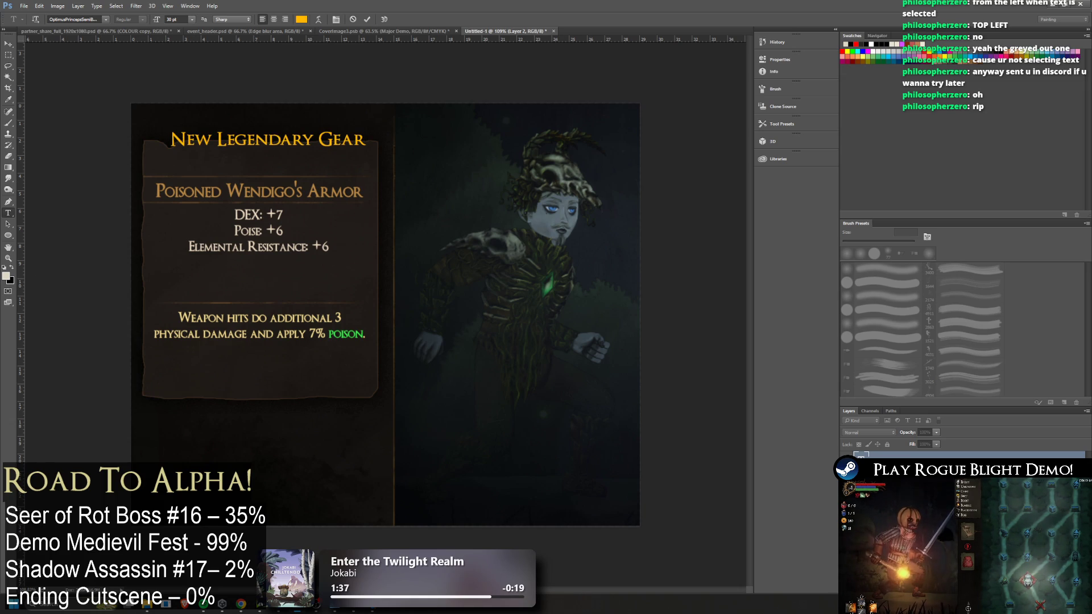
double_click(860, 457)
drag(325, 137, 314, 158)
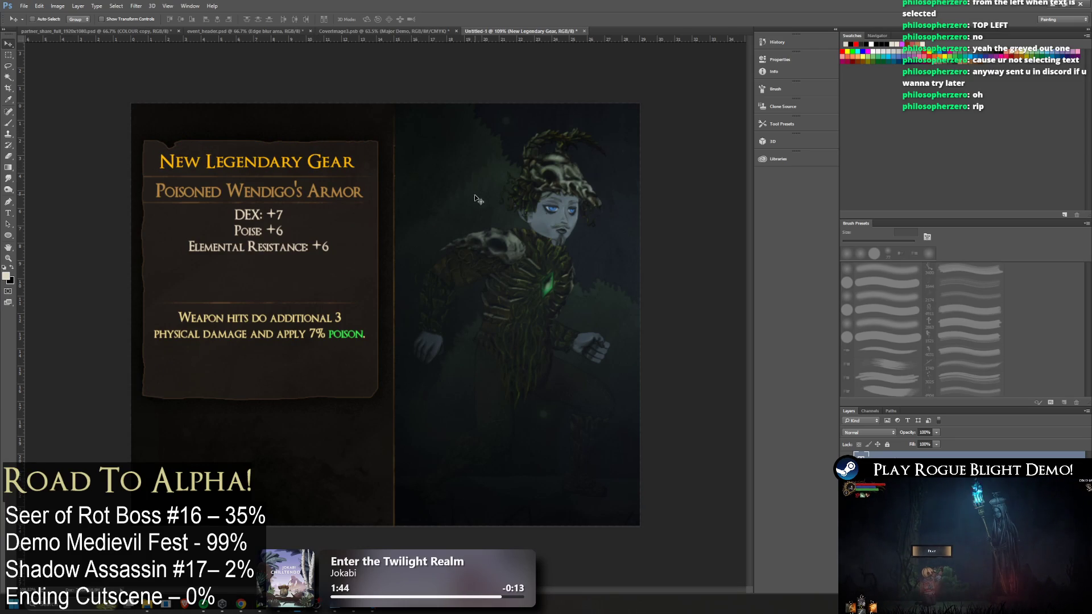
Undo the New Legendary Gear title and bring Photoshop back to the front
key(alt+Tab)
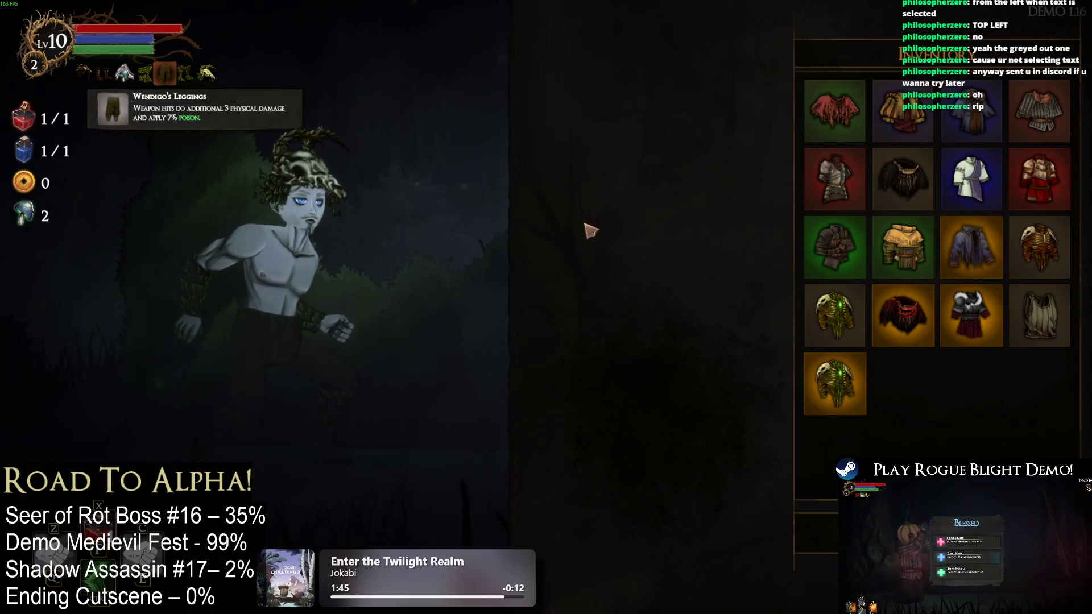
key(alt+Tab)
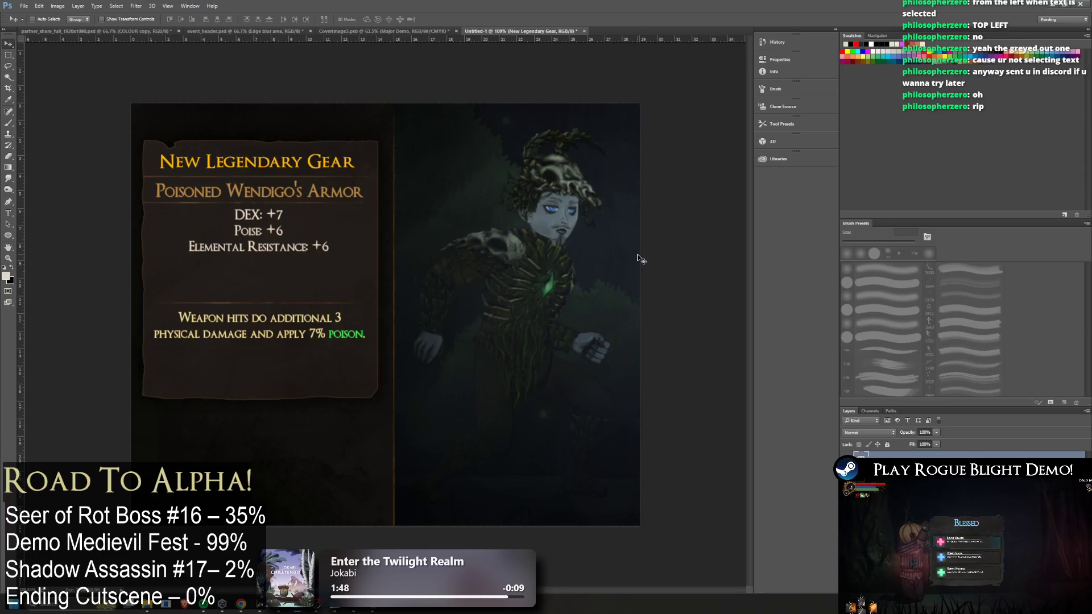
key(alt+Tab)
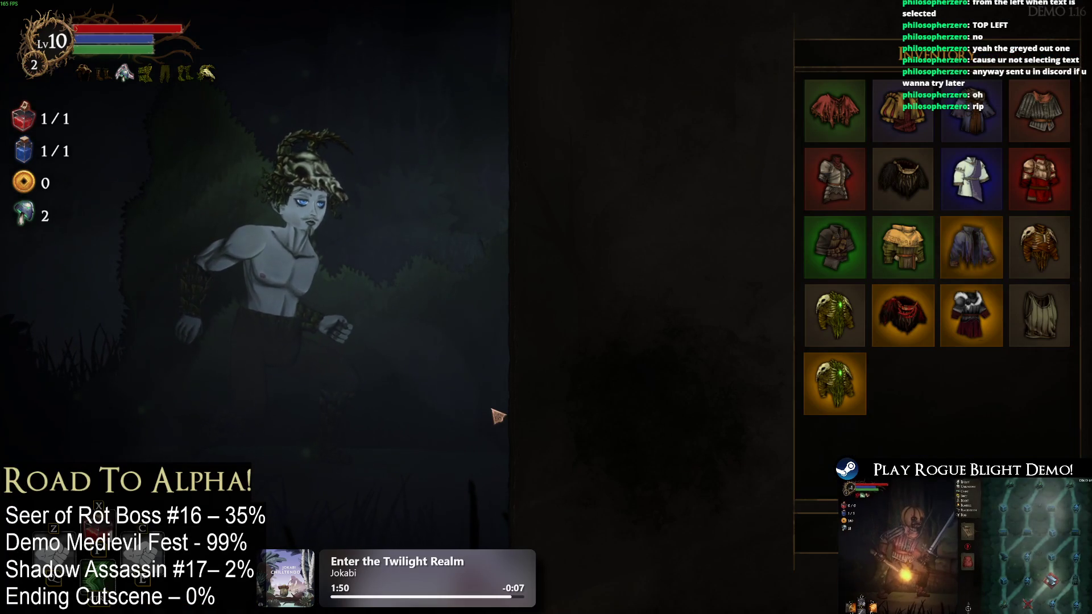
key(alt+Tab)
key(ctrl+z)
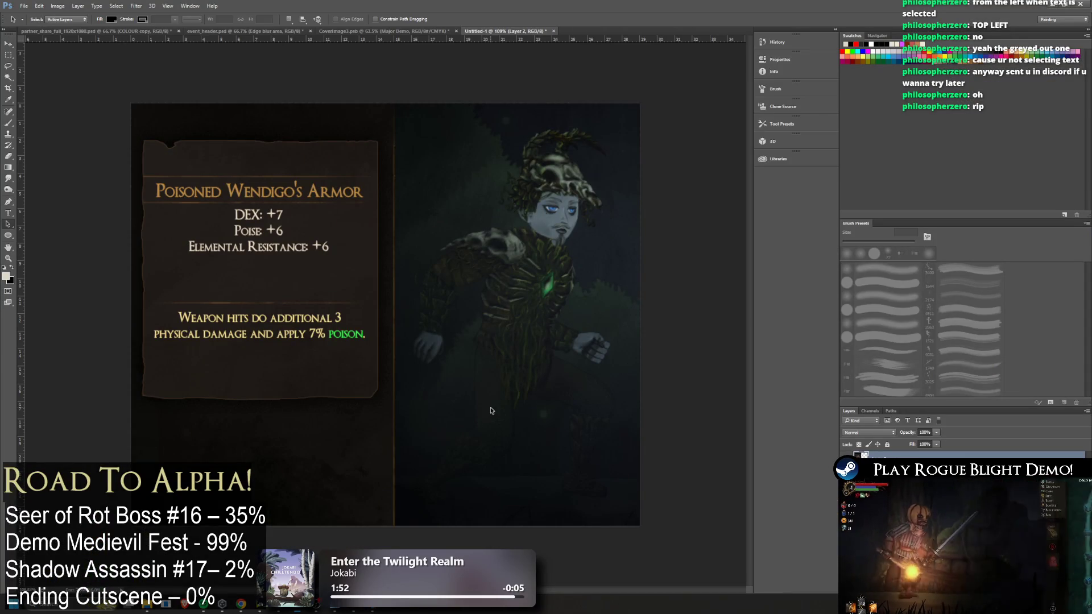
key(alt+Tab)
key(super)
text(pain)
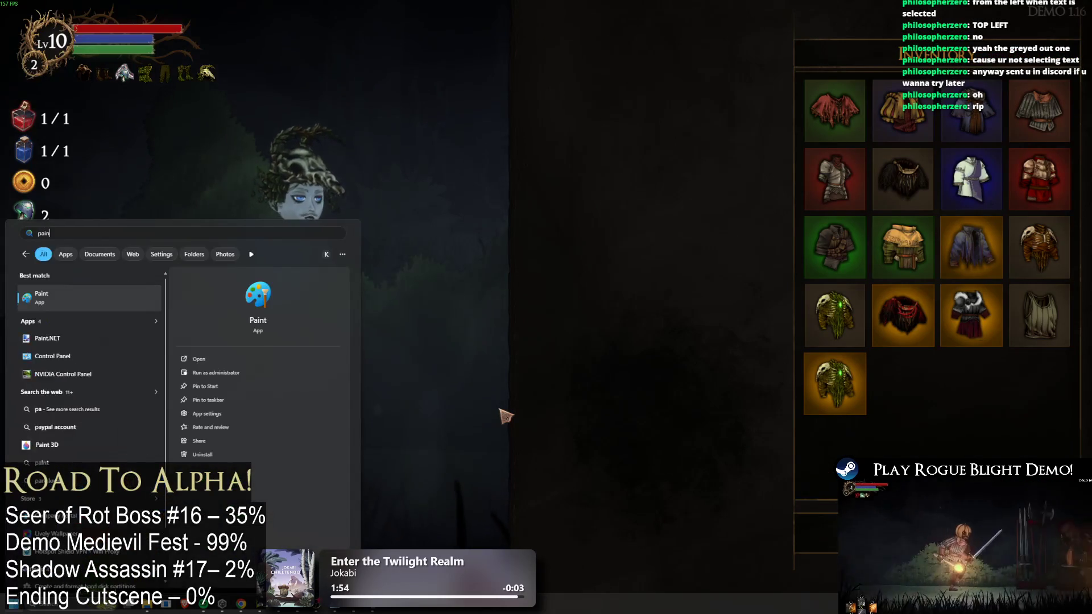
mouse_move(298, 604)
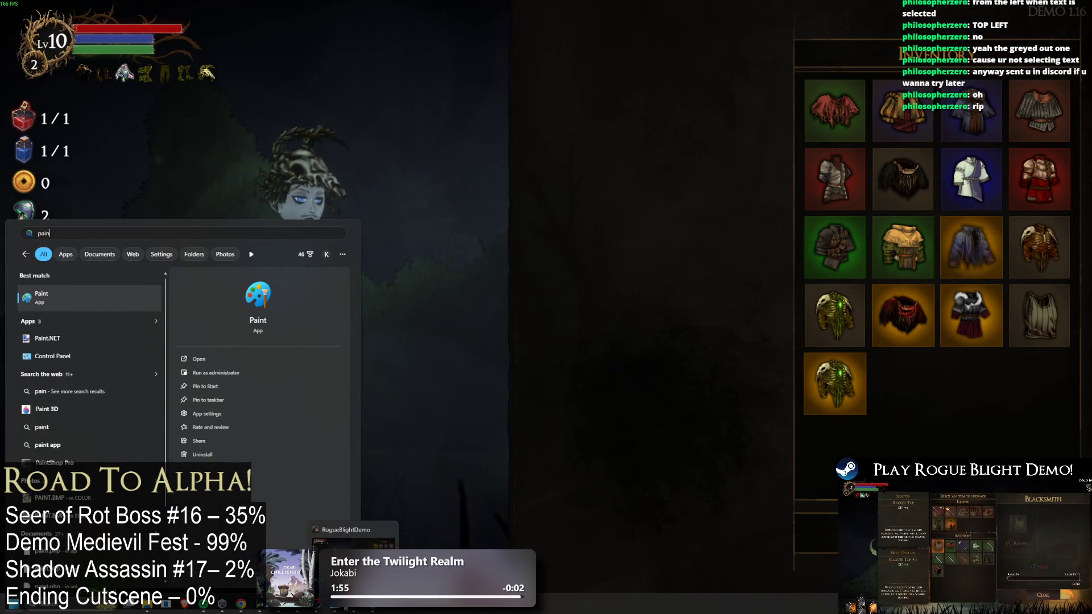
click(298, 605)
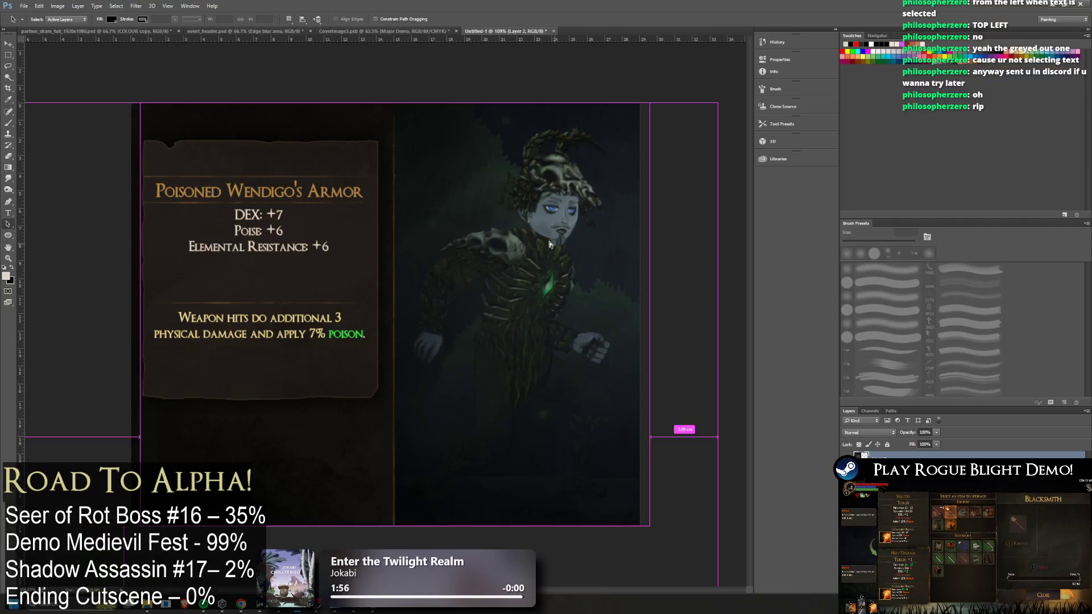
Paste the game screenshot and slide it left to show the inventory grid
key(ctrl+v)
key(ctrl+d)
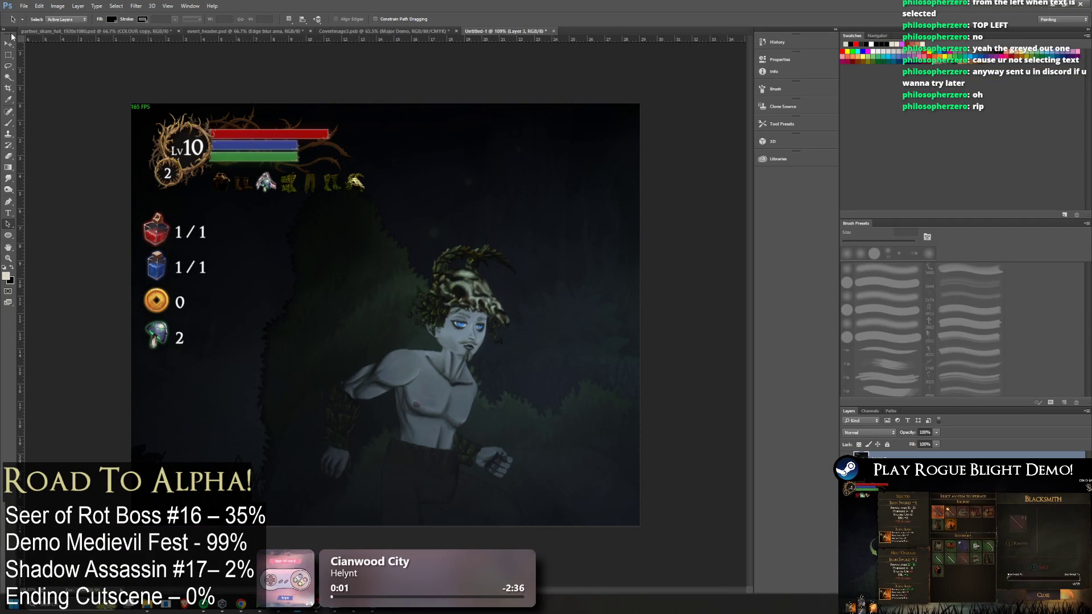
click(8, 43)
mouse_move(569, 227)
mouse_down()
mouse_move(778, 233)
mouse_move(459, 196)
mouse_move(482, 188)
mouse_move(455, 197)
mouse_up()
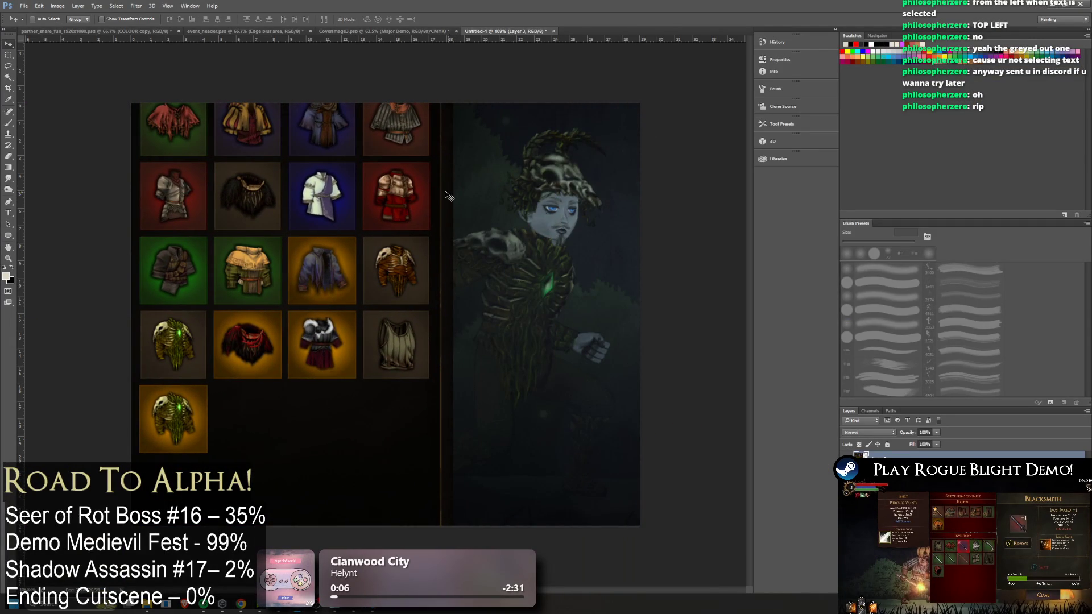
Paste the Poisoned Wendigo's Armor tooltip at the upper left and select the dark area below
click(8, 55)
mouse_move(130, 103)
mouse_down()
mouse_move(498, 272)
mouse_move(470, 376)
mouse_up()
key(ctrl+v)
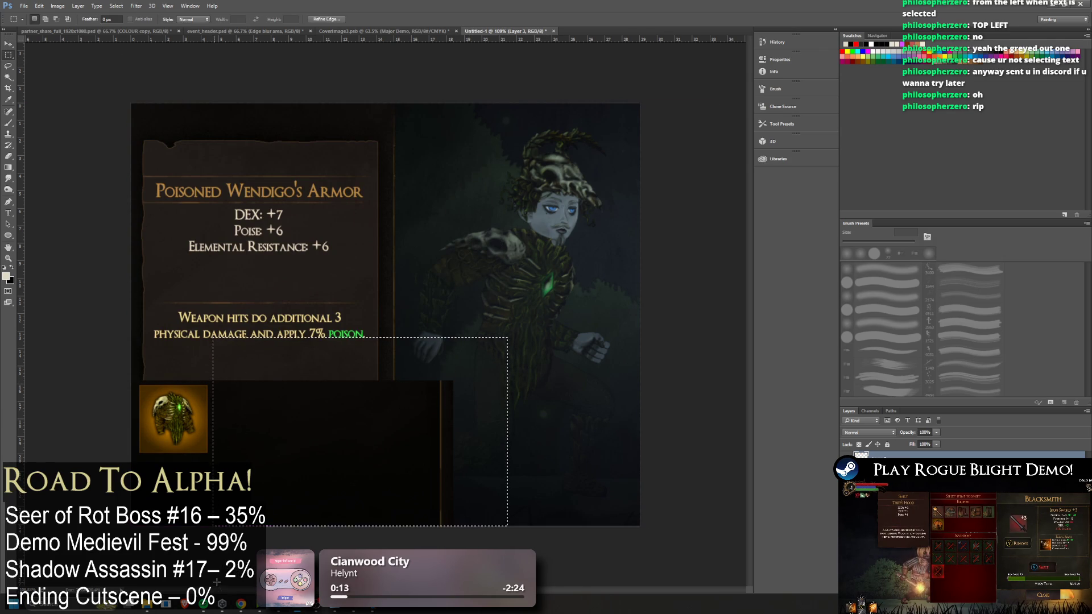
drag(213, 582, 507, 337)
In the game, unequip the Wendigo's Skull helmet from the head slot and show the head item list
key(alt+Tab)
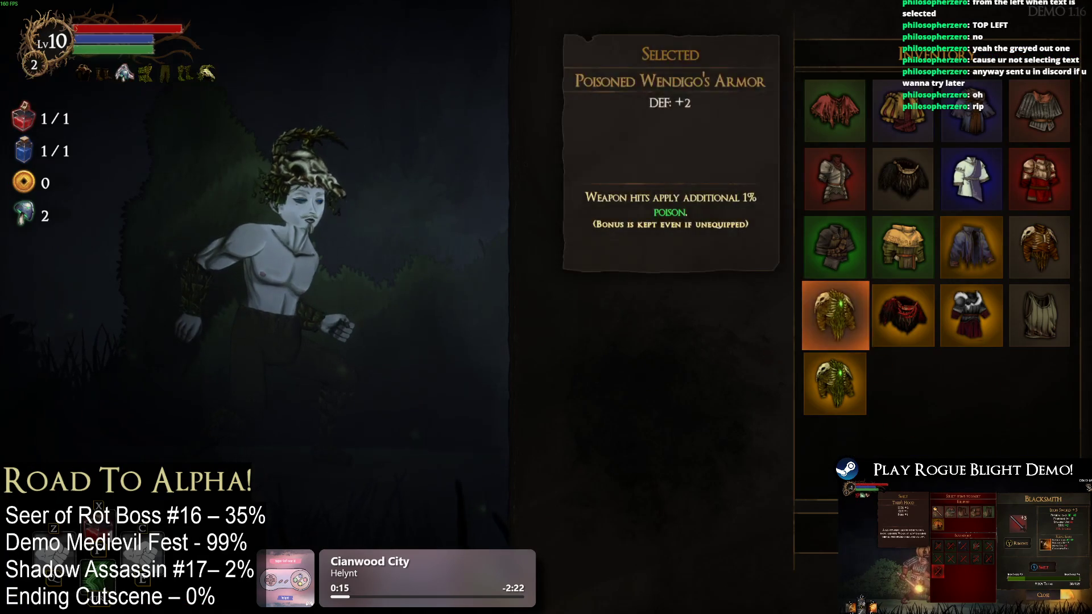
key(Tab)
click(660, 418)
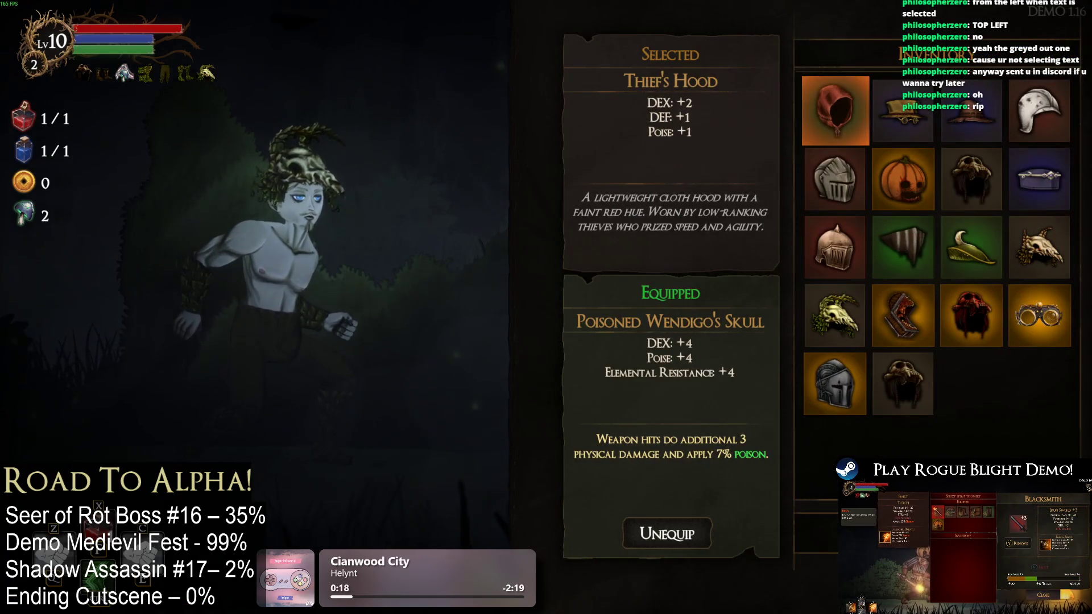
click(651, 531)
click(659, 421)
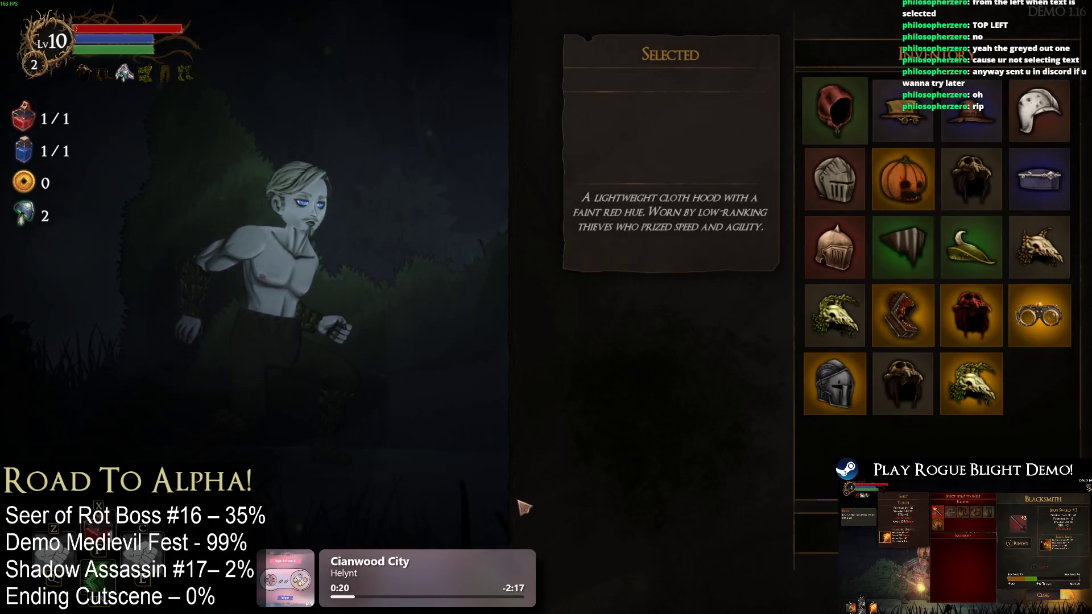
Paste the game screenshot, cut out the skull helmet icon and place it beside the armor card
key(alt+Tab)
key(ctrl+v)
drag(552, 293, 356, 202)
key(v)
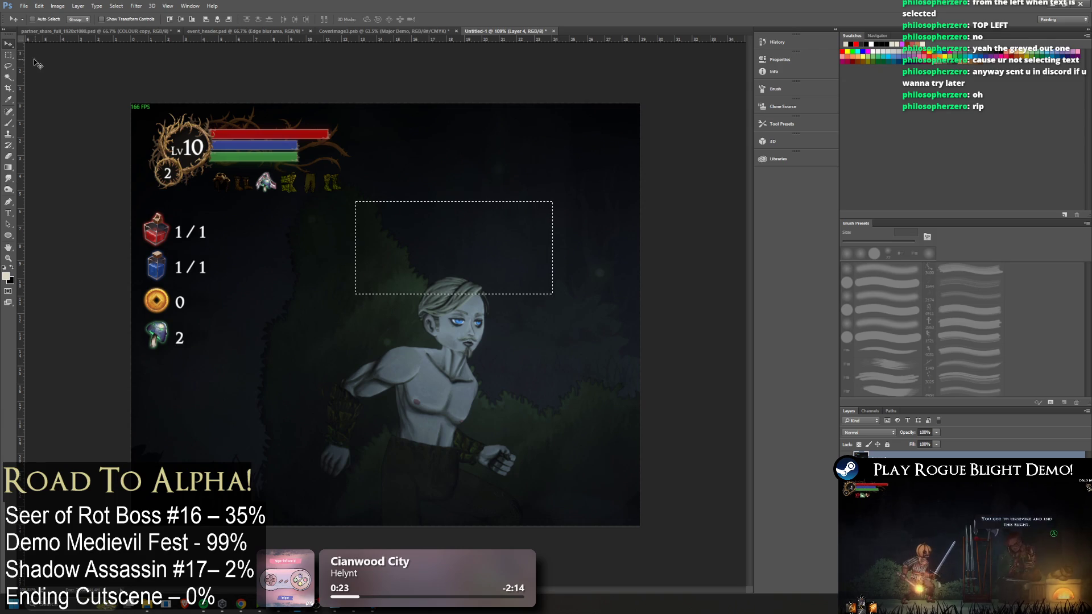
key(ctrl+d)
mouse_move(108, 87)
mouse_down()
mouse_move(287, 224)
mouse_move(280, 269)
mouse_move(108, 264)
mouse_move(114, 324)
mouse_move(117, 307)
mouse_up()
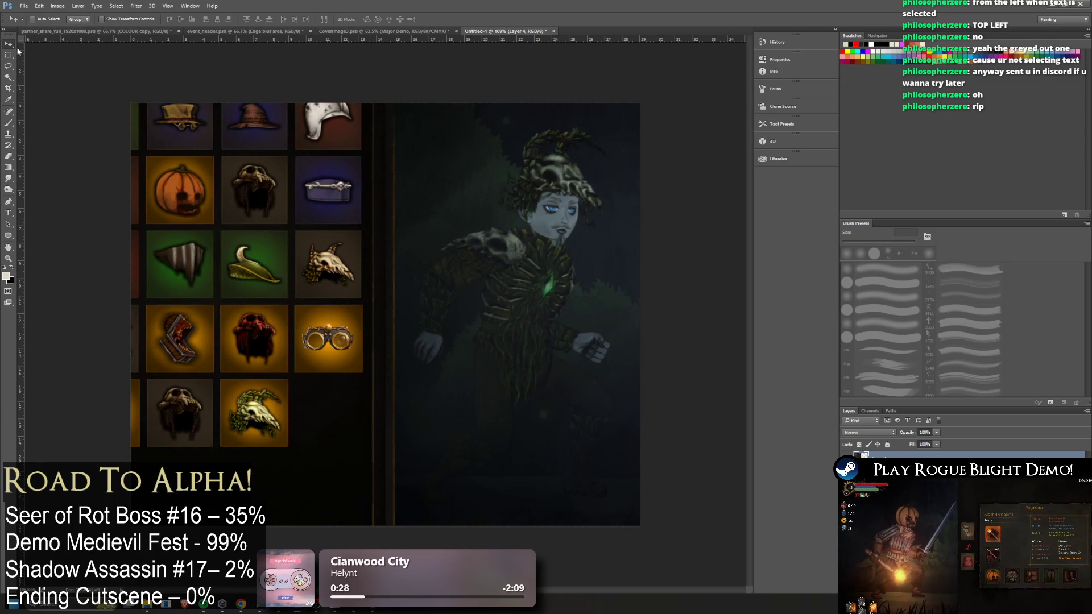
key(m)
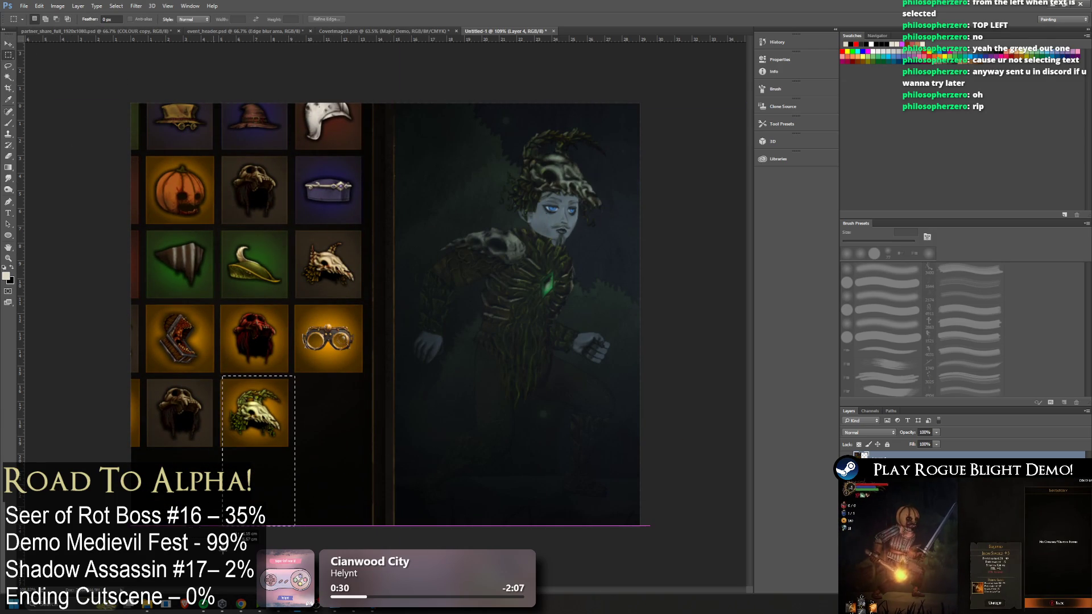
key(Delete)
key(ctrl+d)
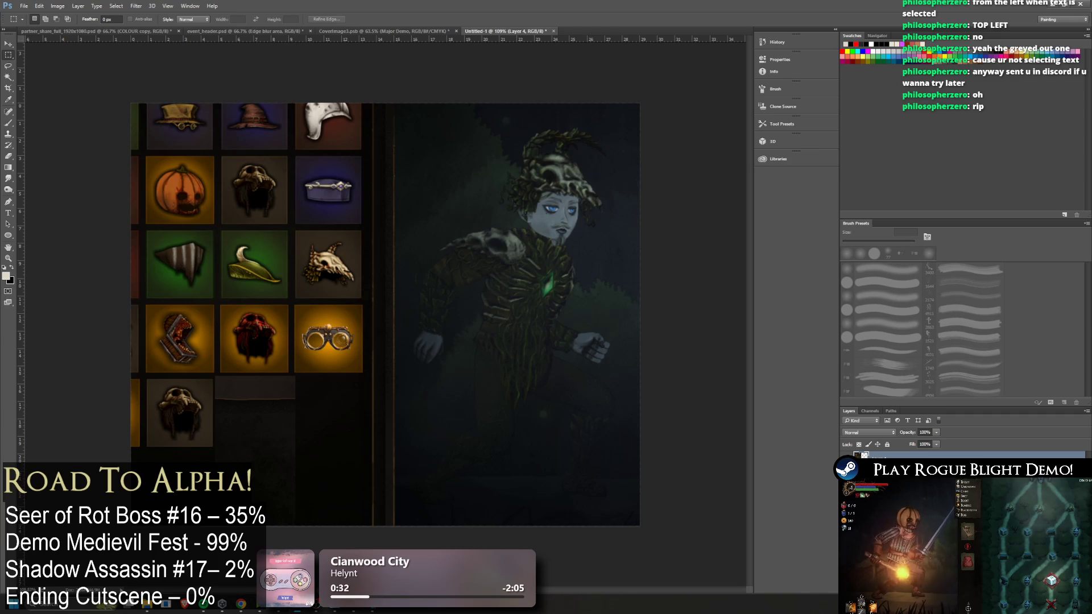
key(ctrl+alt+z)
key(ctrl+alt+z)
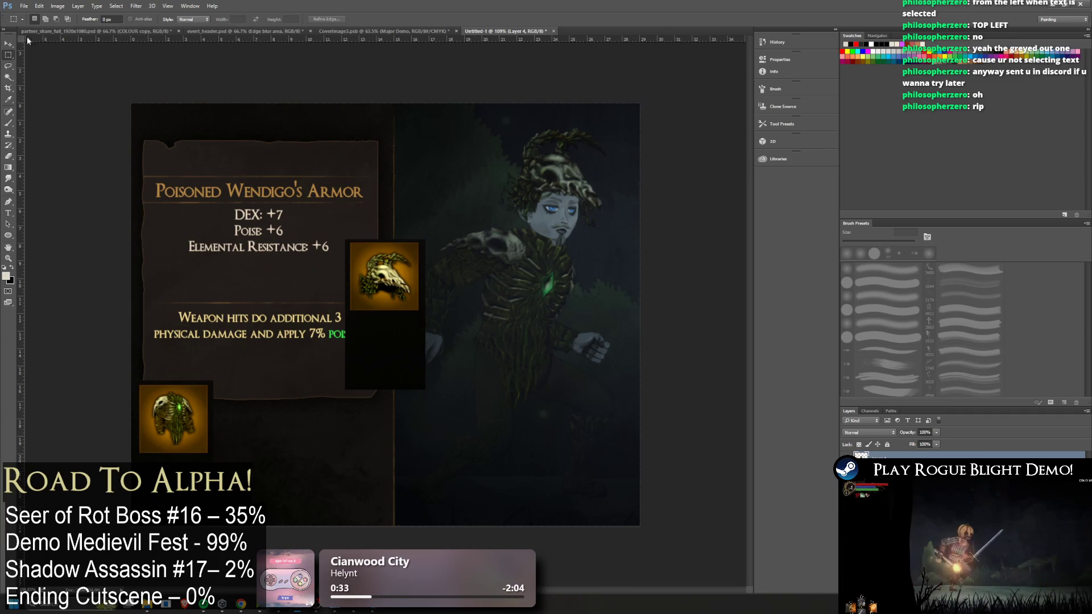
In the game, open the hands slot item list on the equipment panel
key(alt+Tab)
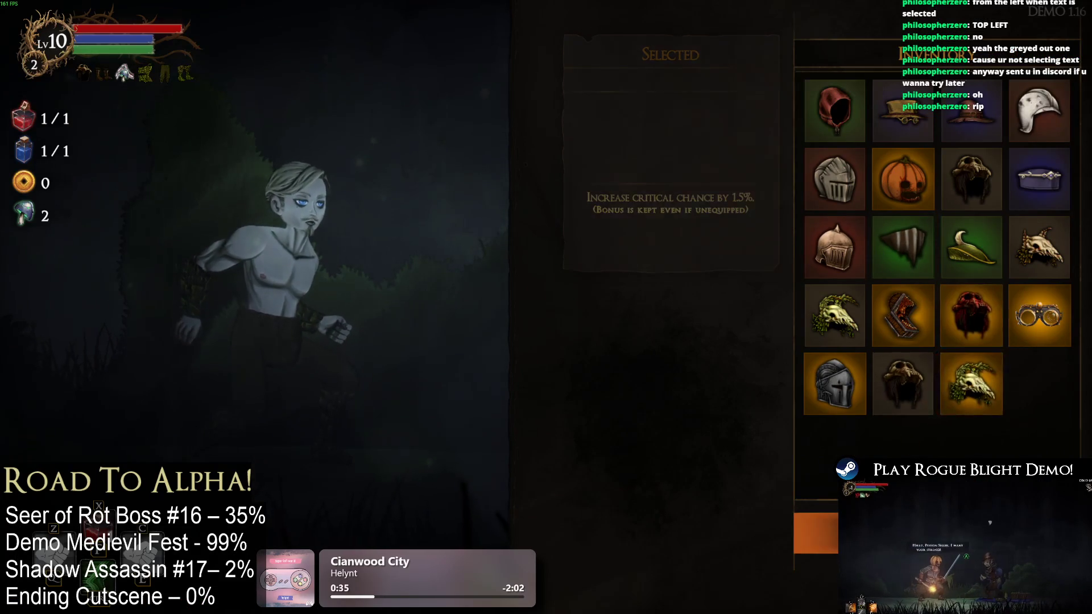
key(Escape)
click(824, 417)
key(Escape)
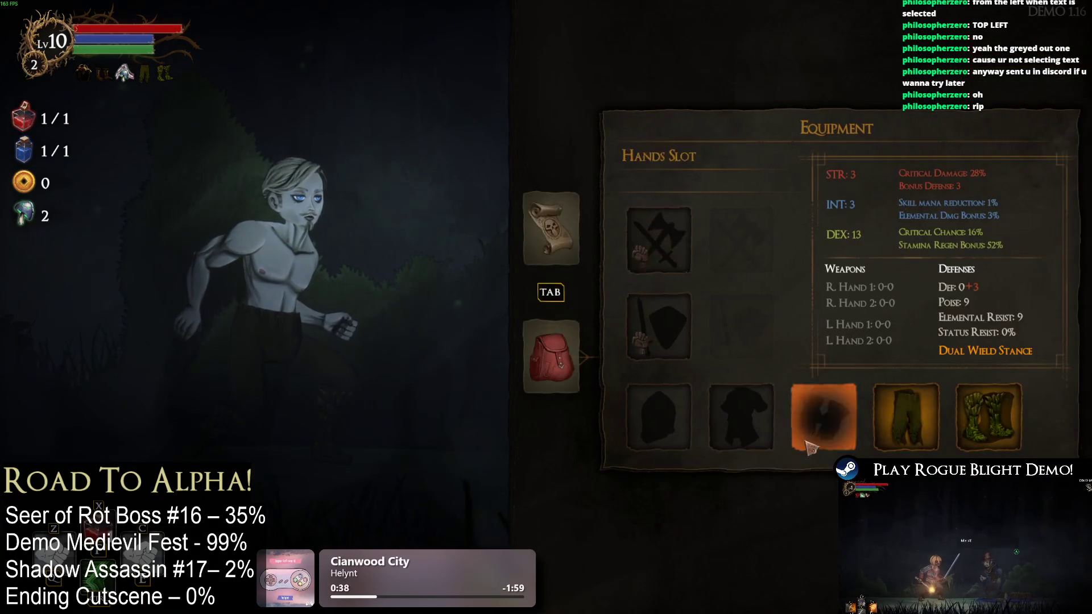
click(806, 452)
key(alt+Tab)
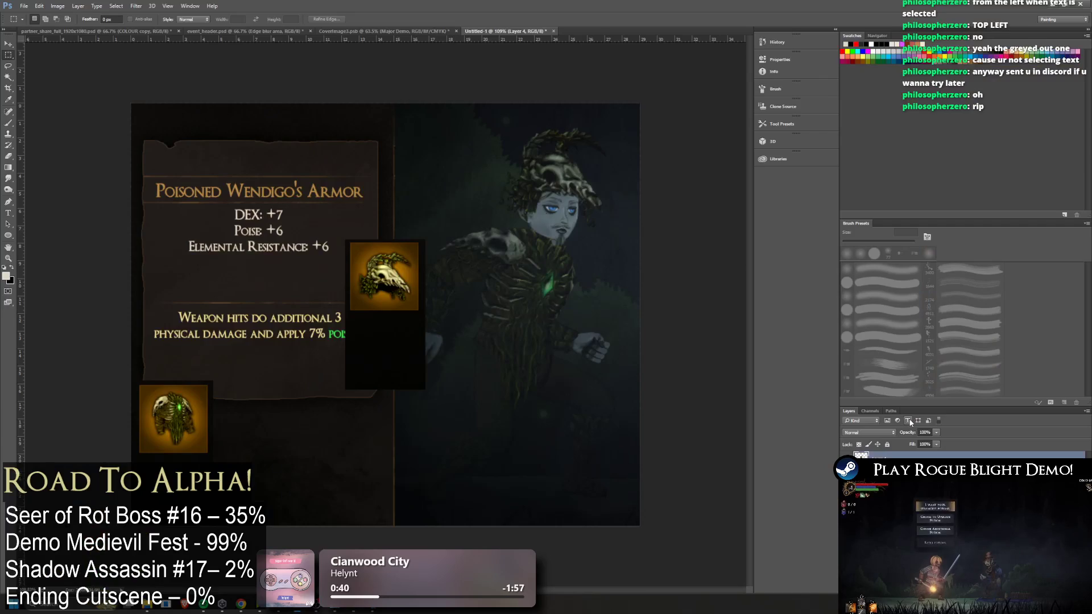
Paste the gloves screenshot and cut the Wendigo gloves icon onto its own layer
key(ctrl+v)
click(8, 44)
mouse_move(511, 306)
mouse_down()
mouse_move(492, 287)
mouse_move(316, 232)
mouse_move(214, 304)
mouse_move(211, 411)
mouse_move(259, 432)
mouse_move(244, 461)
mouse_up()
key(m)
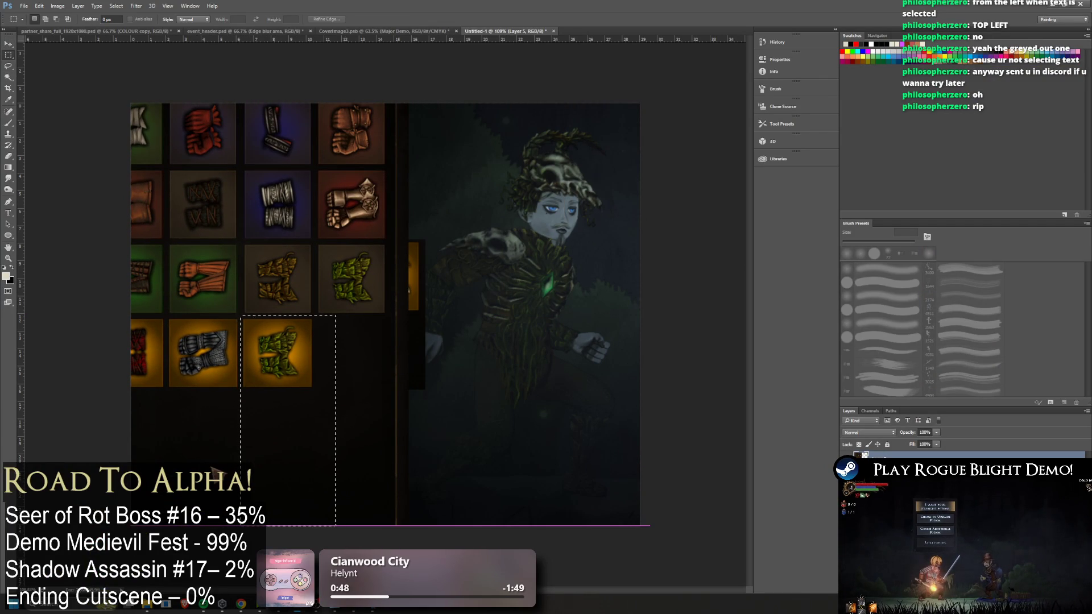
key(ctrl+x)
key(ctrl+v)
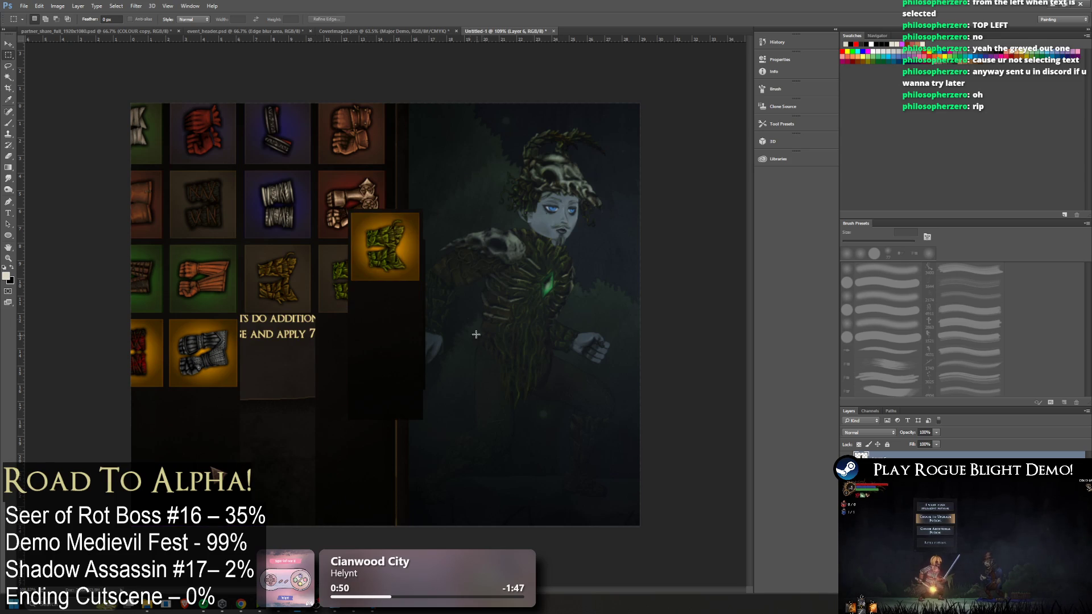
key(ctrl+z)
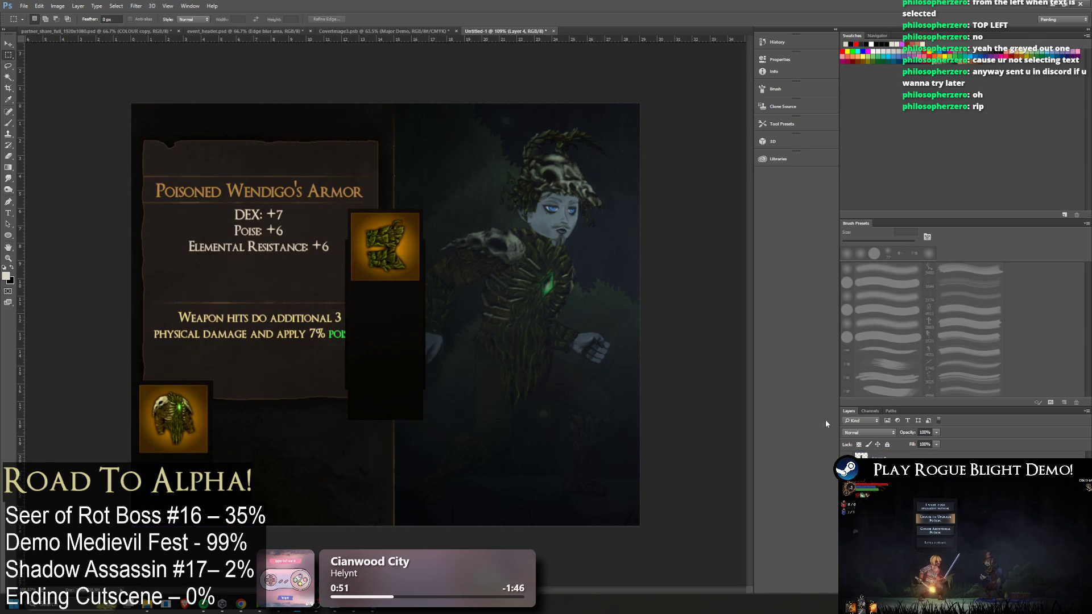
In the game, unequip the trousers and paste the new screenshot into the mockup
key(alt+Tab)
key(Tab)
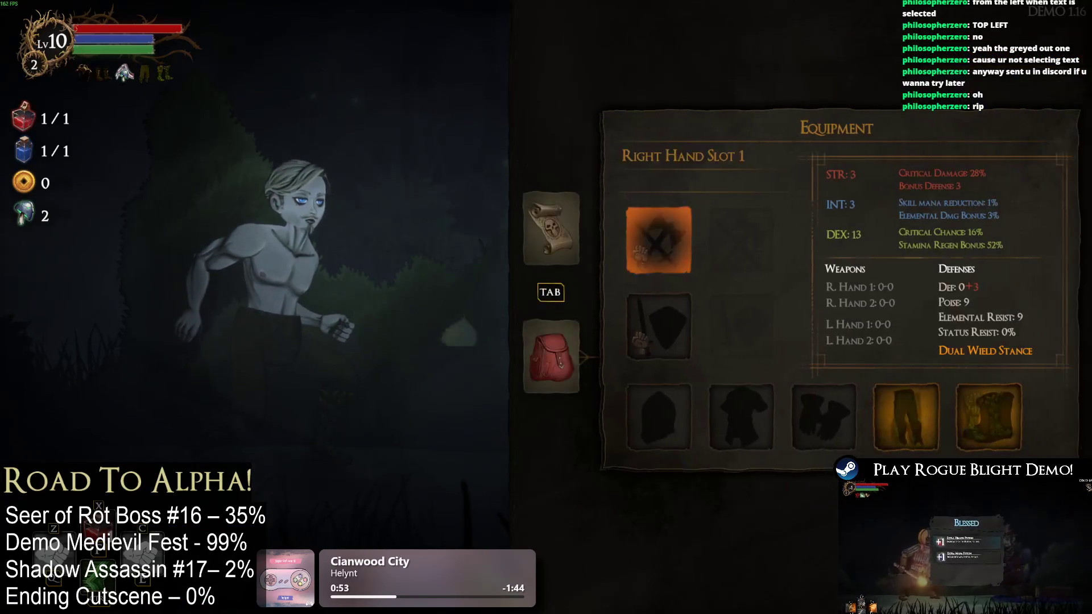
key(Return)
key(Escape)
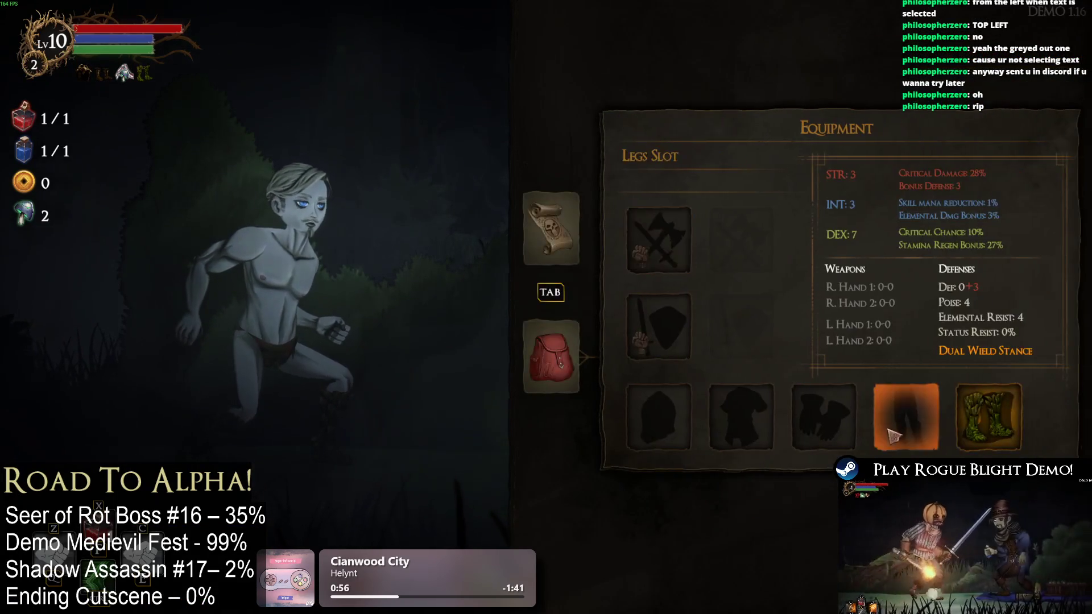
key(Return)
key(alt+Tab)
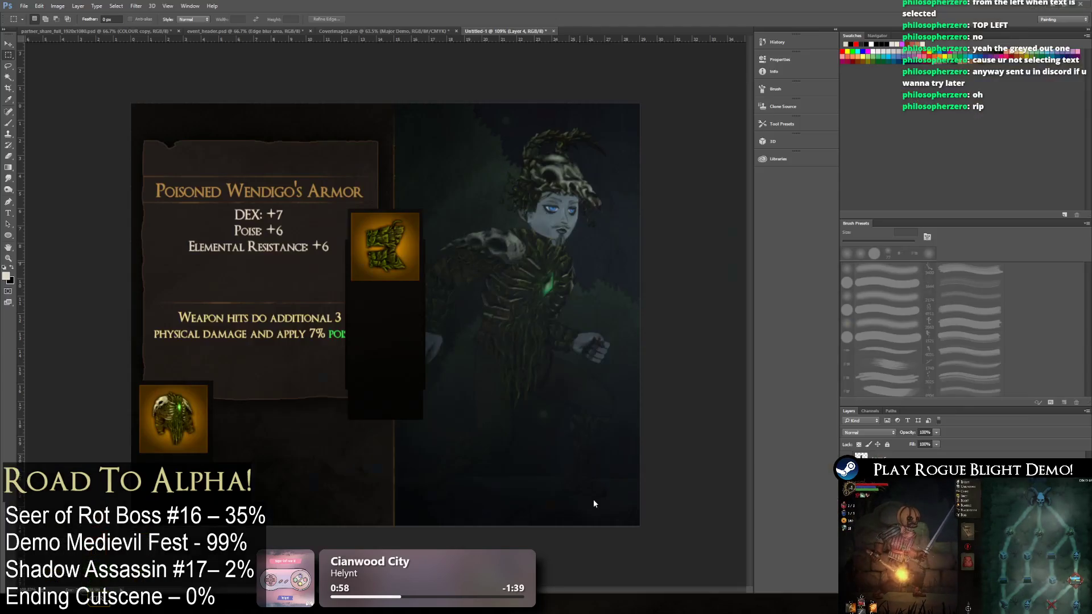
key(ctrl+v)
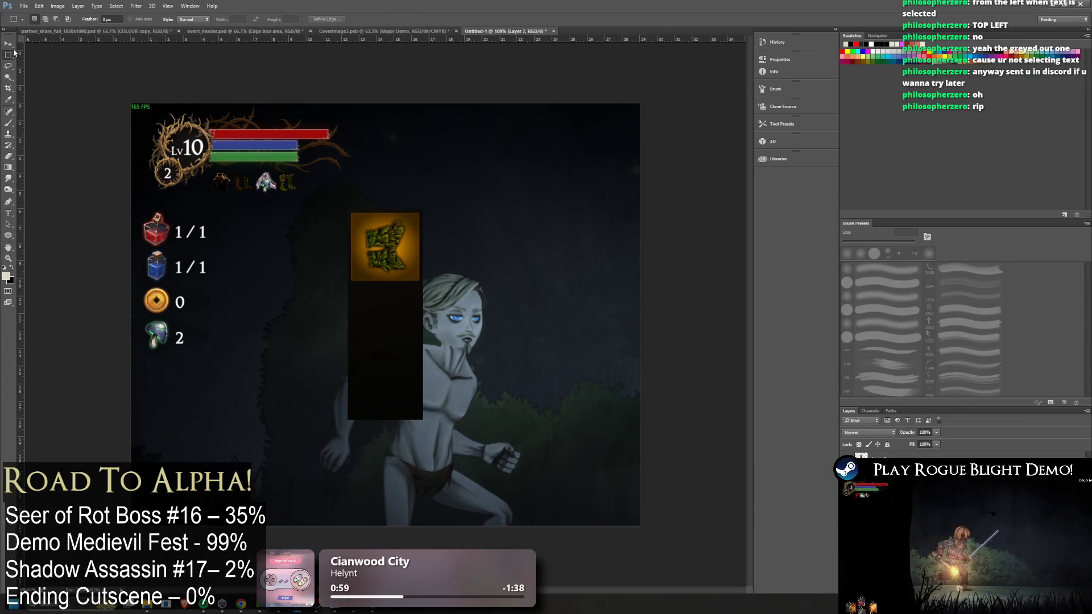
click(8, 43)
mouse_move(512, 281)
mouse_down()
mouse_move(424, 318)
mouse_move(179, 340)
mouse_up()
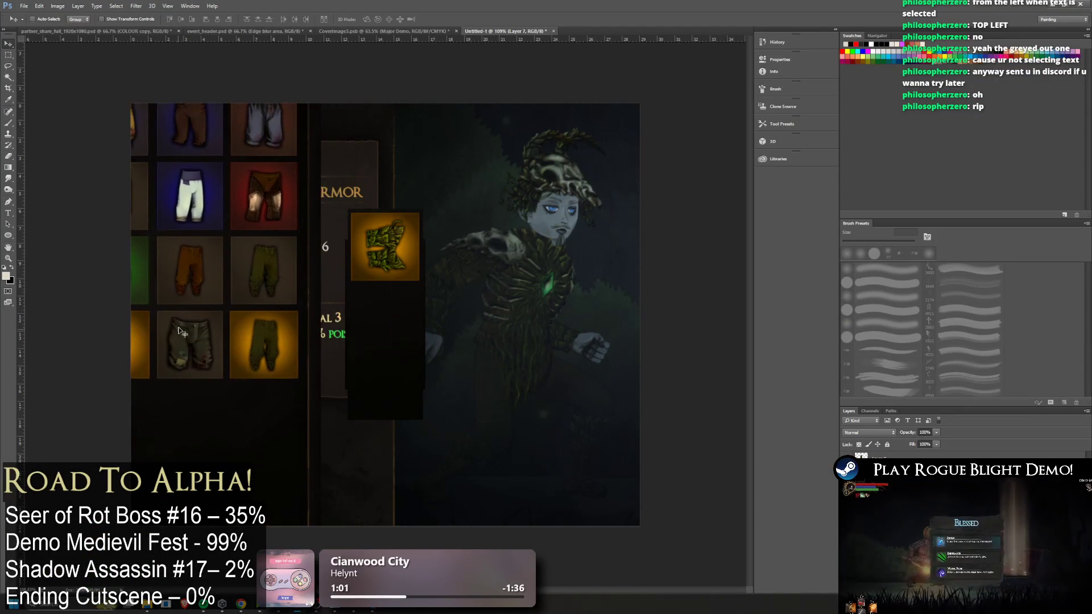
click(8, 54)
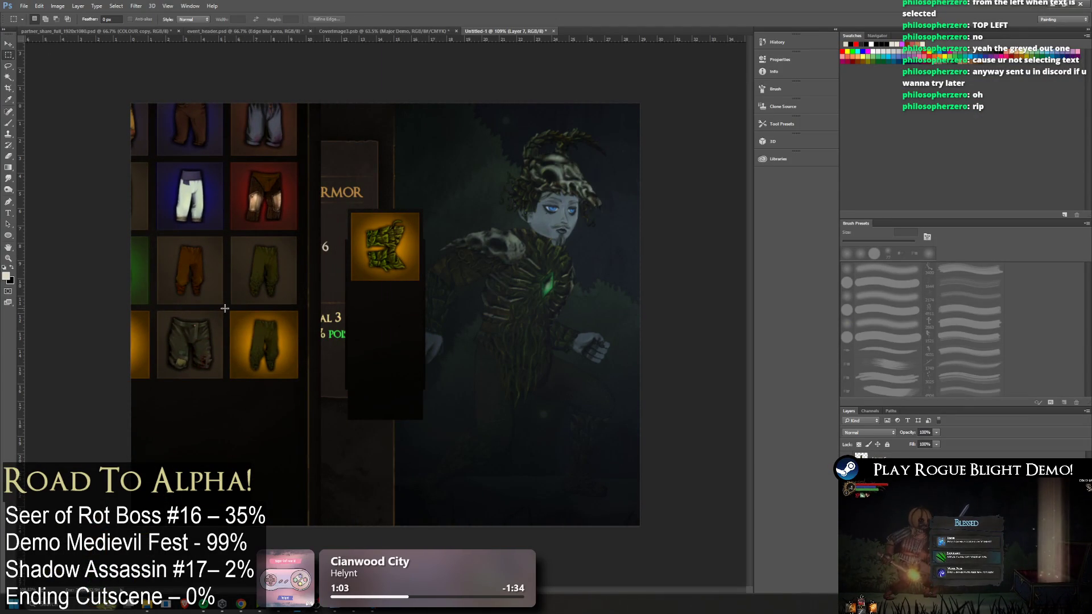
drag(300, 526, 300, 526)
key(ctrl+x)
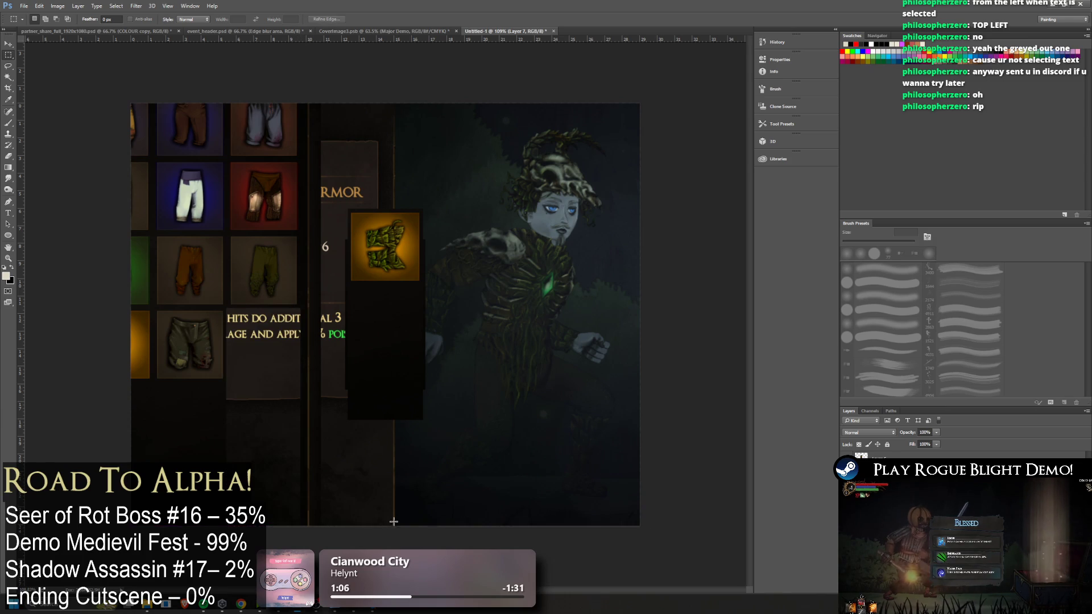
key(ctrl+x)
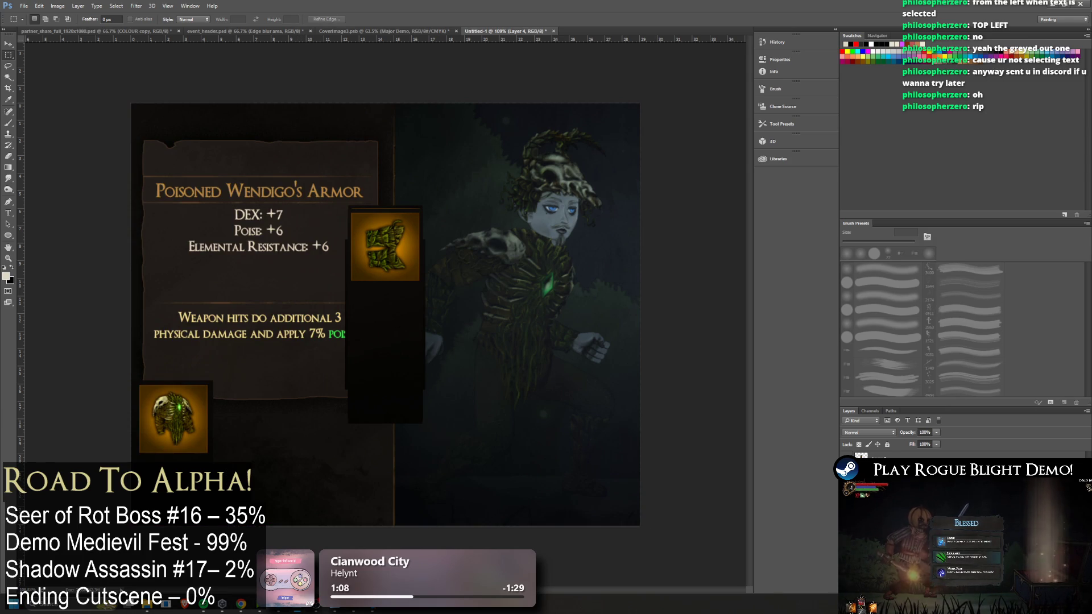
key(alt+Tab)
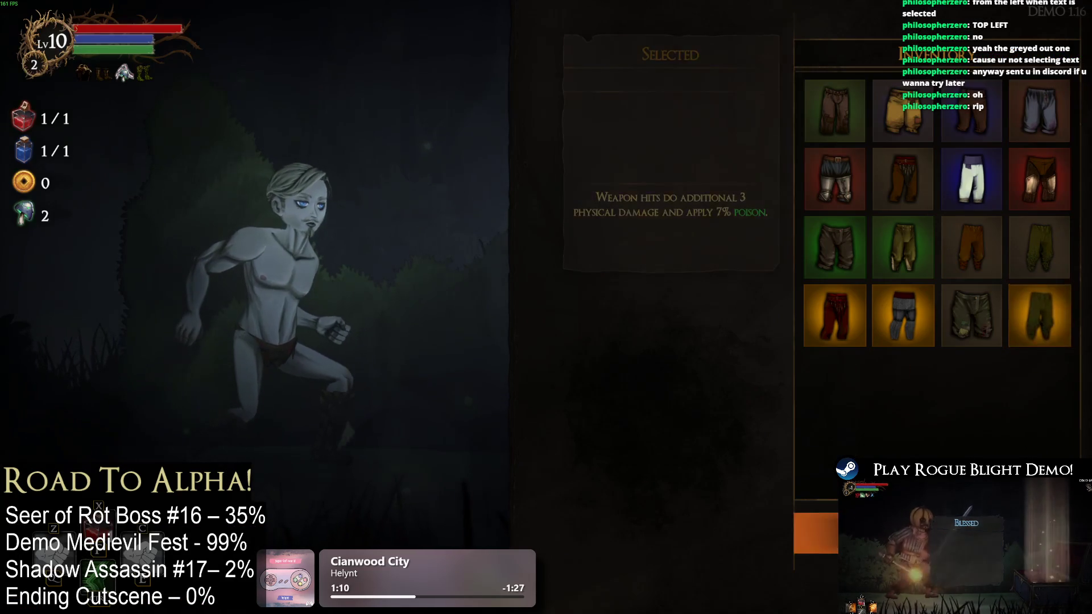
click(982, 441)
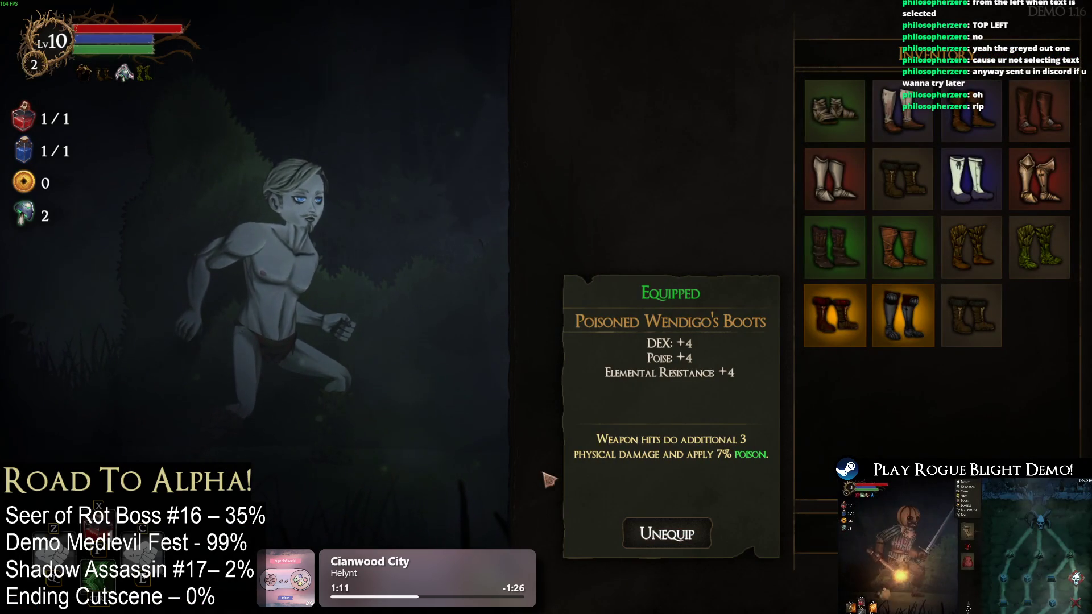
click(666, 533)
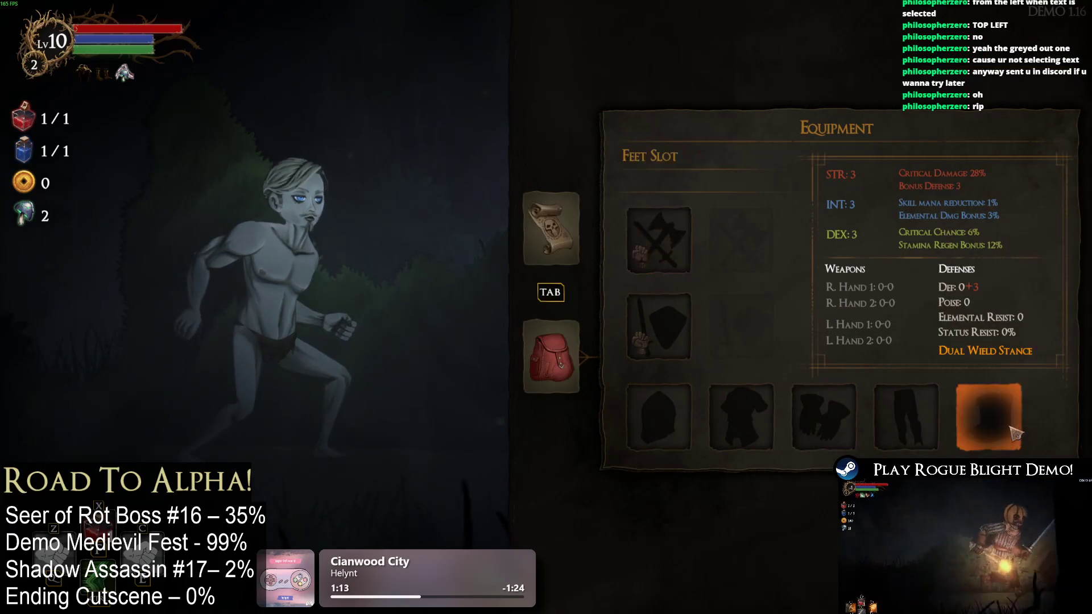
click(990, 417)
key(alt+Tab)
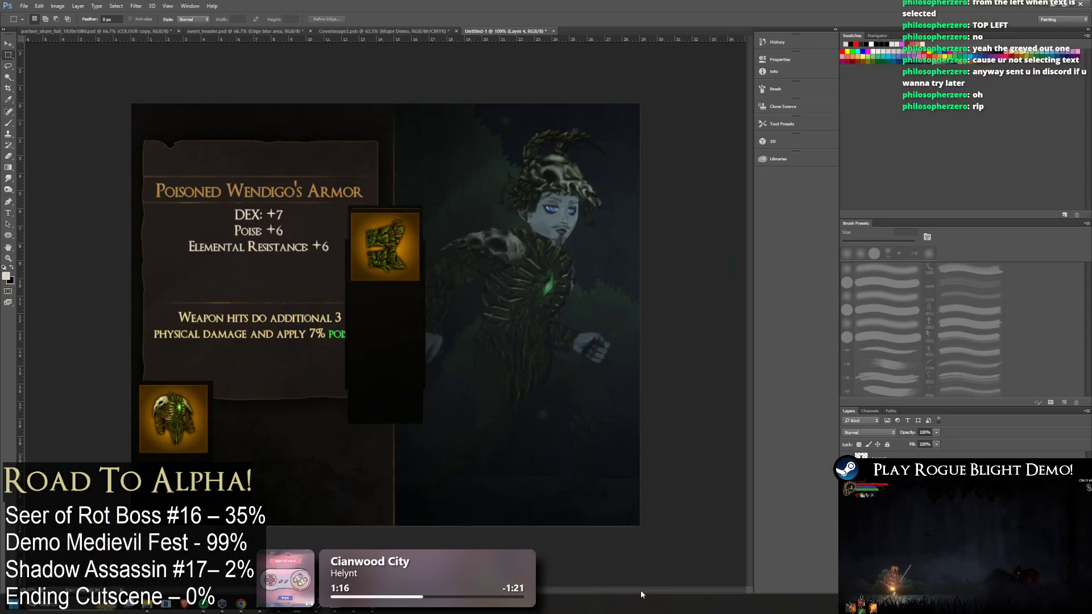
Slide the screenshot left to the boots grid and cut out the selected boots column
key(ctrl+z)
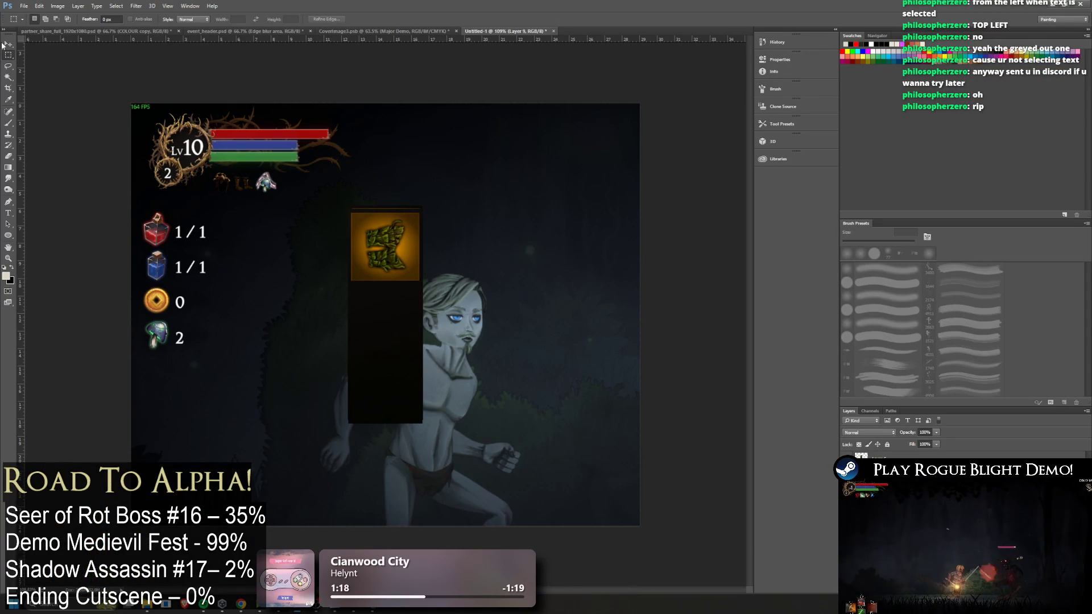
key(v)
drag(540, 292, 304, 291)
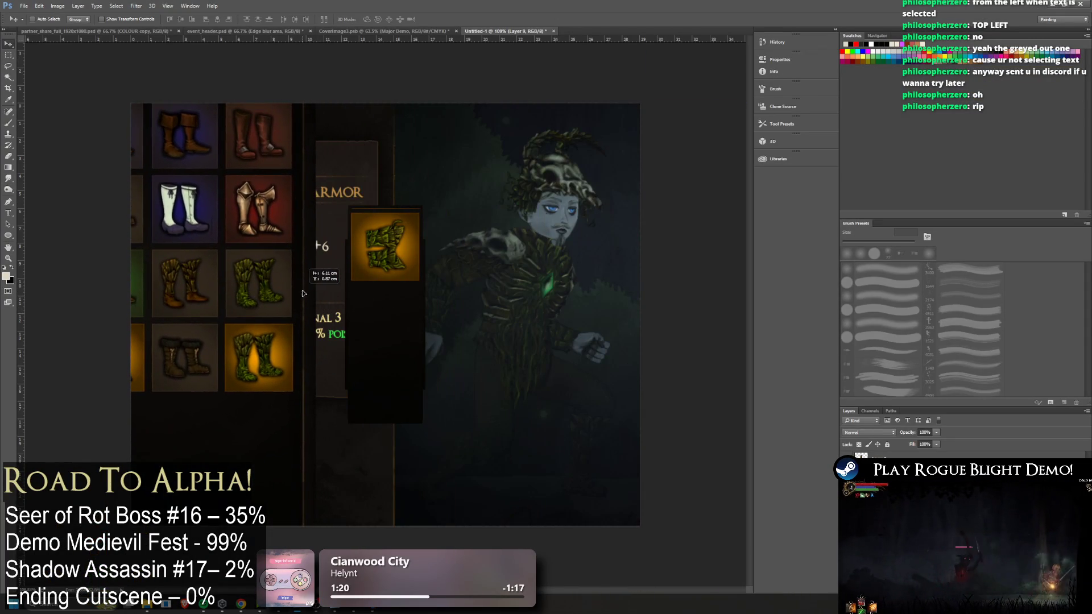
click(9, 53)
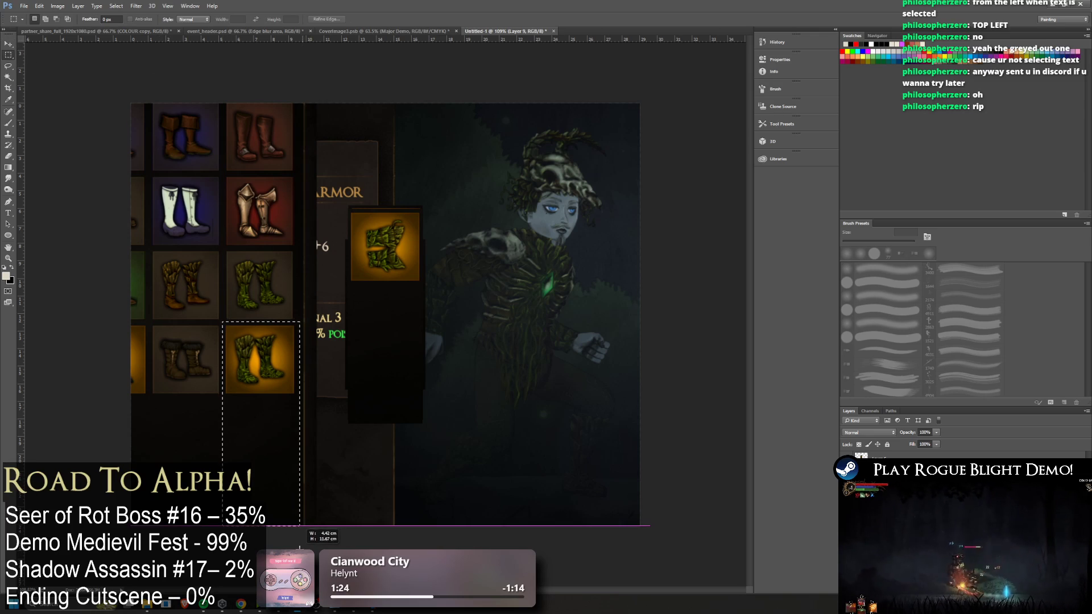
key(ctrl+x)
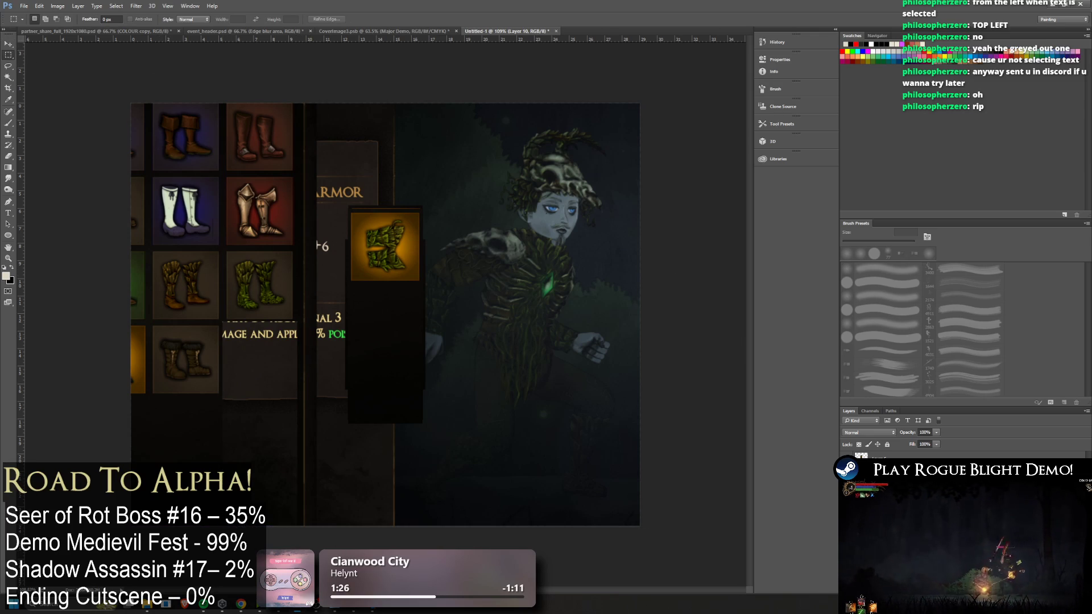
Hide the boots grid and place the skull helmet icon beside the armor icon
key(Delete)
key(v)
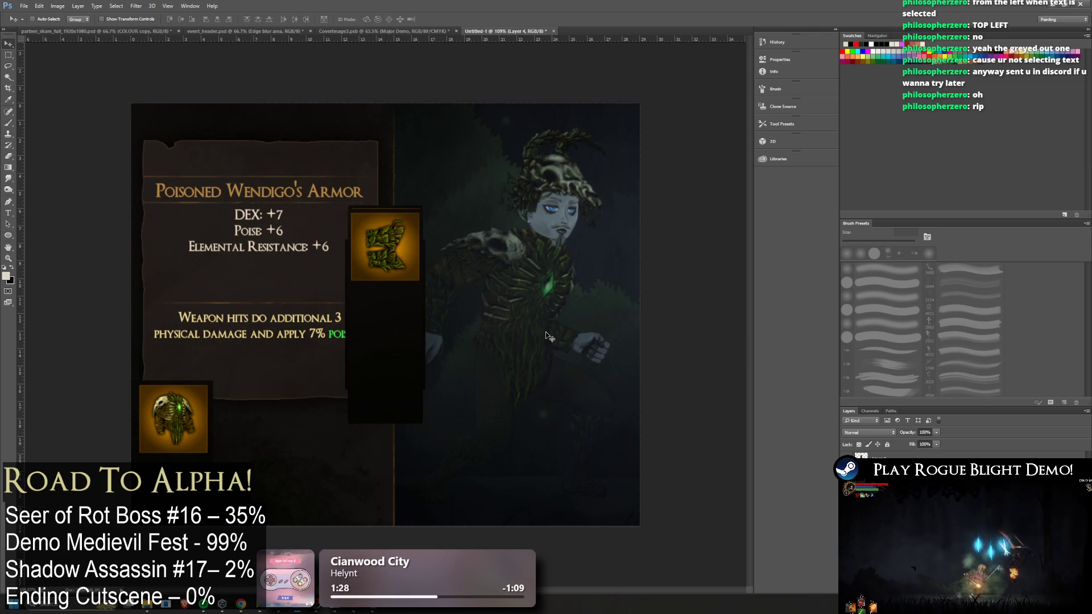
mouse_move(422, 282)
mouse_down()
mouse_move(355, 447)
mouse_move(282, 414)
mouse_move(289, 425)
mouse_up()
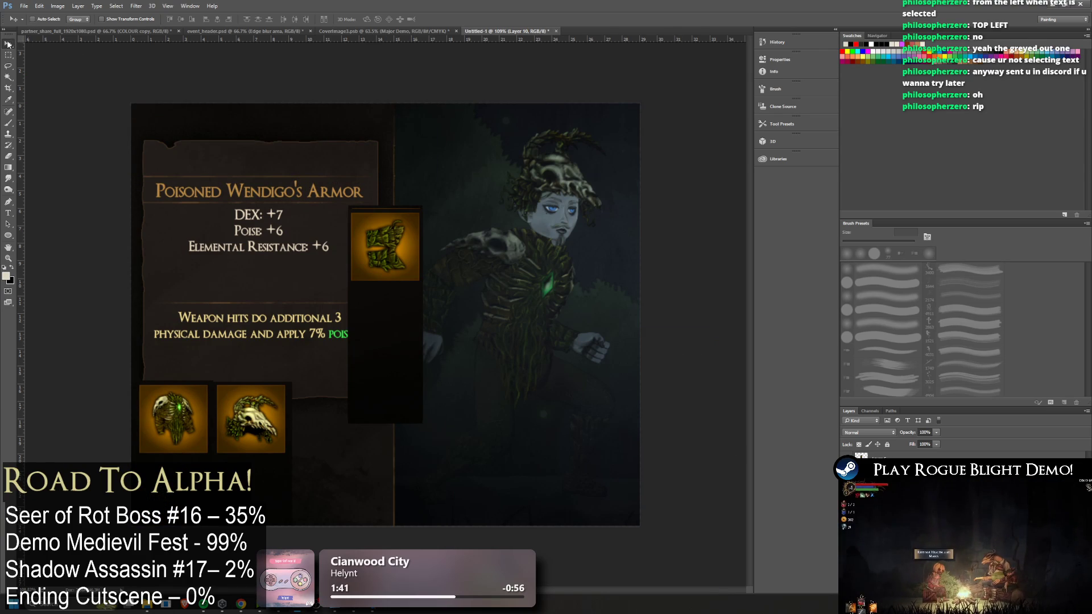
mouse_move(396, 260)
mouse_down()
mouse_move(364, 398)
mouse_move(336, 431)
mouse_up()
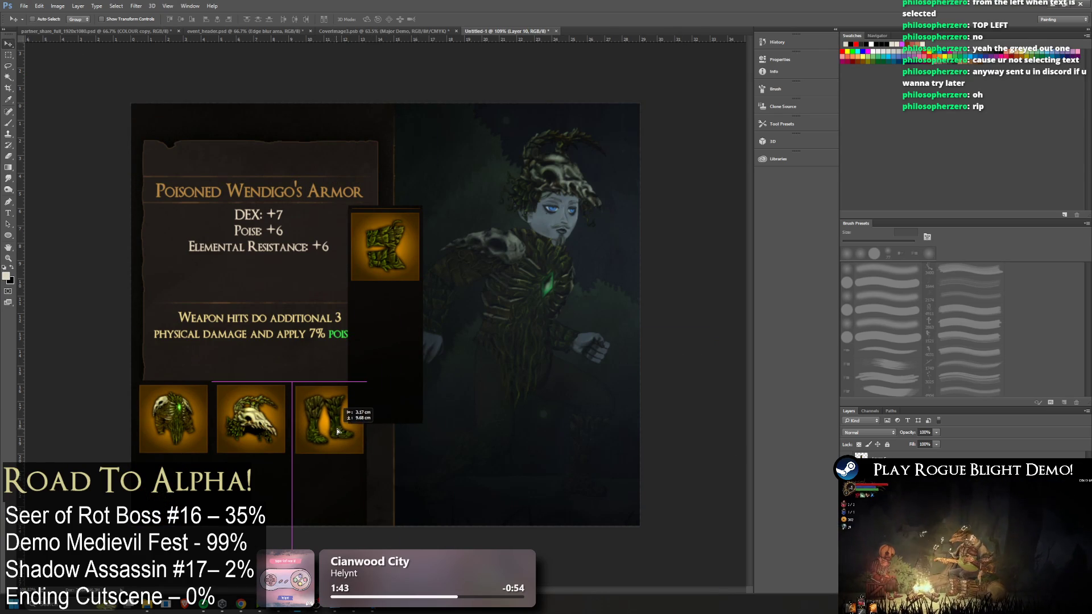
Duplicate the boot icon to the bottom left and align the skull, armor and boots icons
mouse_move(391, 213)
mouse_down()
mouse_move(445, 284)
mouse_move(273, 461)
mouse_move(216, 471)
mouse_move(224, 479)
mouse_up()
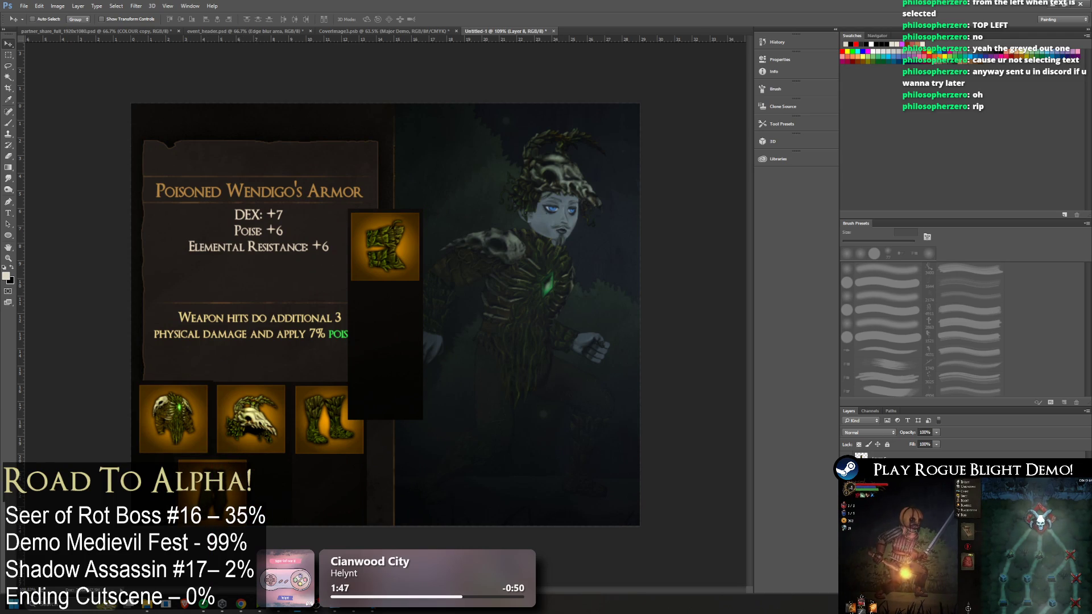
mouse_move(361, 253)
mouse_down()
mouse_move(332, 459)
mouse_move(269, 499)
mouse_up()
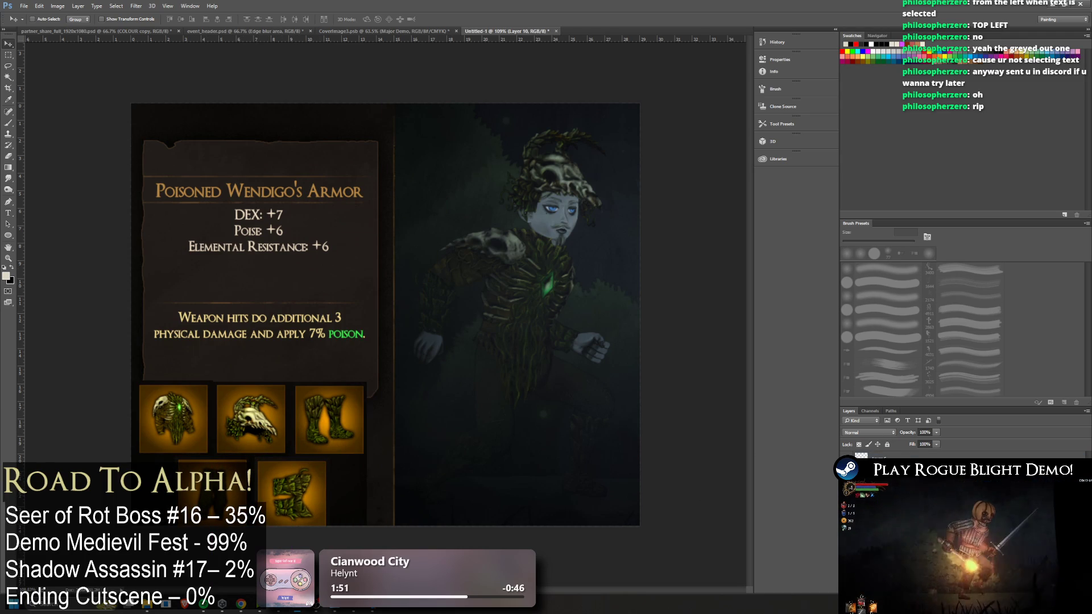
mouse_move(245, 449)
mouse_down()
mouse_move(260, 449)
mouse_move(186, 431)
mouse_up()
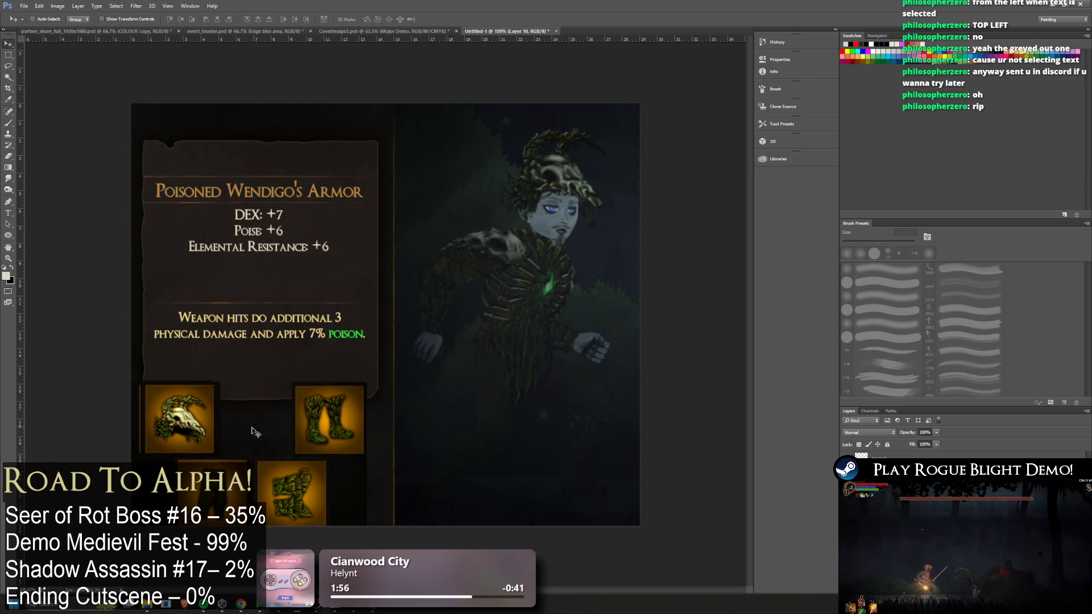
mouse_move(216, 478)
mouse_down()
mouse_move(330, 420)
mouse_move(218, 477)
mouse_up()
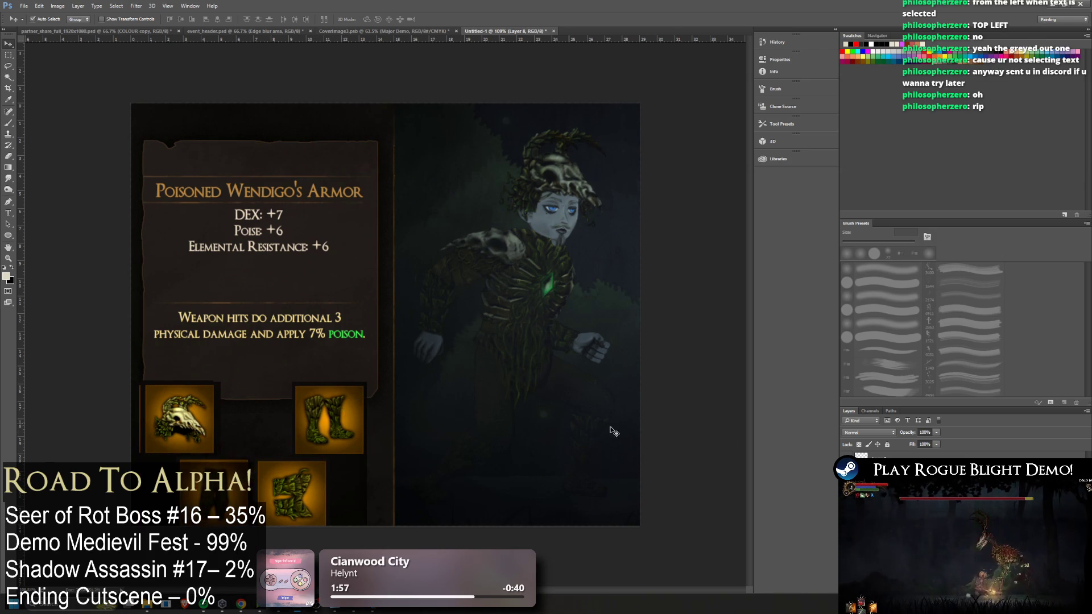
mouse_move(623, 438)
mouse_down()
mouse_move(483, 394)
mouse_move(623, 438)
mouse_up()
drag(372, 405, 452, 405)
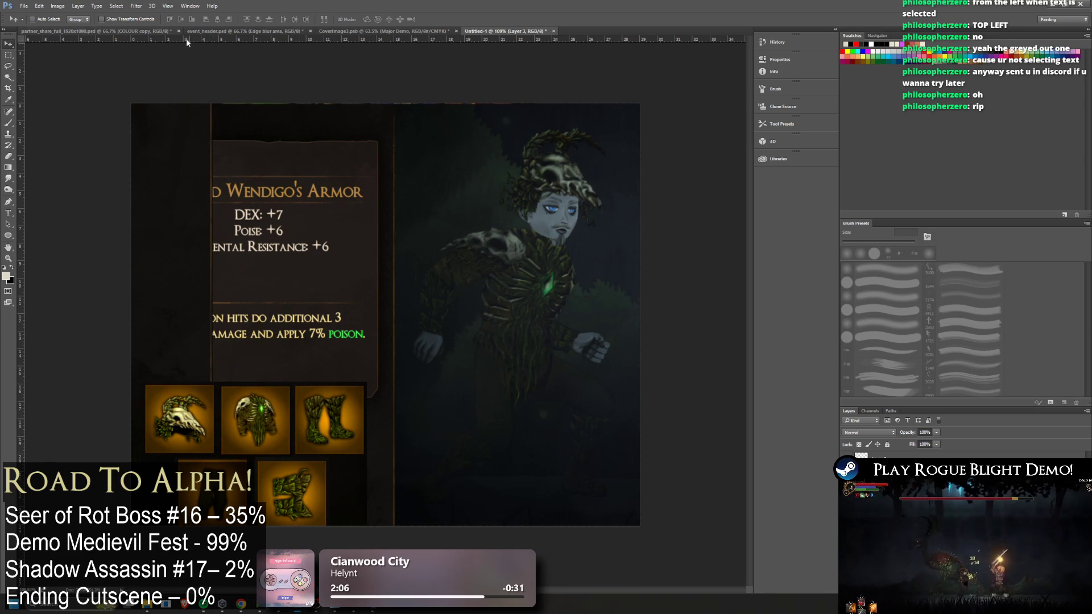
Delete the dark panel over the parchment text and the icons below, keeping one icon
click(8, 55)
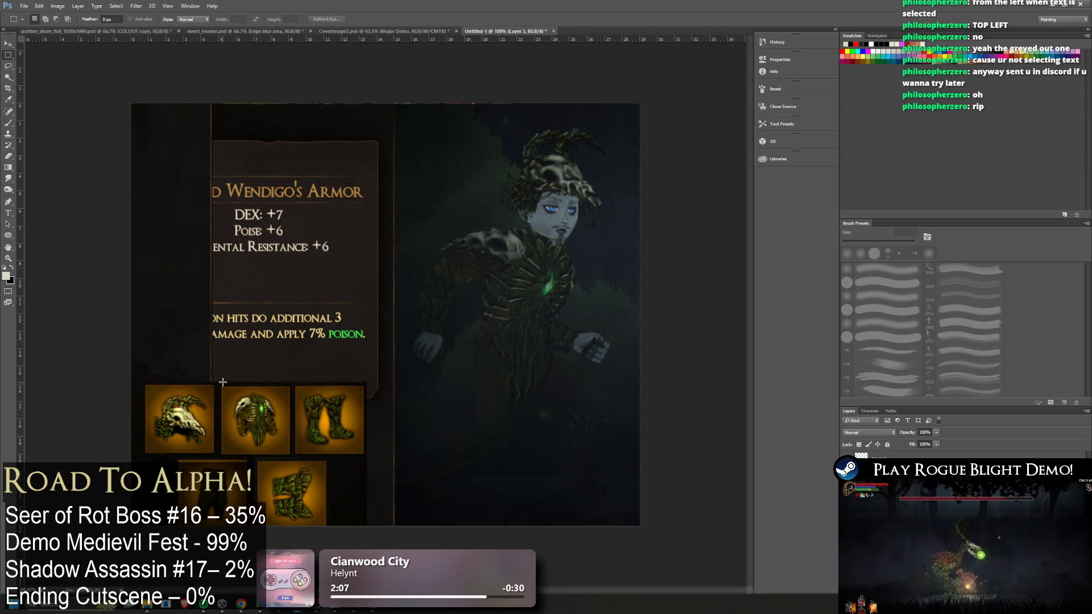
drag(226, 381, 131, 103)
key(Delete)
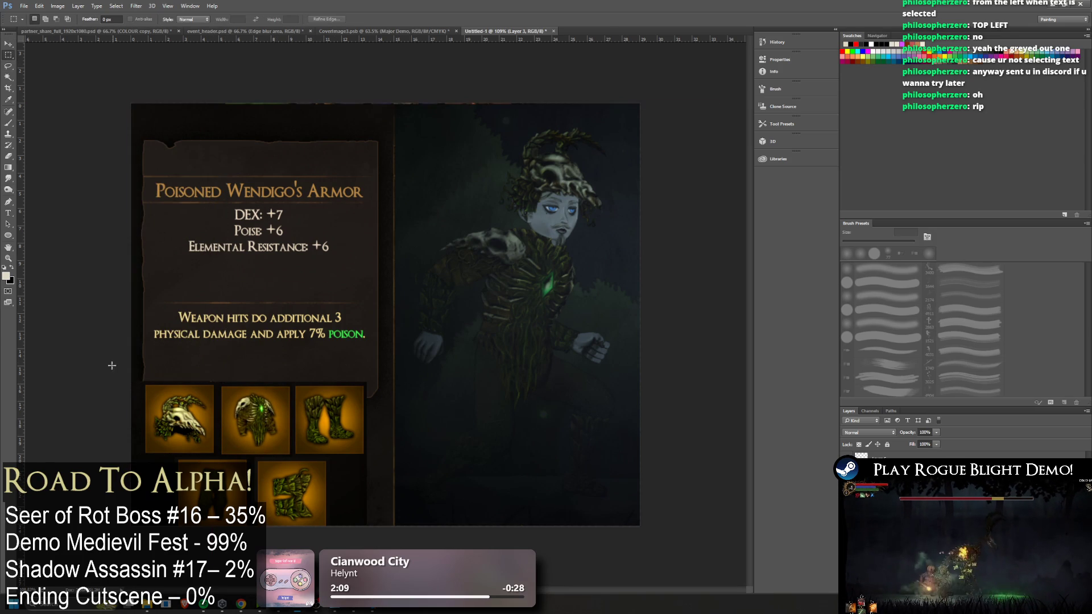
drag(137, 558, 137, 546)
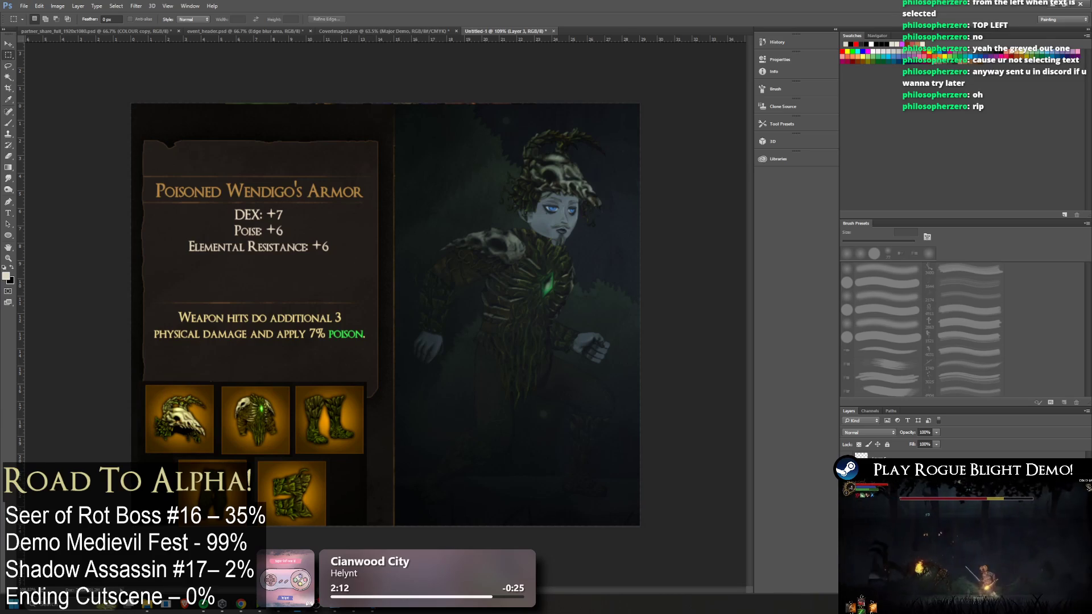
key(Delete)
key(Delete)
key(Delete)
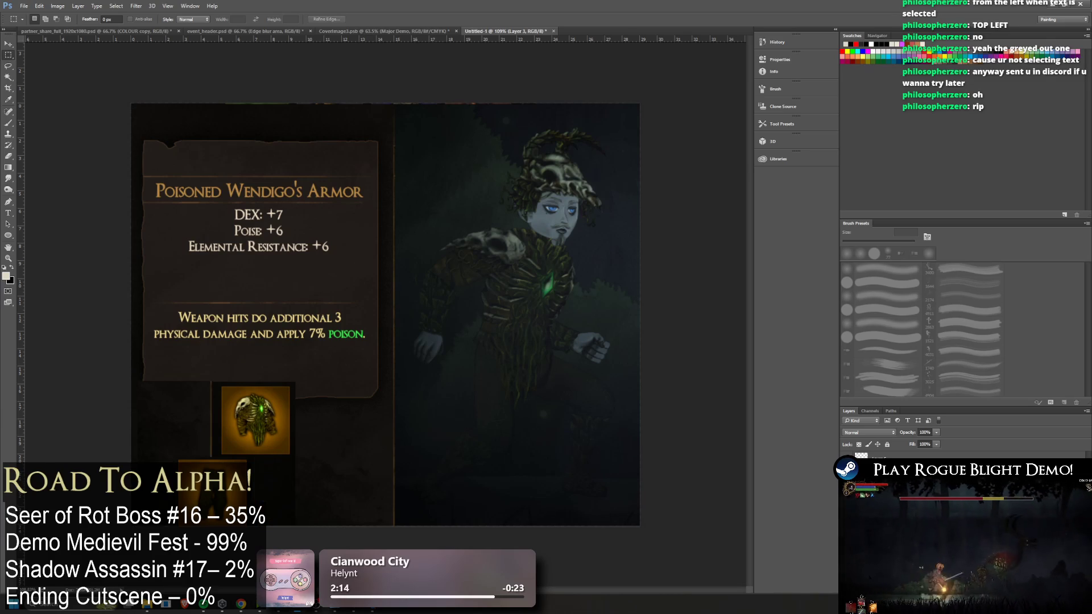
key(ctrl+z)
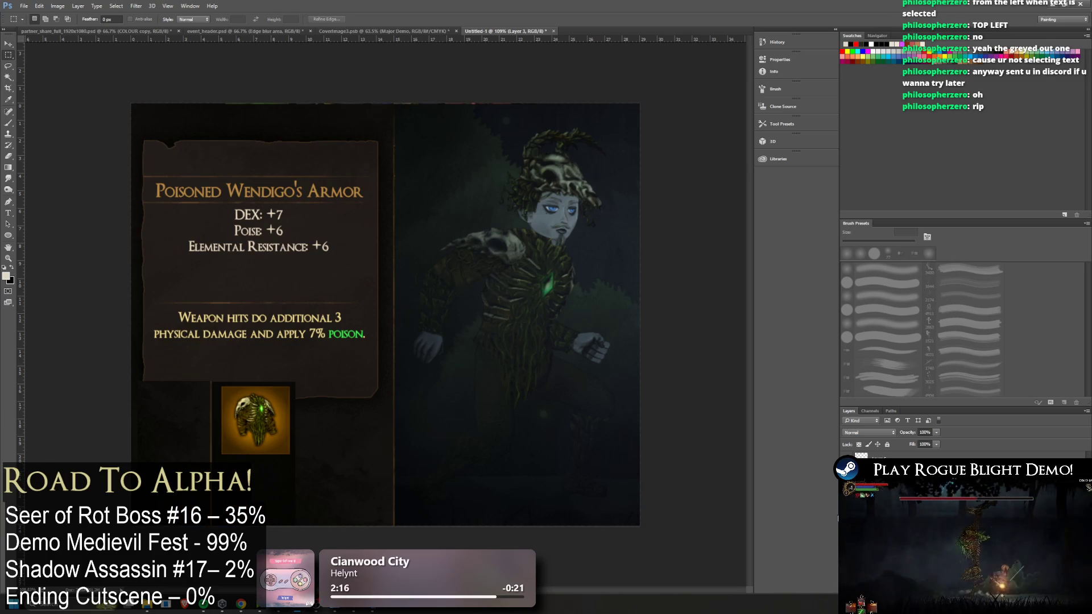
drag(131, 364, 181, 527)
key(Delete)
key(ctrl+d)
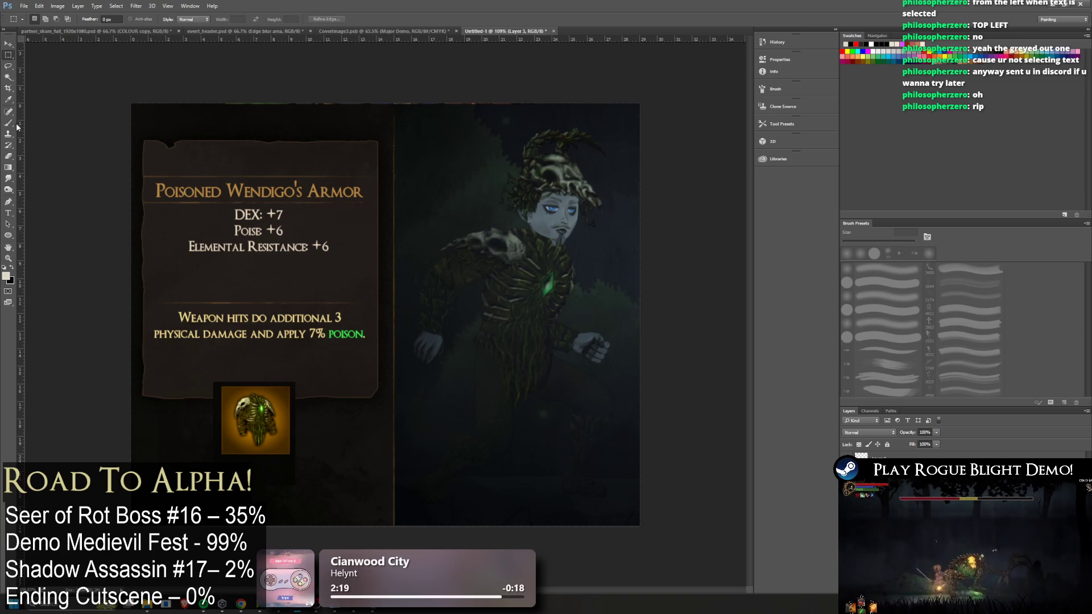
Magic-wand away the dark frames around the icons and copy selections to new layers
key(w)
click(291, 467)
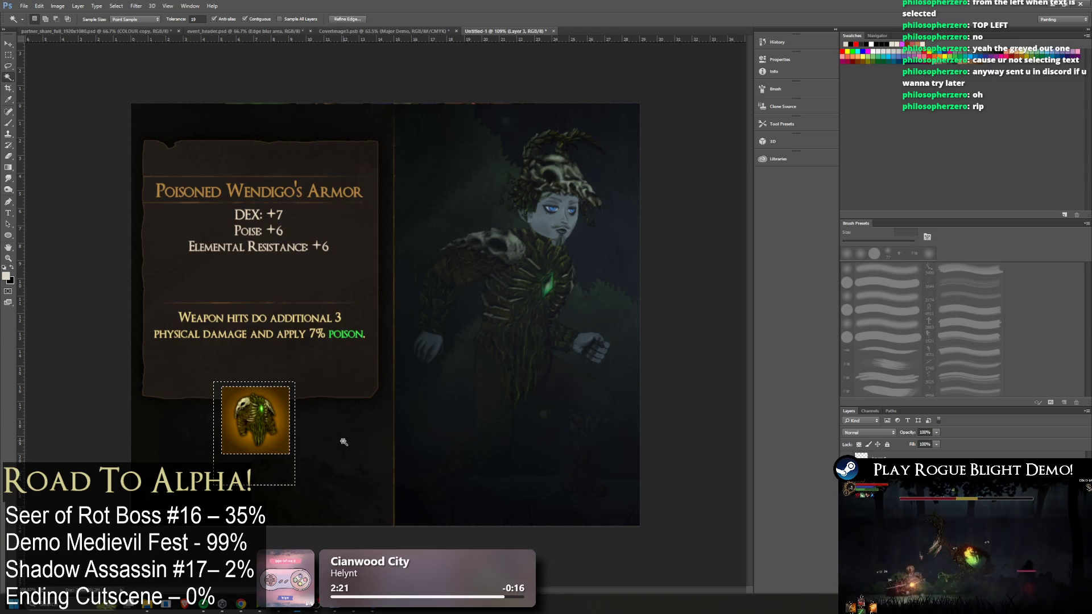
key(Delete)
key(m)
key(ctrl+d)
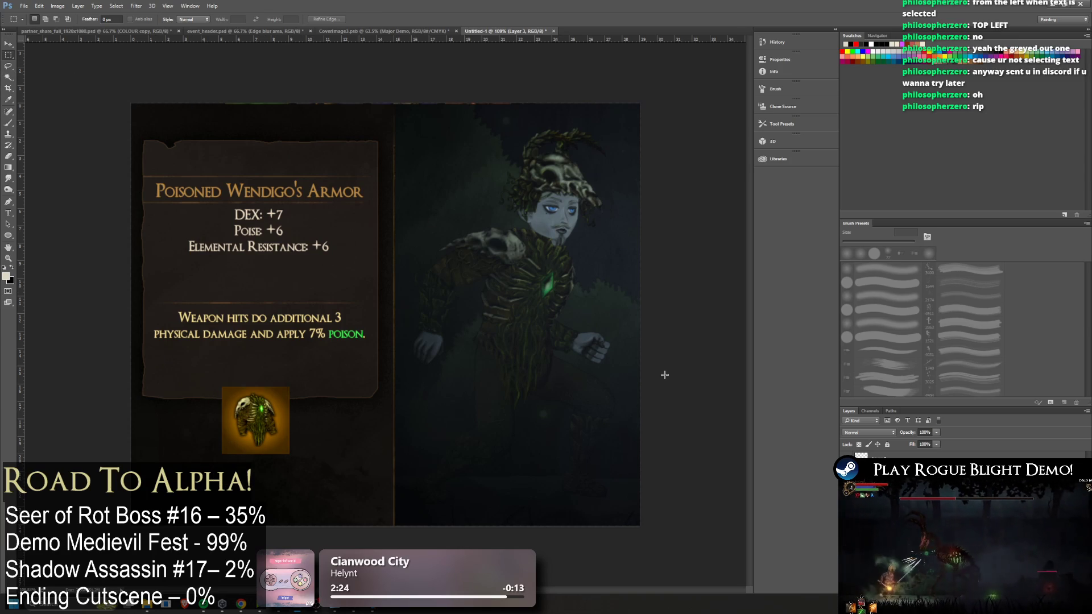
key(ctrl+v)
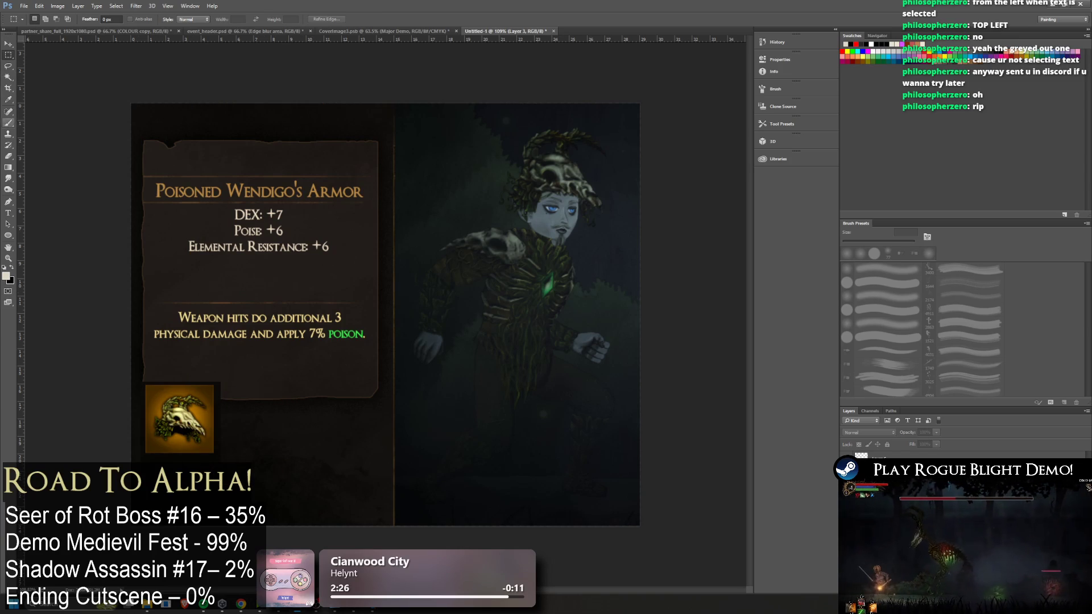
key(w)
click(227, 477)
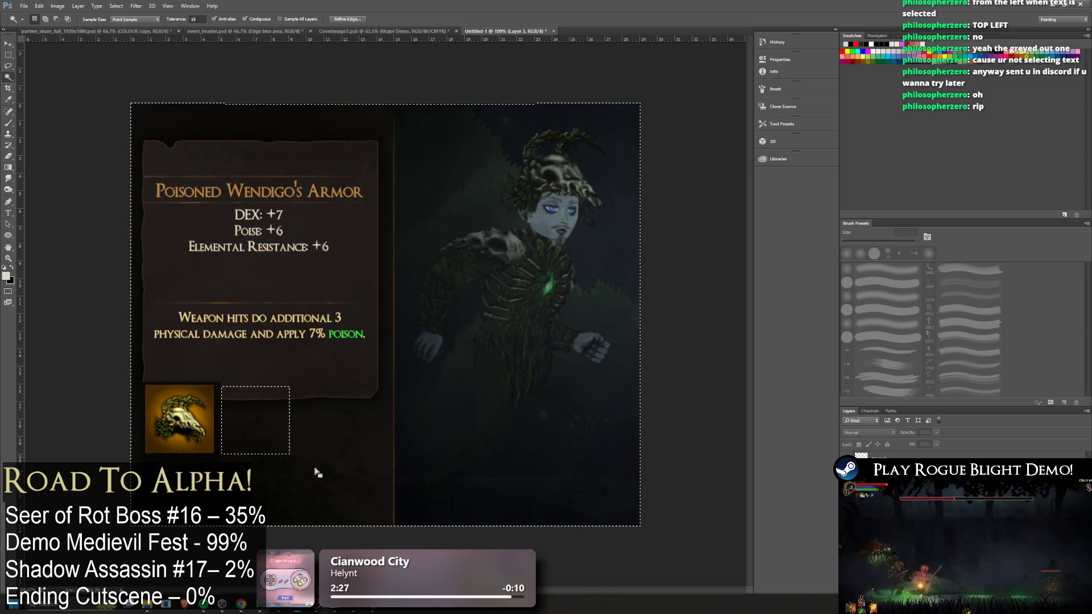
key(ctrl+j)
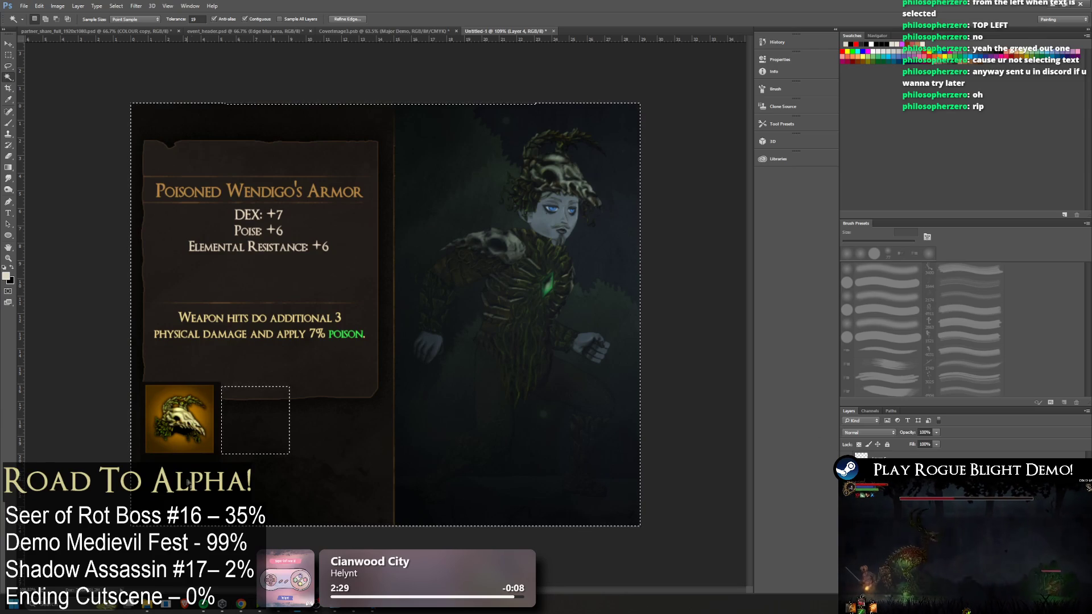
click(144, 421)
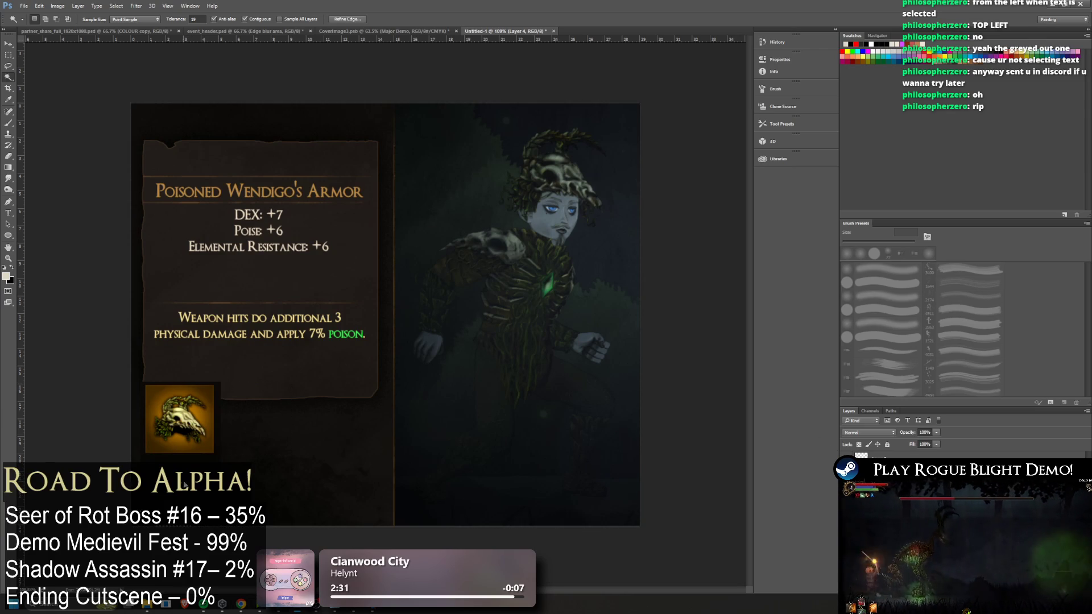
click(11, 55)
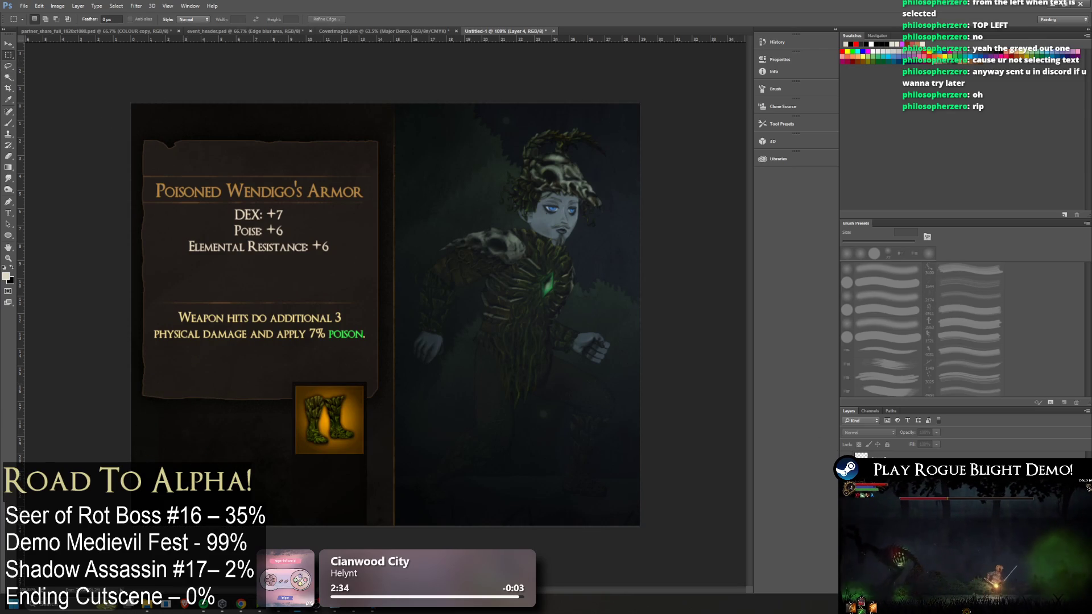
key(ctrl+j)
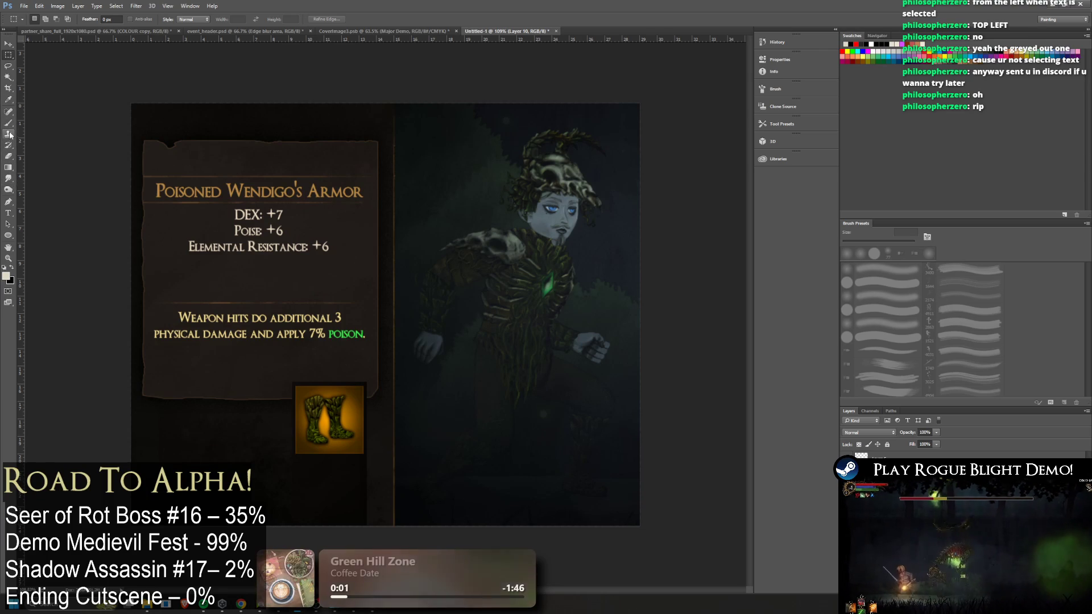
Reposition the boots icon back up under the card
click(8, 77)
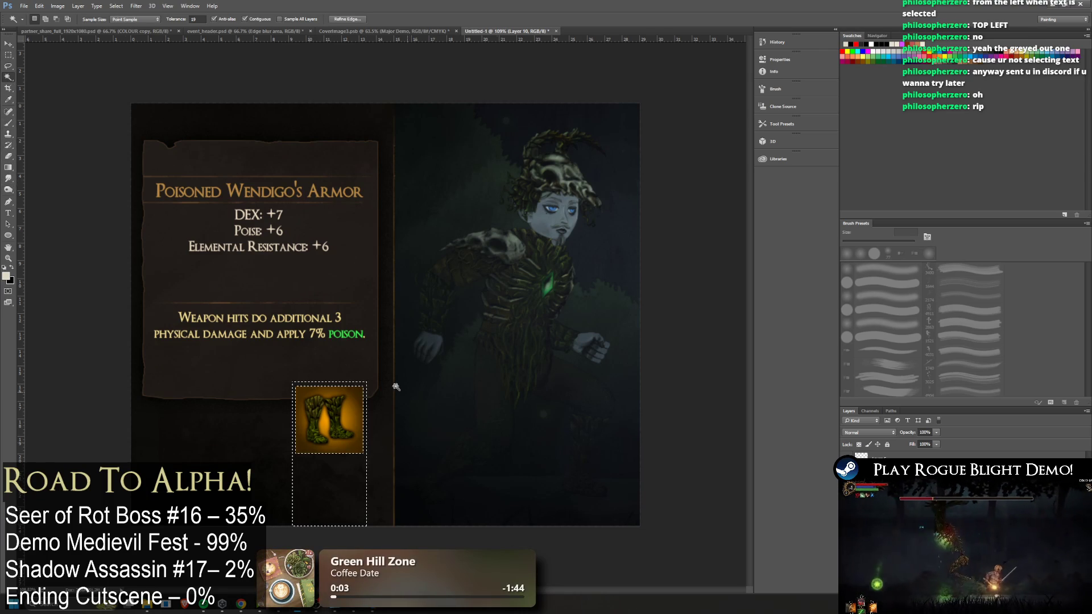
key(l)
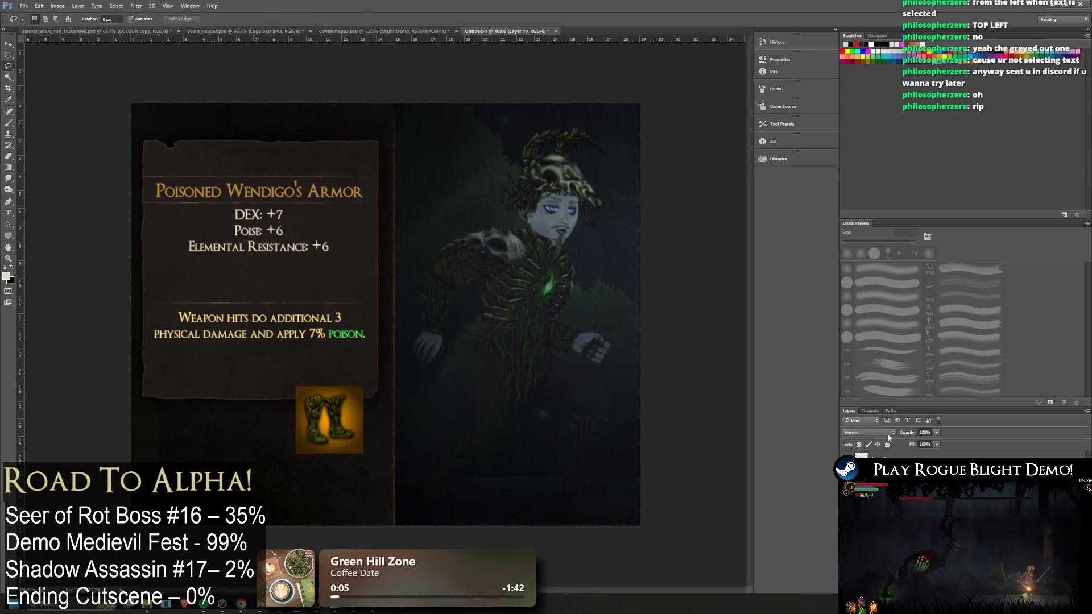
key(ctrl+z)
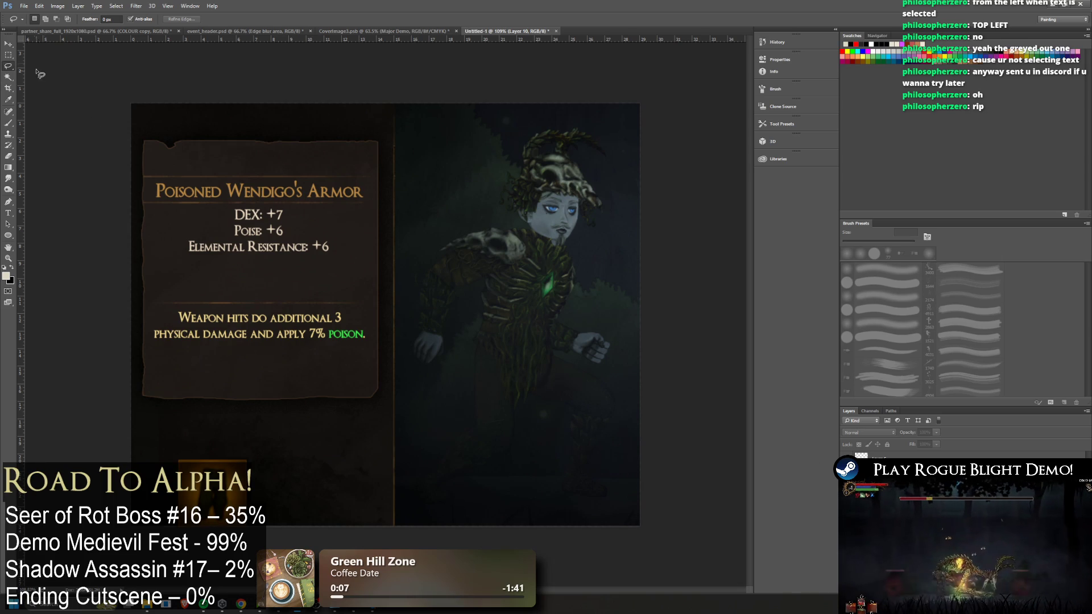
key(v)
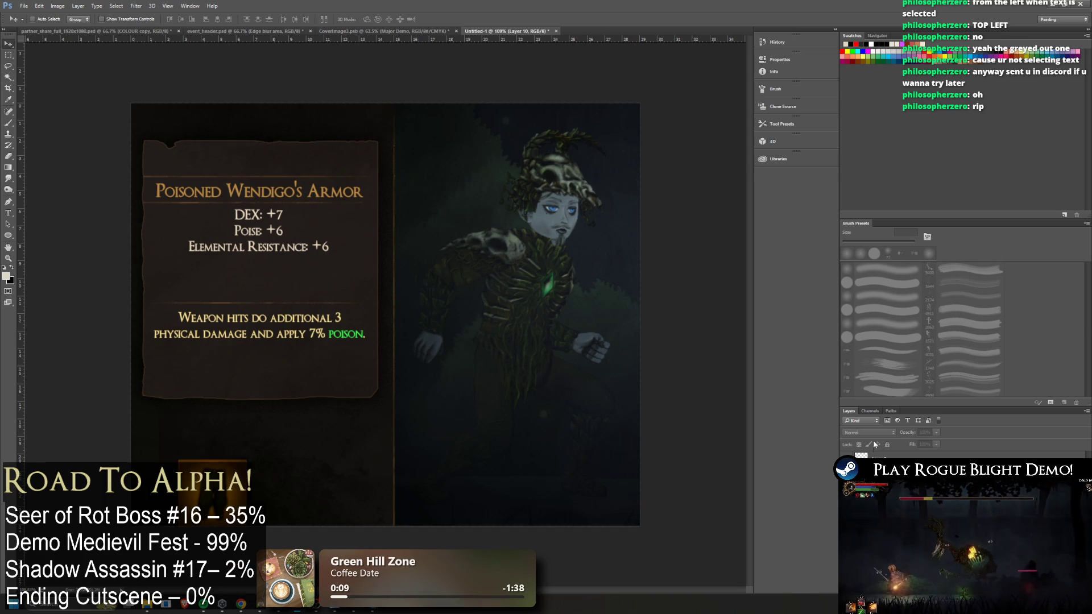
drag(253, 373, 250, 339)
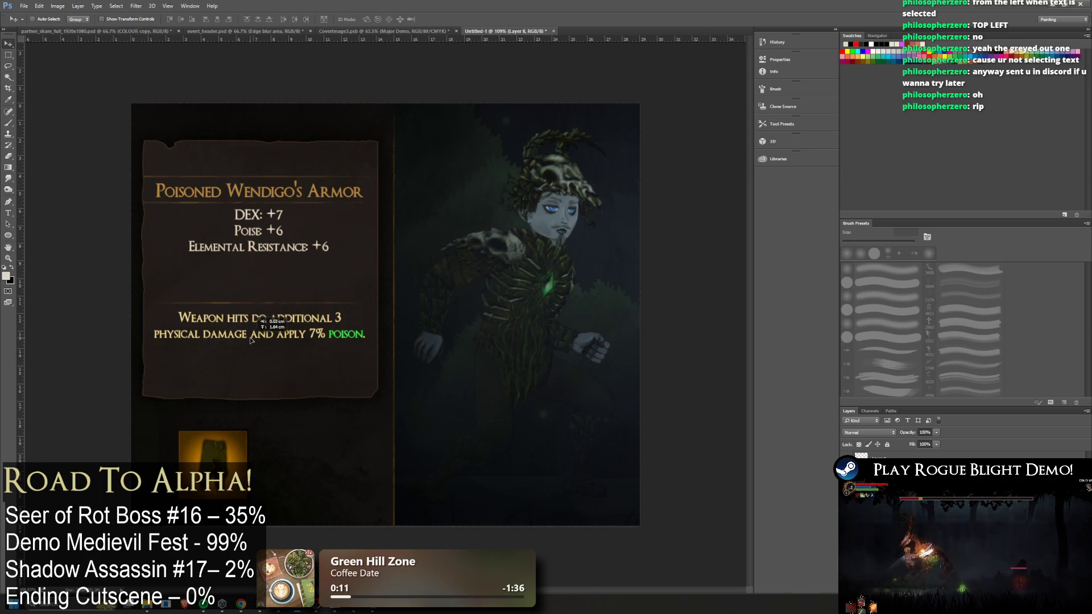
key(b)
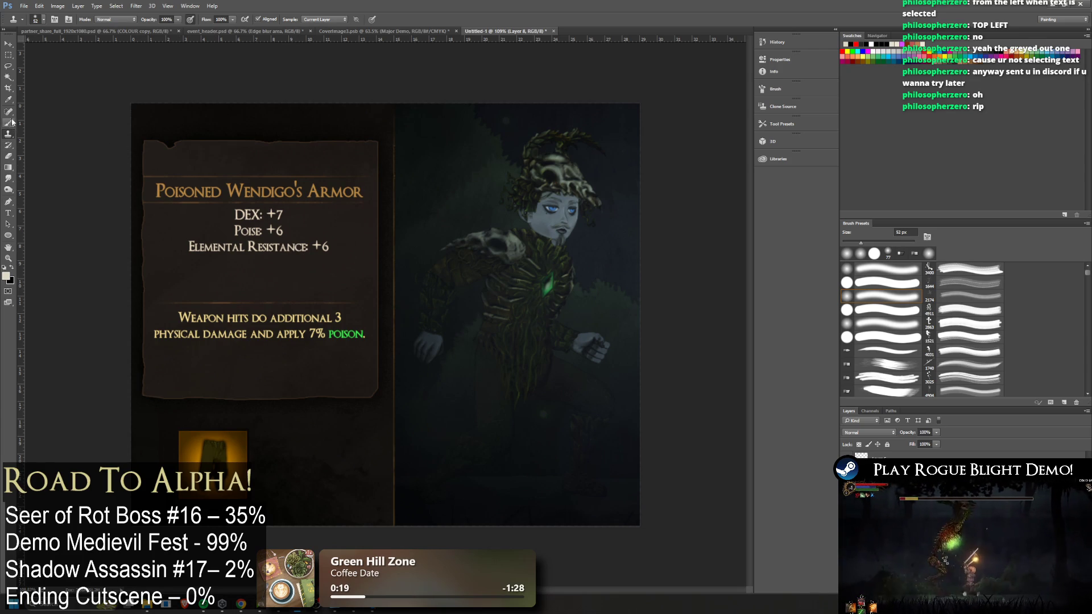
click(9, 77)
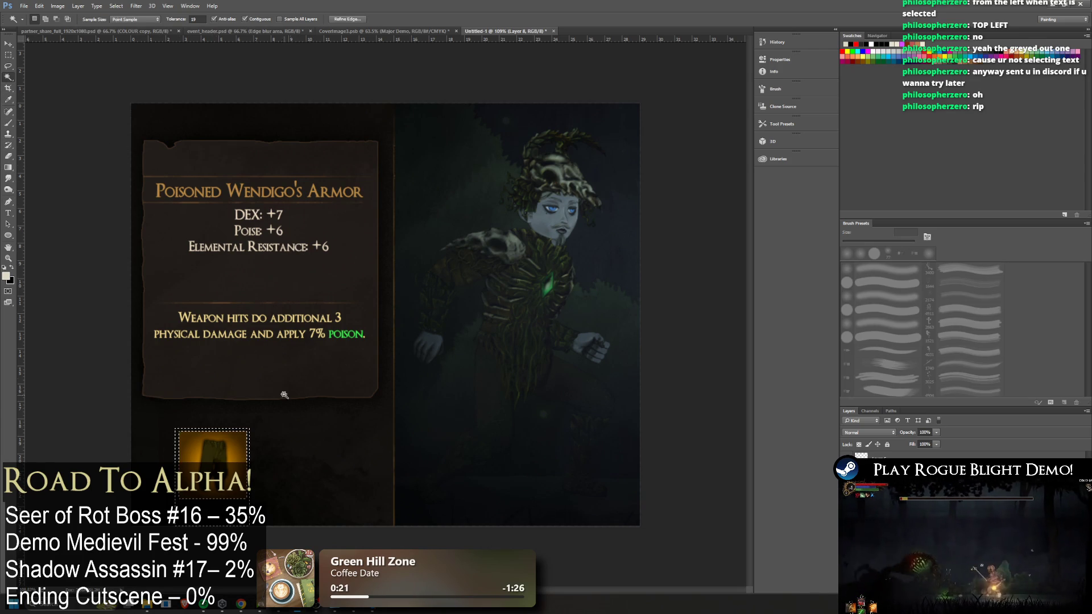
click(8, 67)
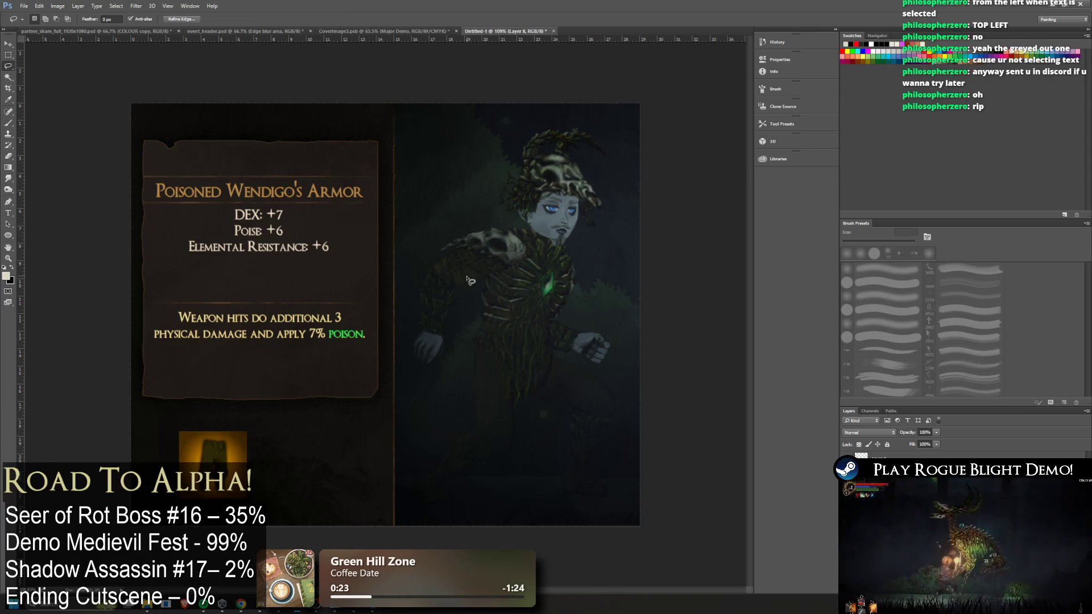
Move the remaining rune icon and the gauntlets icon higher on the card
click(8, 44)
drag(327, 365, 328, 393)
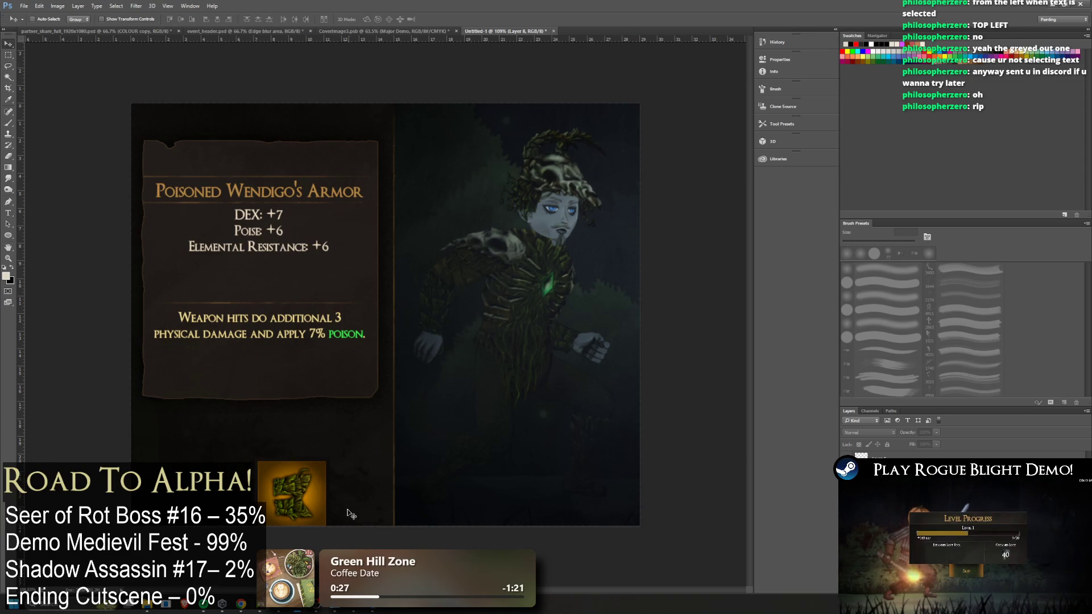
click(876, 455)
mouse_move(405, 493)
mouse_down()
mouse_move(409, 446)
mouse_move(398, 442)
mouse_up()
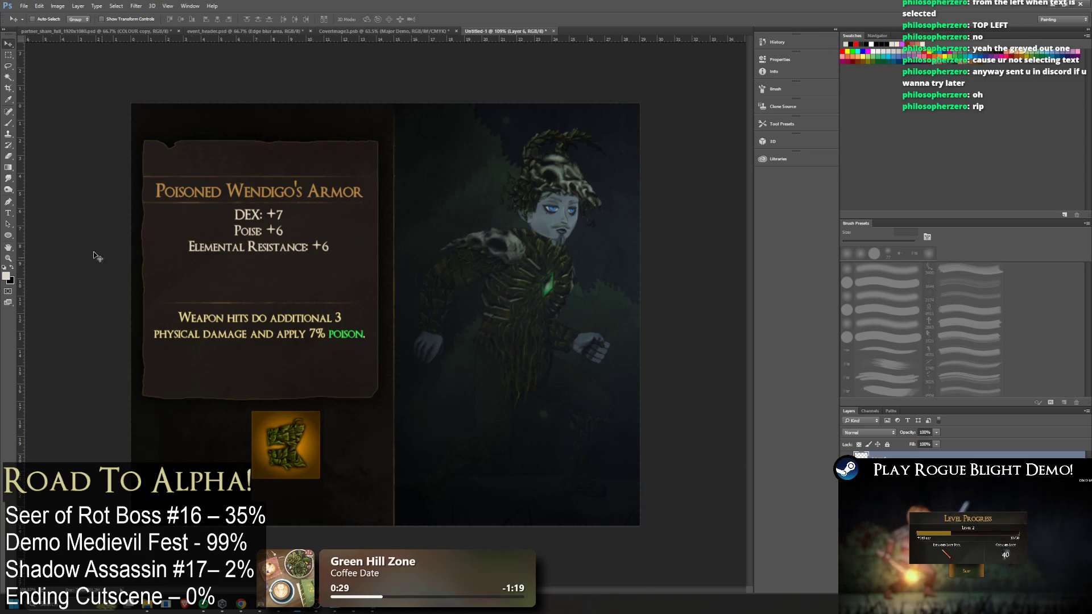
click(8, 77)
click(307, 520)
key(ctrl+d)
Select the pants icon and copy it onto its own layer
click(8, 55)
click(847, 457)
click(847, 471)
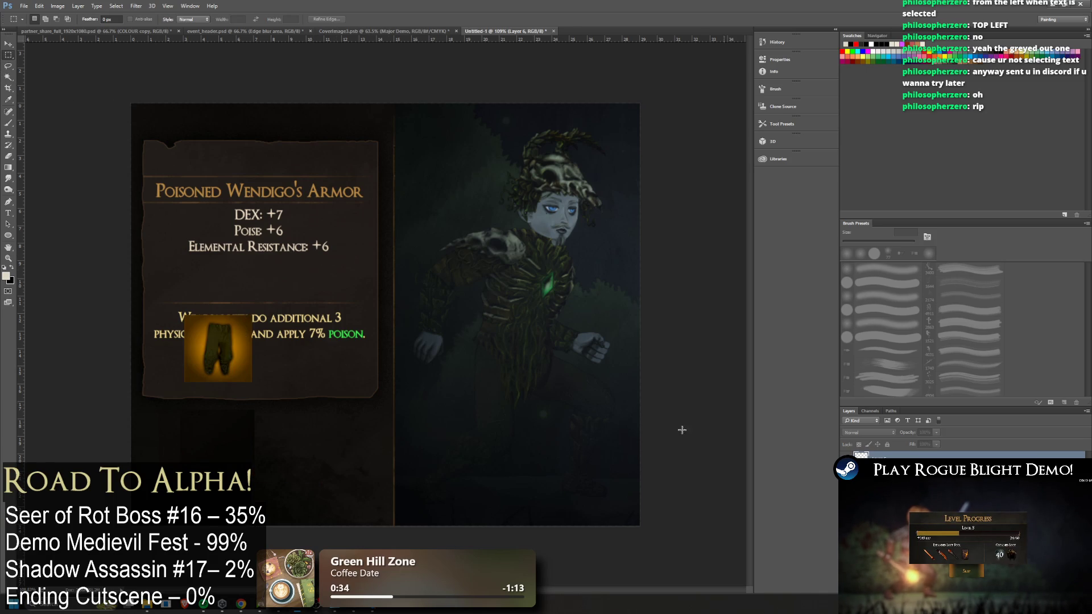
click(8, 77)
click(199, 432)
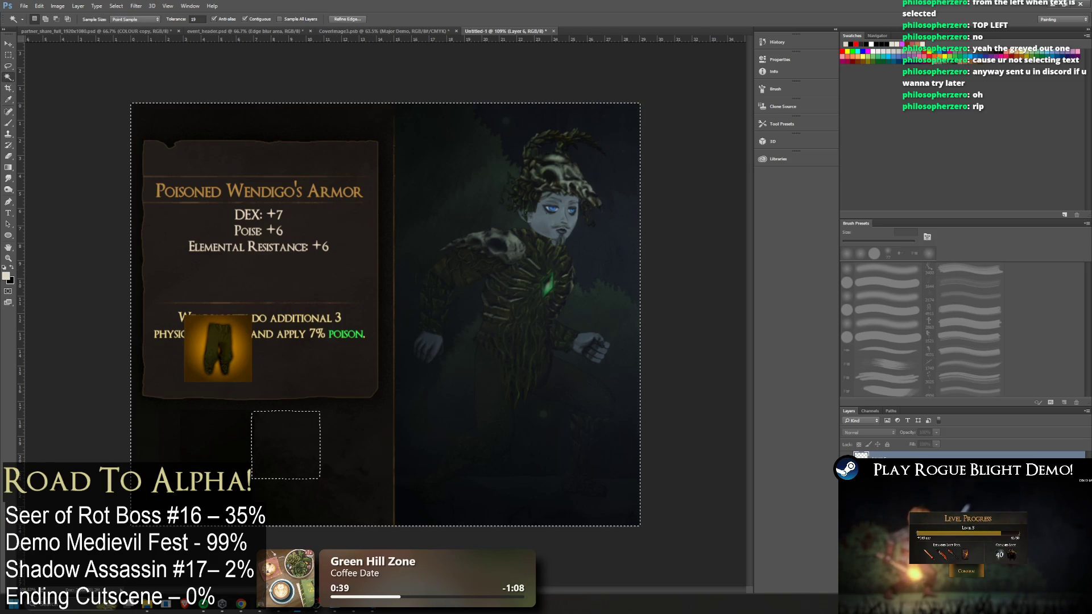
key(ctrl+j)
click(217, 461)
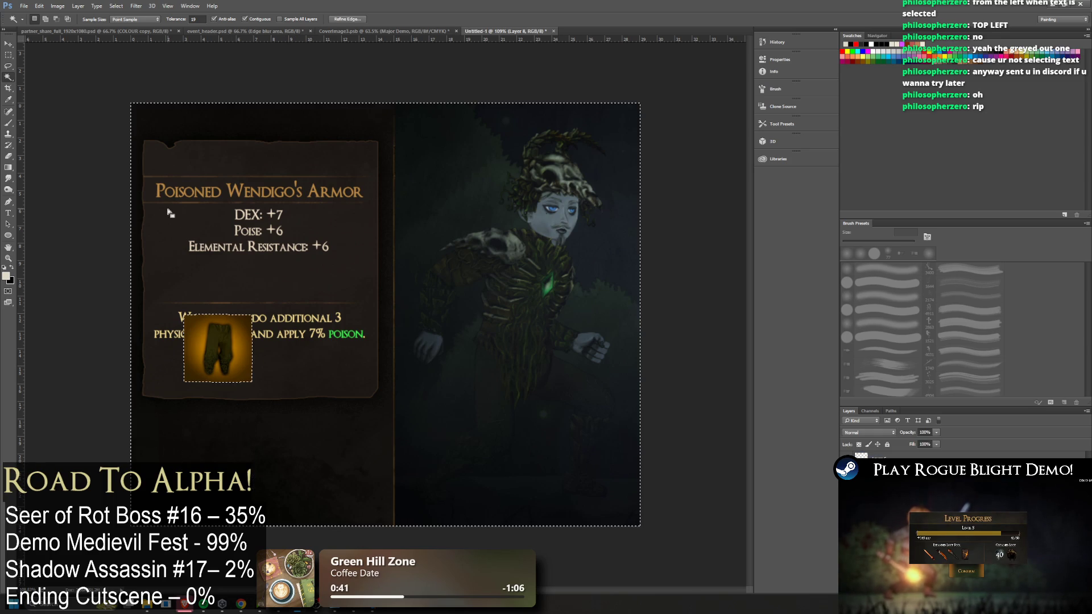
Paste the skull helmet icon and move the pants icon off the damage text
click(8, 43)
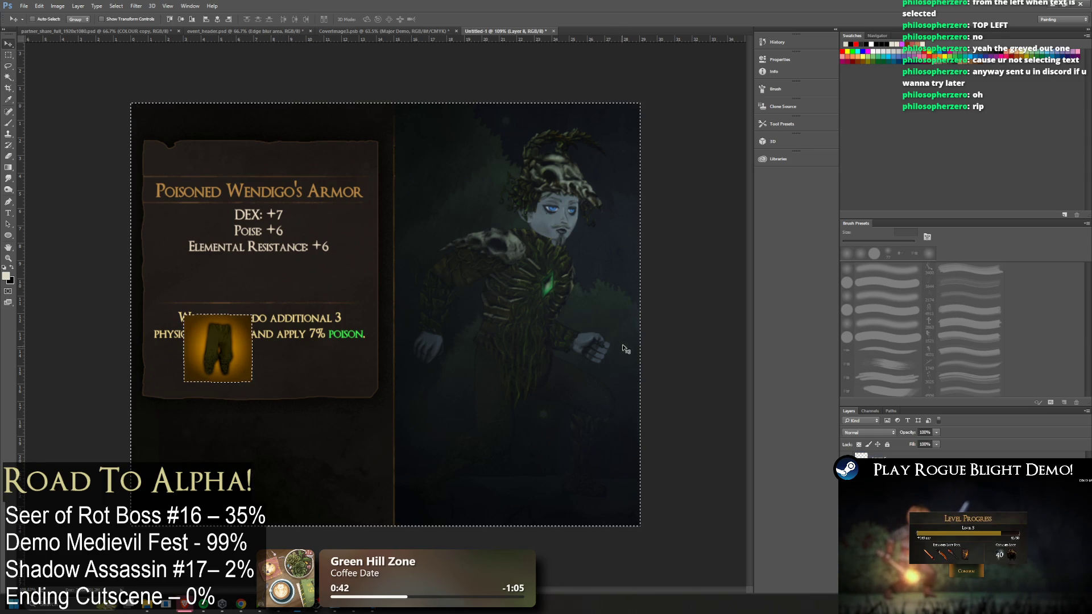
click(8, 65)
click(195, 123)
click(8, 46)
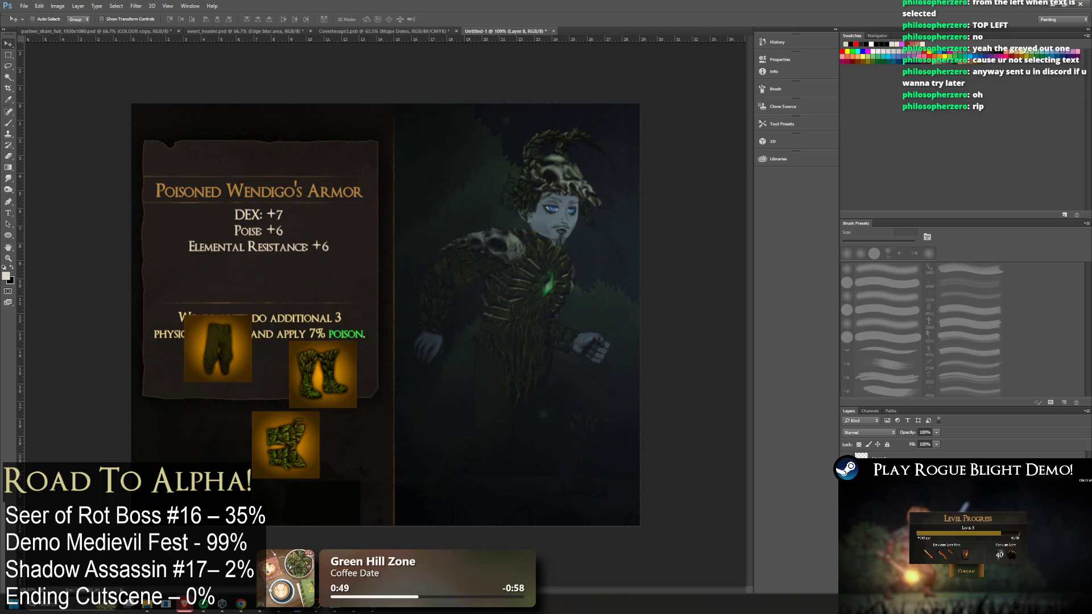
key(ctrl+v)
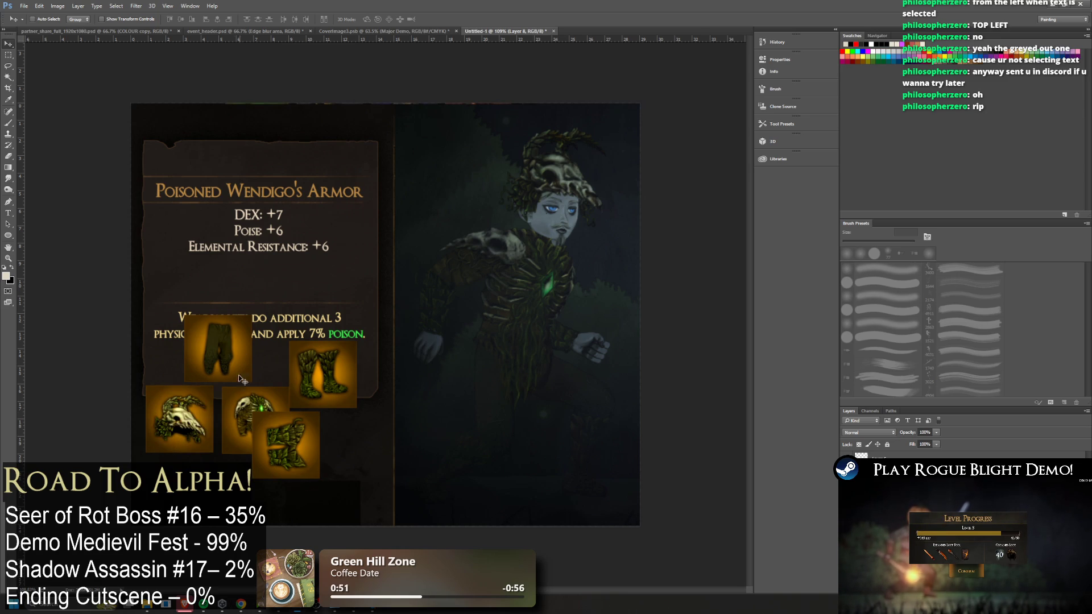
drag(182, 423, 198, 446)
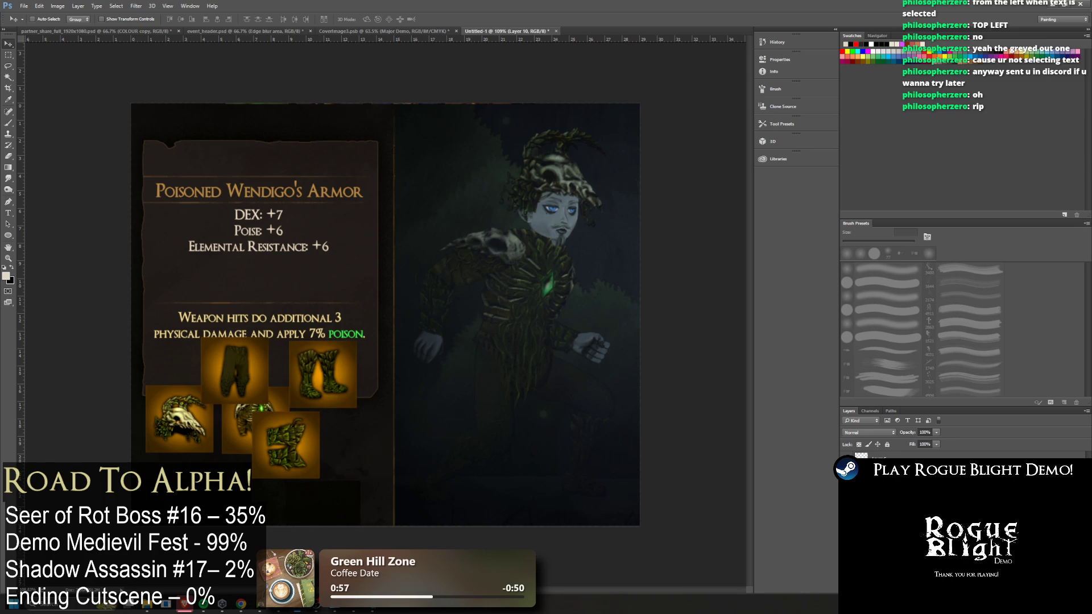
Drag the boots, skull helmet, pants and greaves icons into rows below the card text
mouse_move(348, 364)
mouse_down()
mouse_move(355, 474)
mouse_move(321, 480)
mouse_up()
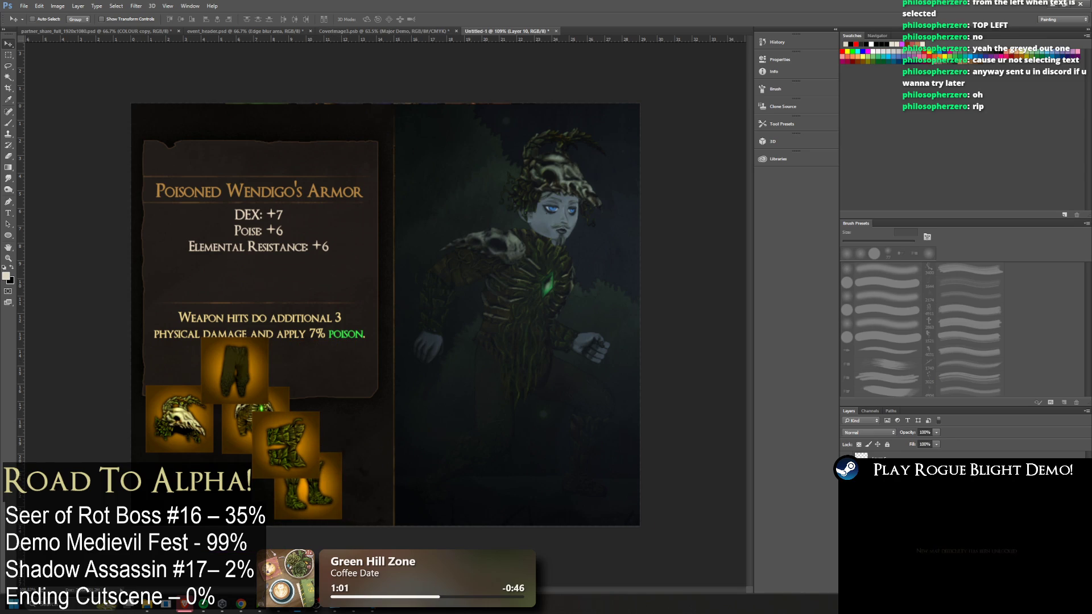
drag(290, 354, 300, 367)
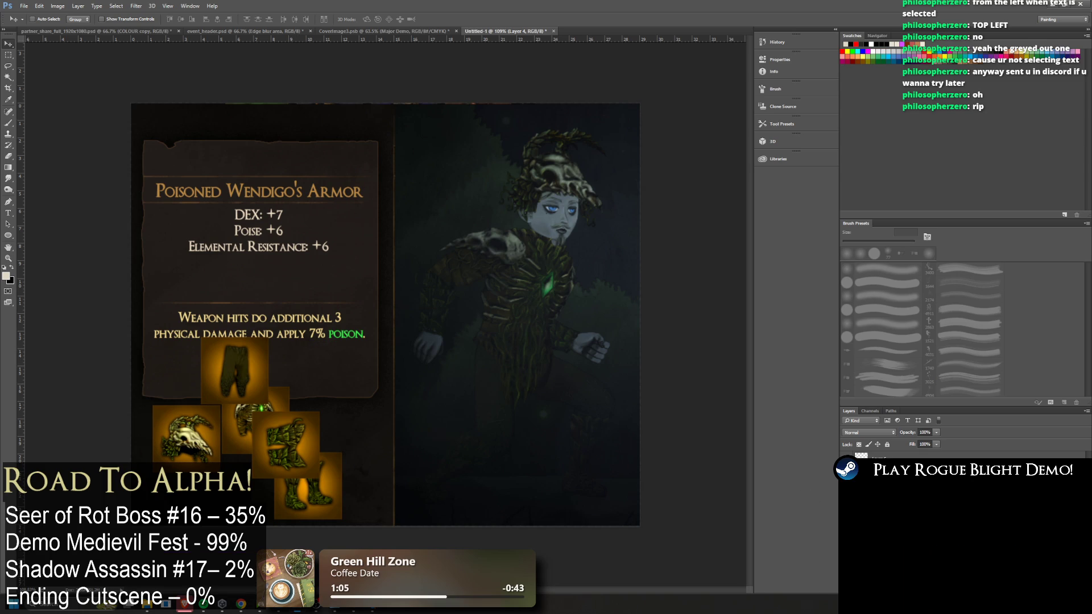
drag(373, 403, 397, 385)
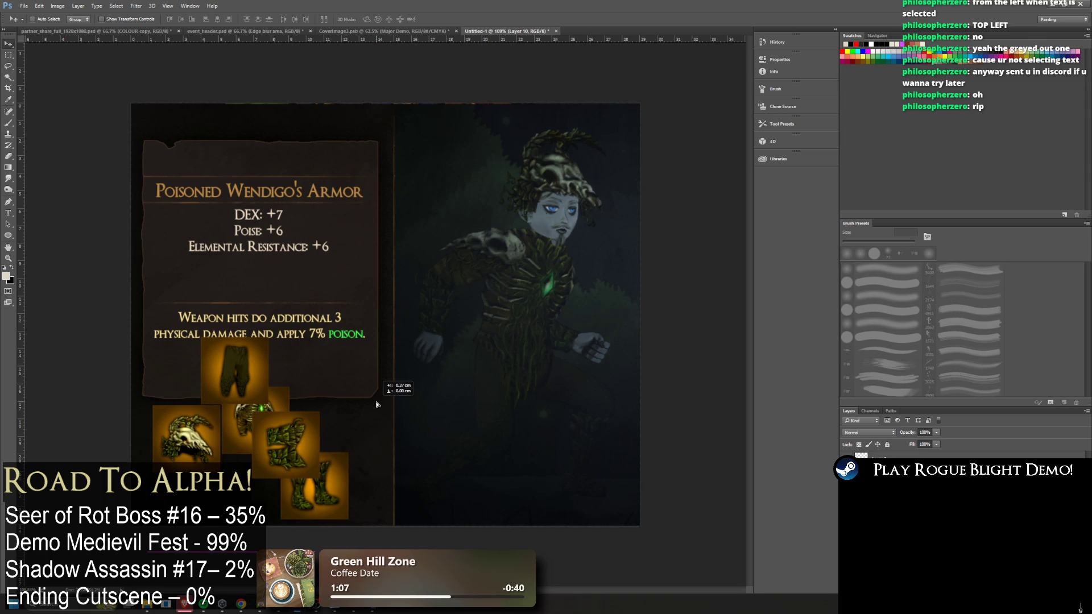
drag(221, 392, 211, 519)
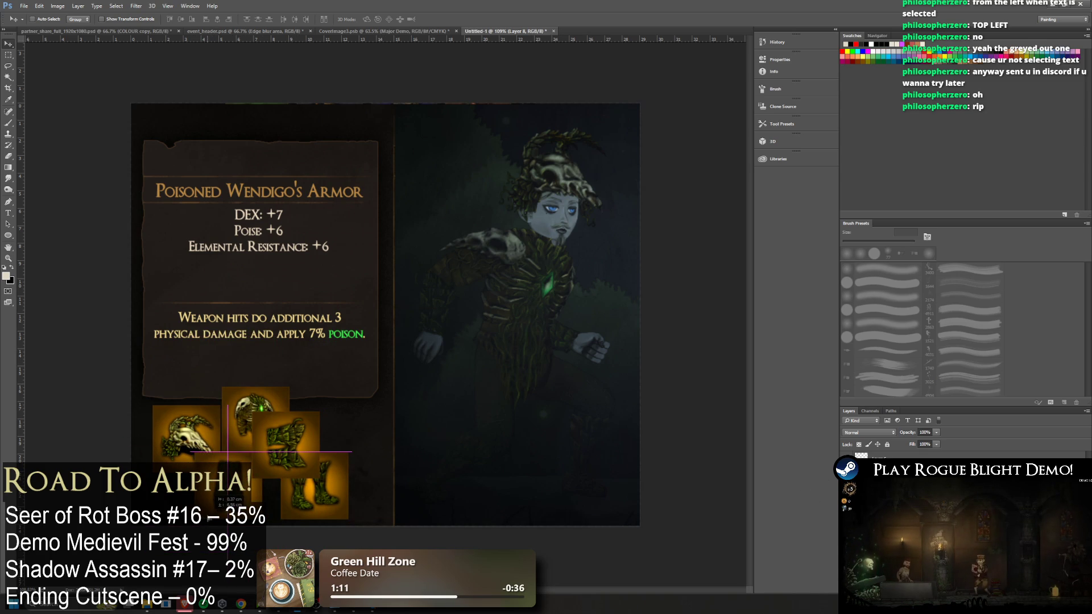
mouse_move(321, 434)
mouse_down()
mouse_move(367, 401)
mouse_move(358, 421)
mouse_move(372, 417)
mouse_up()
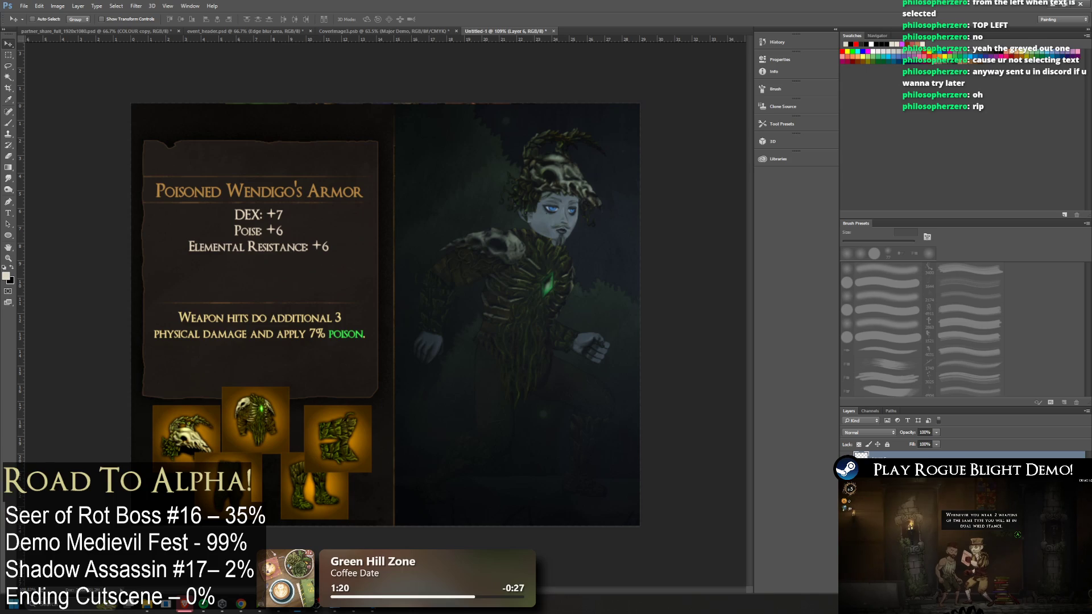
Select the chest armour icon layer and line it up with the other icons
click(886, 472)
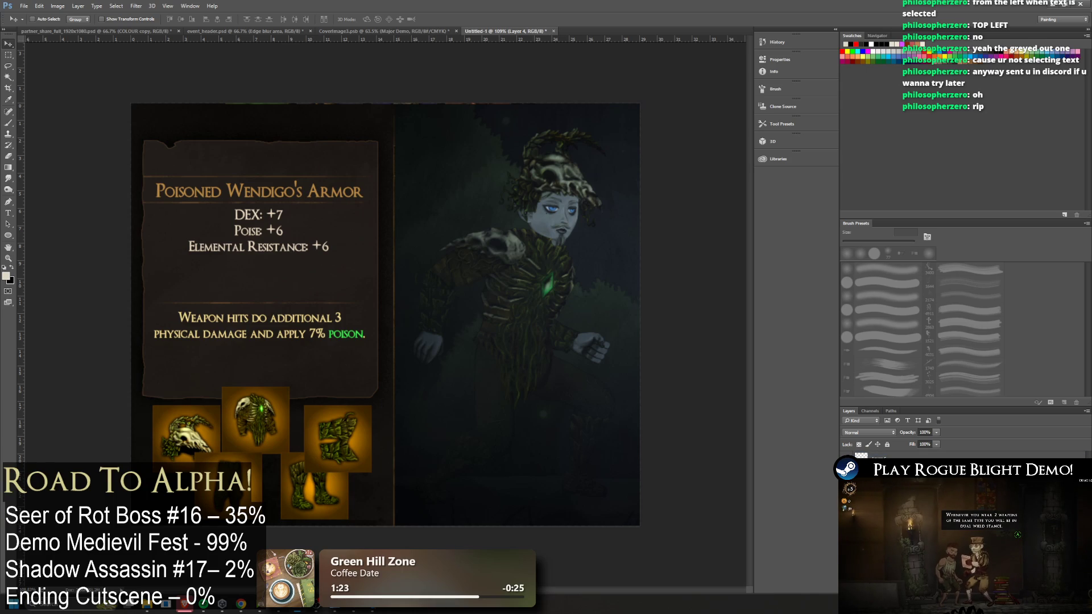
click(829, 478)
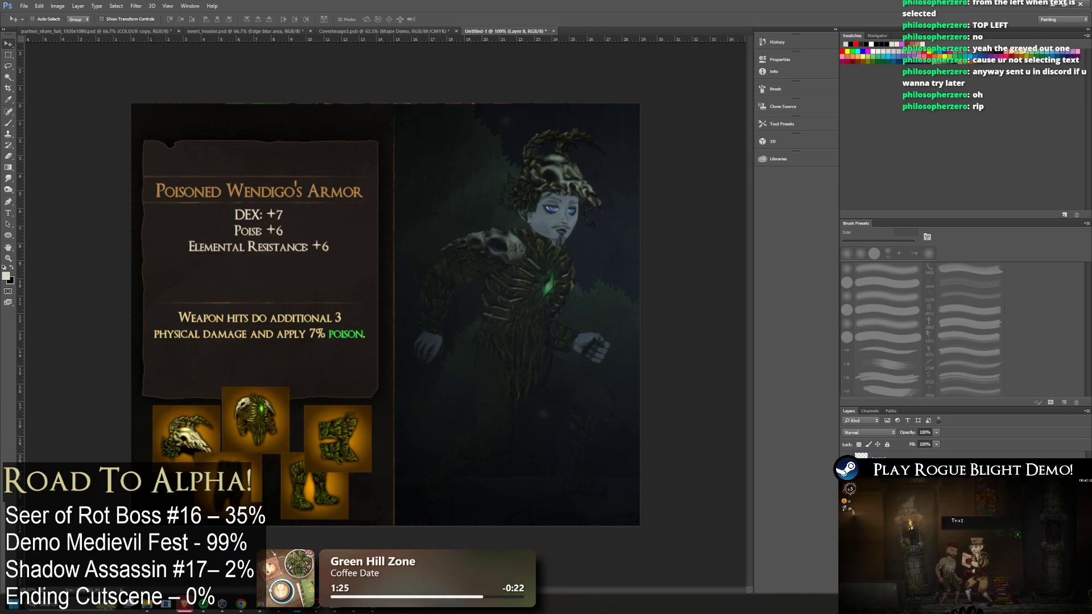
click(362, 437)
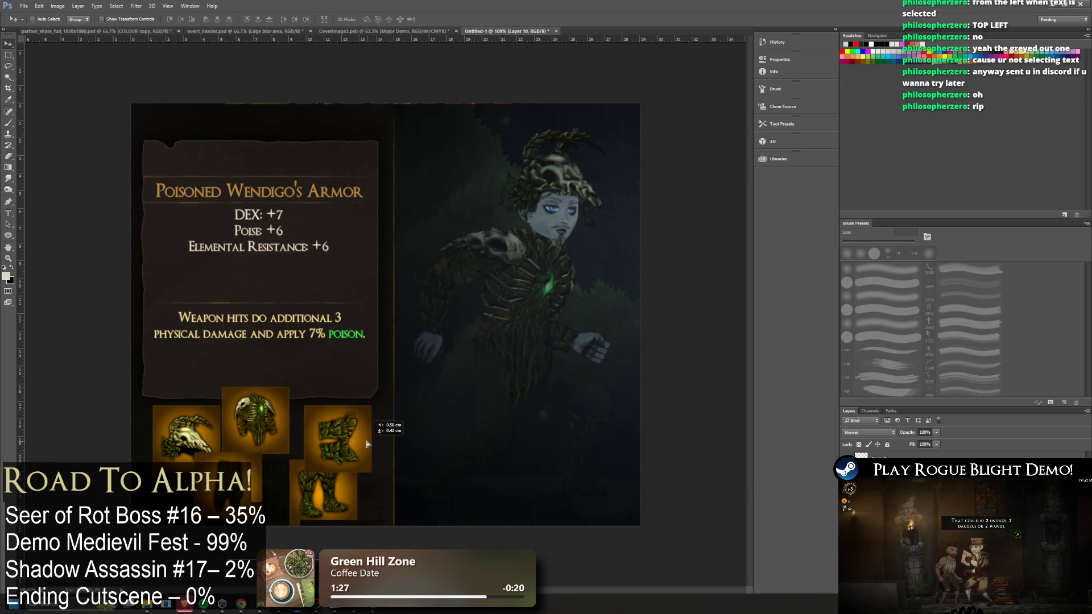
drag(388, 431, 399, 449)
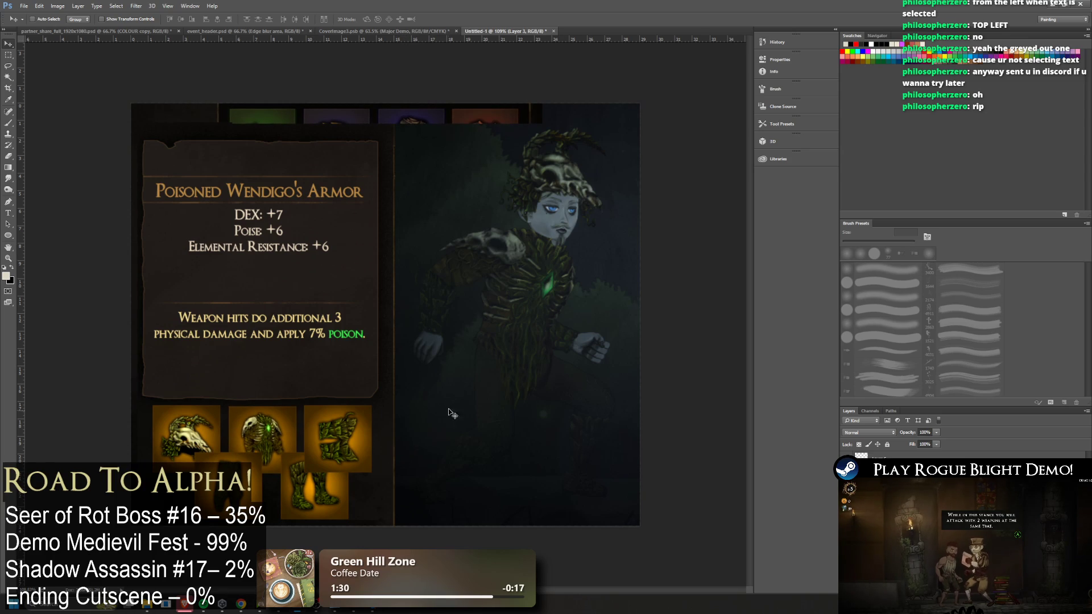
Marquee and cut away the coloured thumbnail strip above the card
click(9, 66)
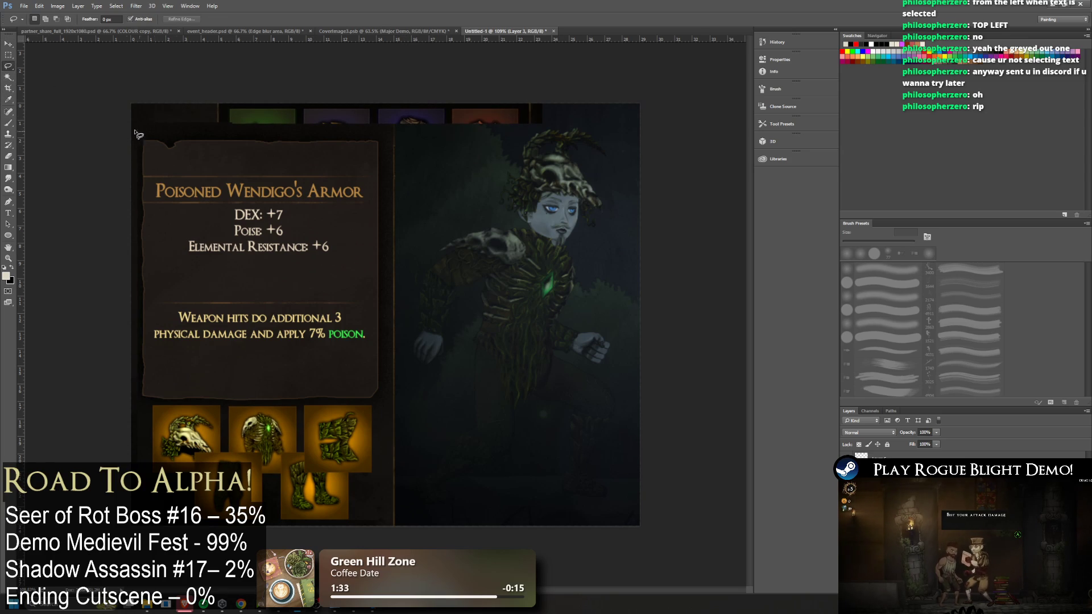
click(9, 56)
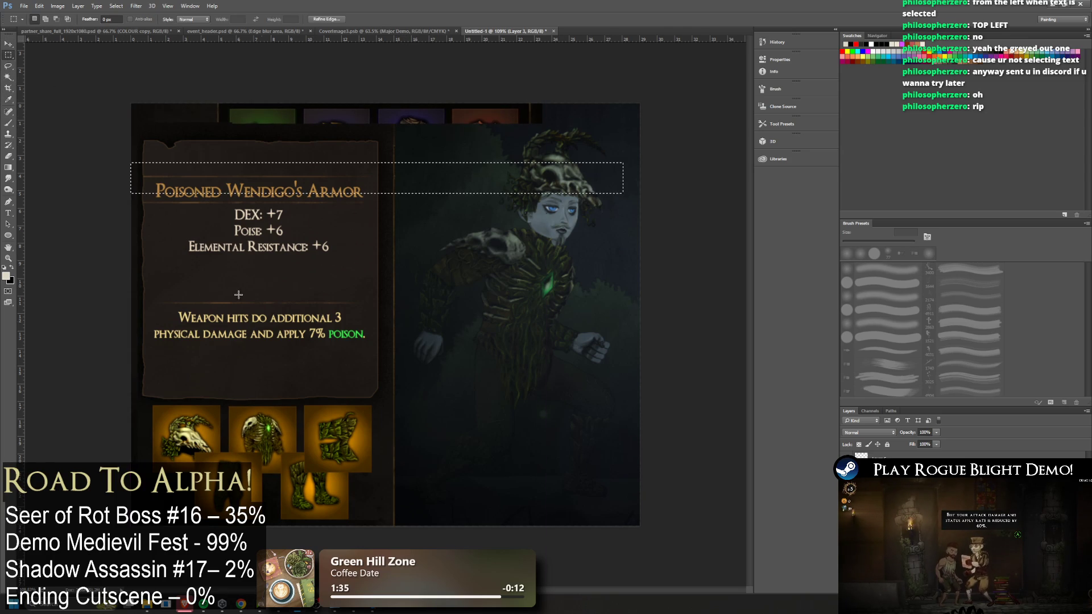
drag(584, 168, 554, 151)
drag(564, 248, 131, 103)
key(ctrl+x)
mouse_move(147, 365)
mouse_down()
mouse_move(131, 104)
mouse_move(130, 523)
mouse_up()
click(175, 325)
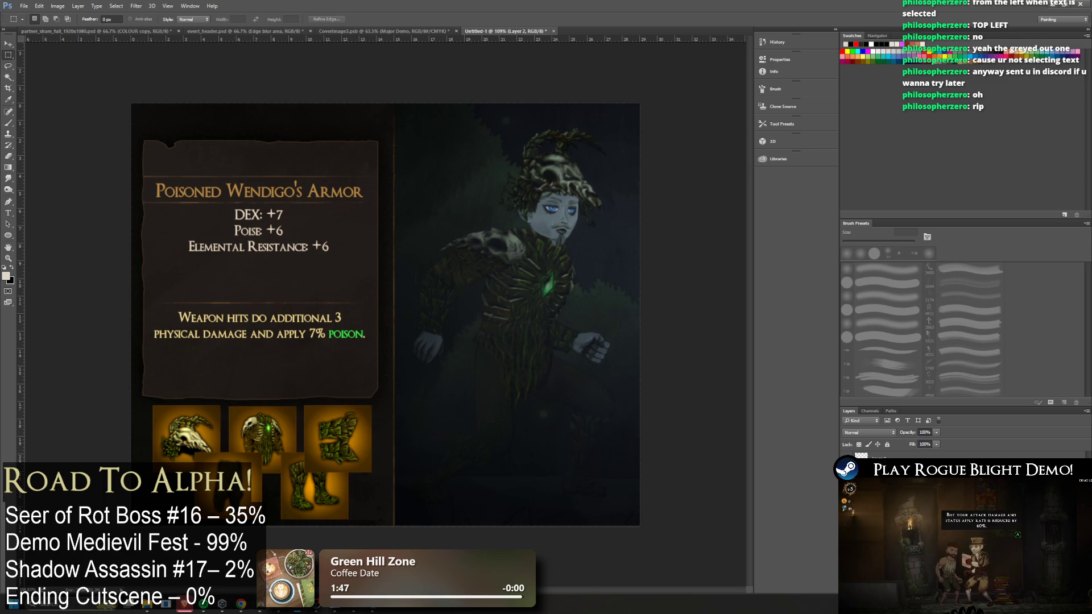
Nudge the parchment text panel upward with the Move tool
key(v)
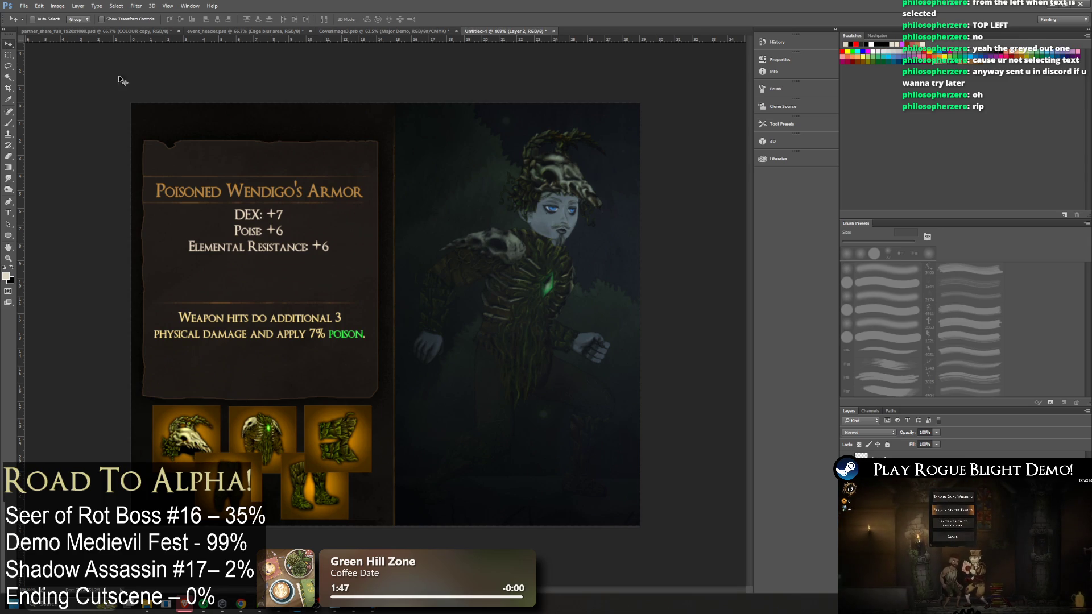
key(shift+Up)
key(Up)
key(Up)
key(Up)
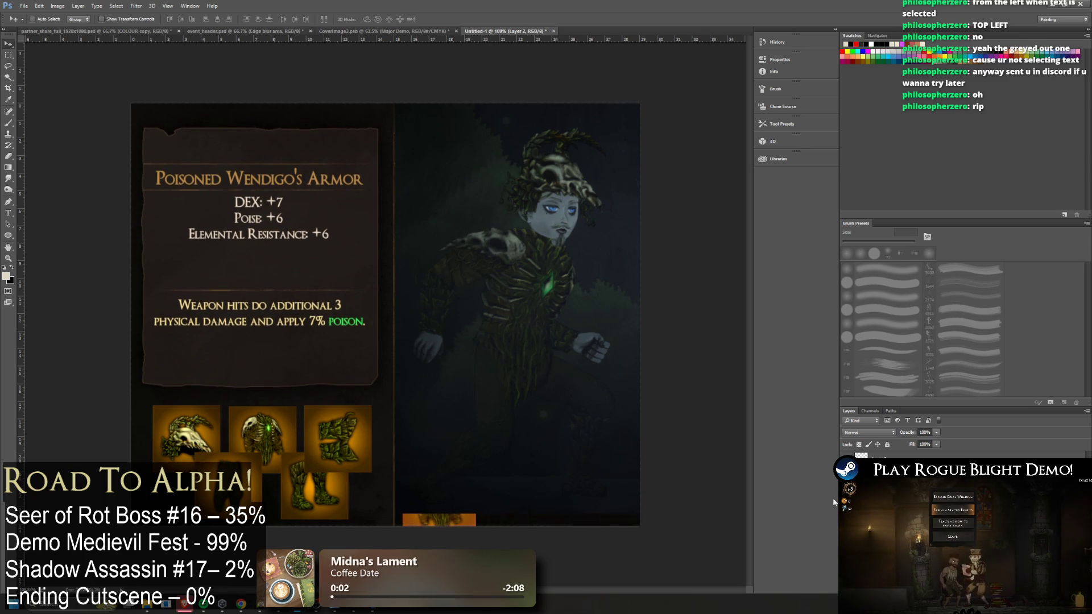
Fine-tune the parchment panel position by a pixel up and down
key(Up)
key(Up)
key(Up)
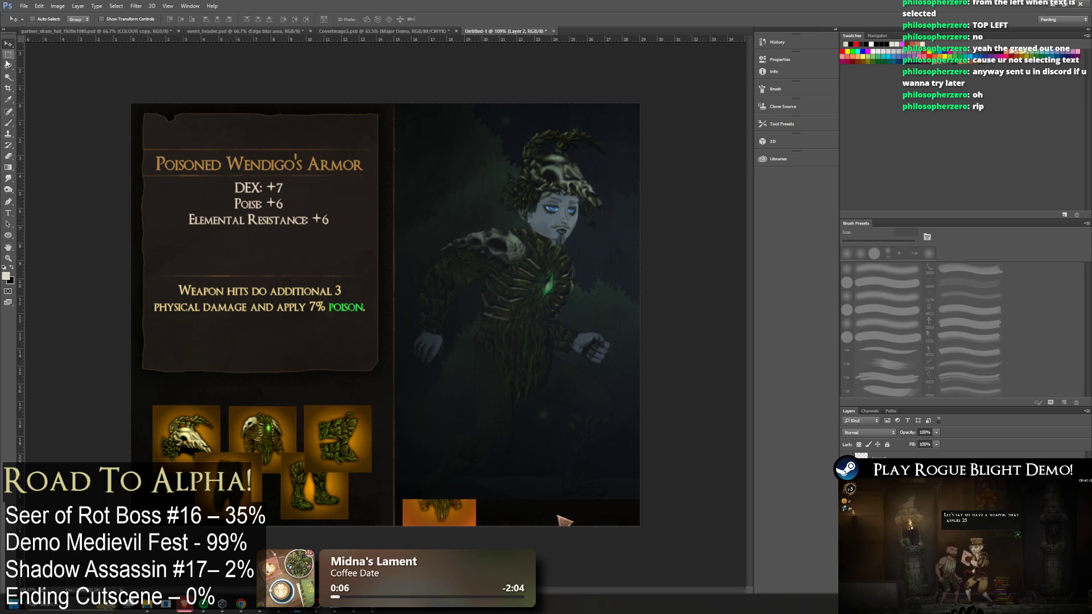
key(Down)
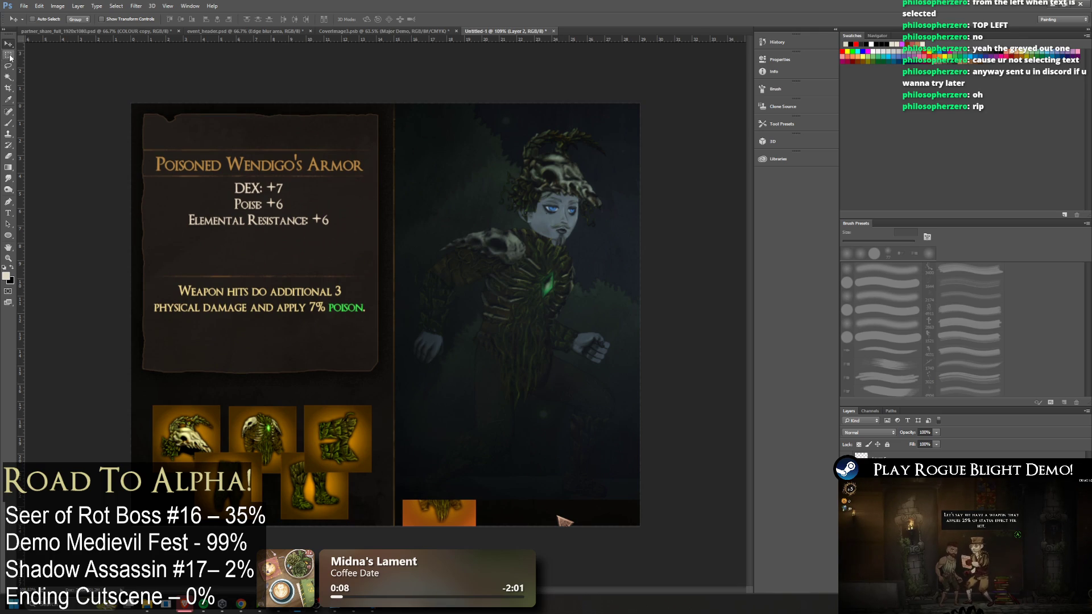
click(11, 56)
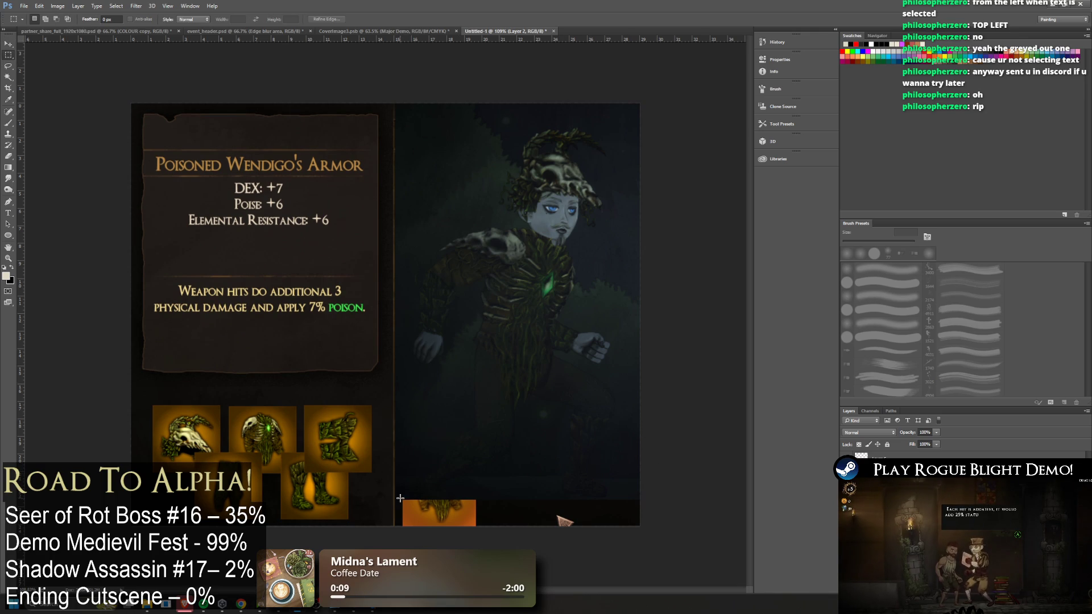
scroll(595, 551, up, 6)
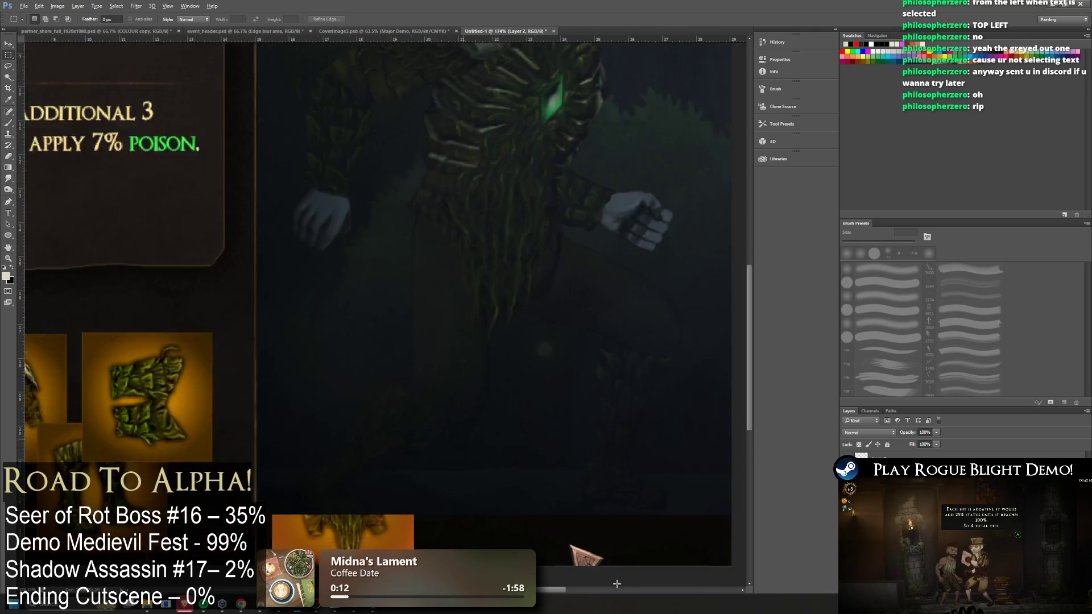
scroll(86, 434, down, 1)
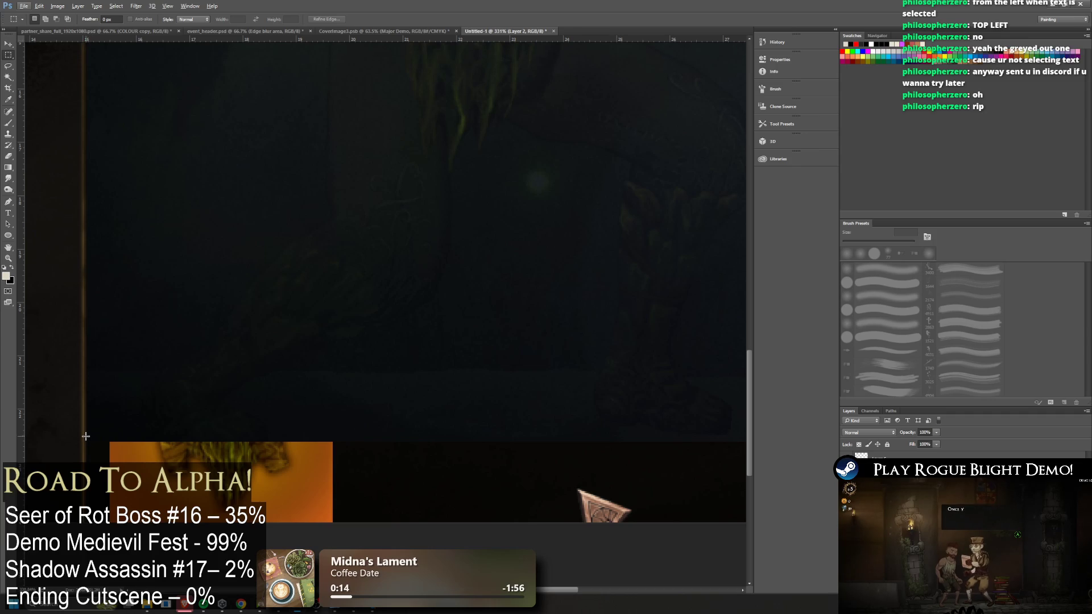
Select the strip along the image's bottom edge and delete the stray orange artwork
mouse_move(185, 462)
mouse_down()
mouse_move(562, 599)
mouse_move(389, 568)
mouse_move(17, 568)
mouse_move(498, 568)
mouse_up()
click(580, 301)
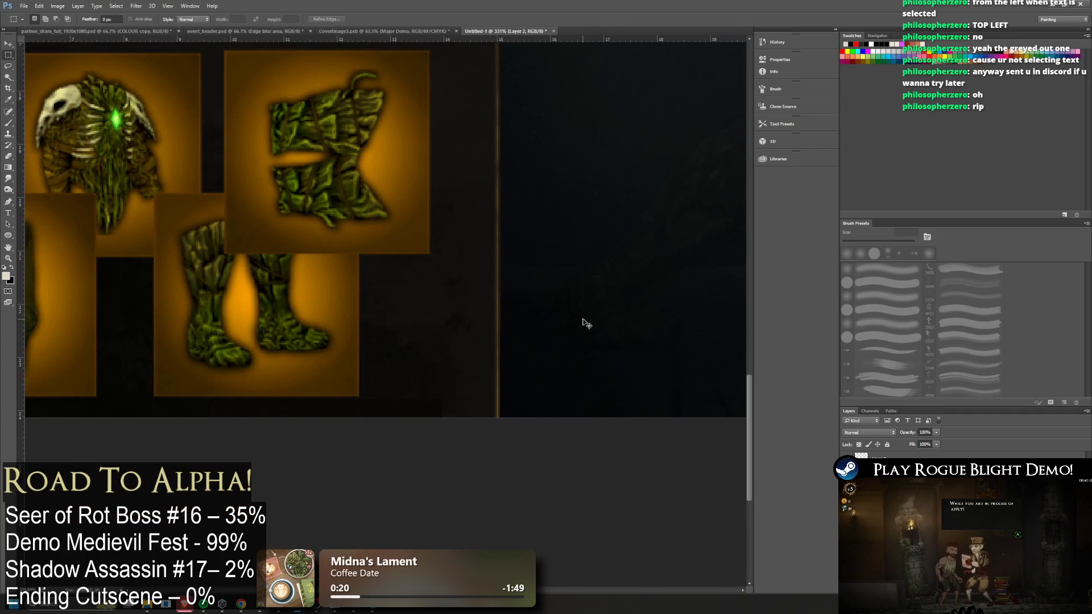
key(ctrl+v)
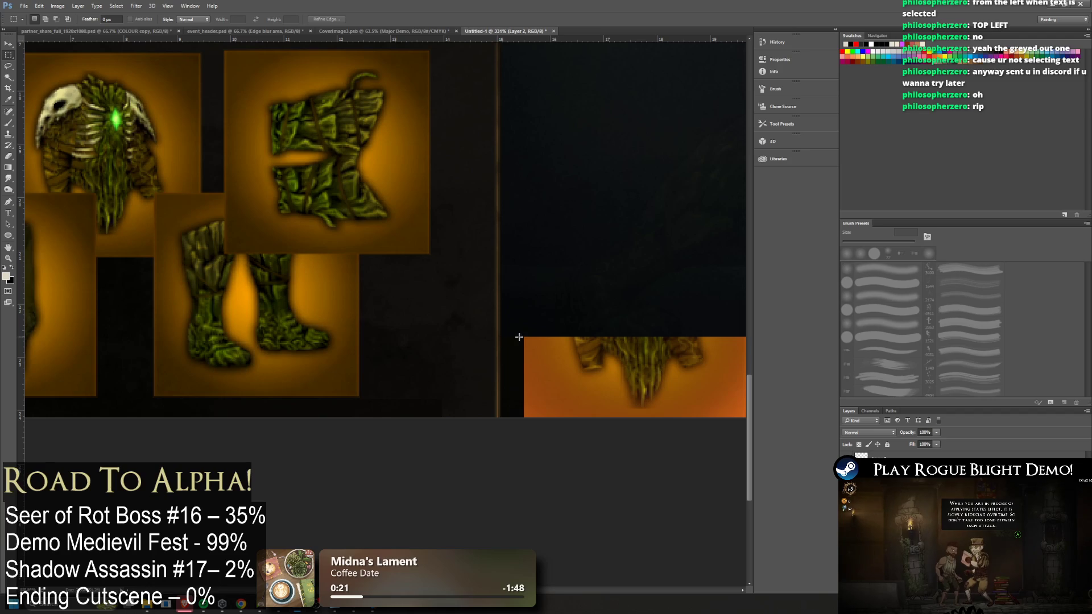
mouse_move(503, 334)
mouse_down()
mouse_move(734, 398)
mouse_move(1035, 440)
mouse_up()
key(Delete)
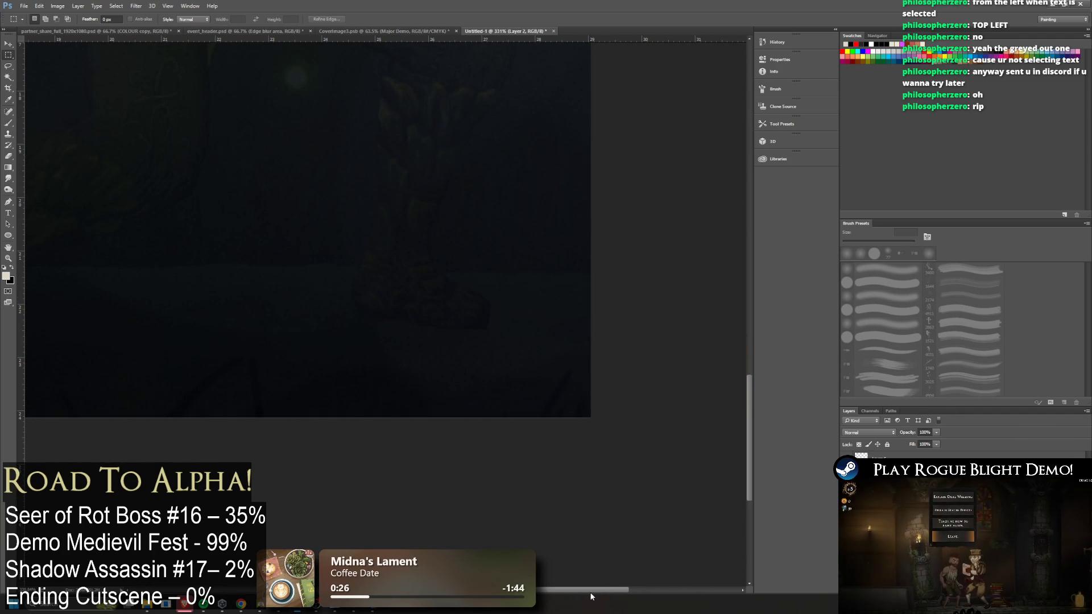
scroll(591, 597, left, 15)
scroll(516, 291, down, 5)
scroll(515, 290, up, 3)
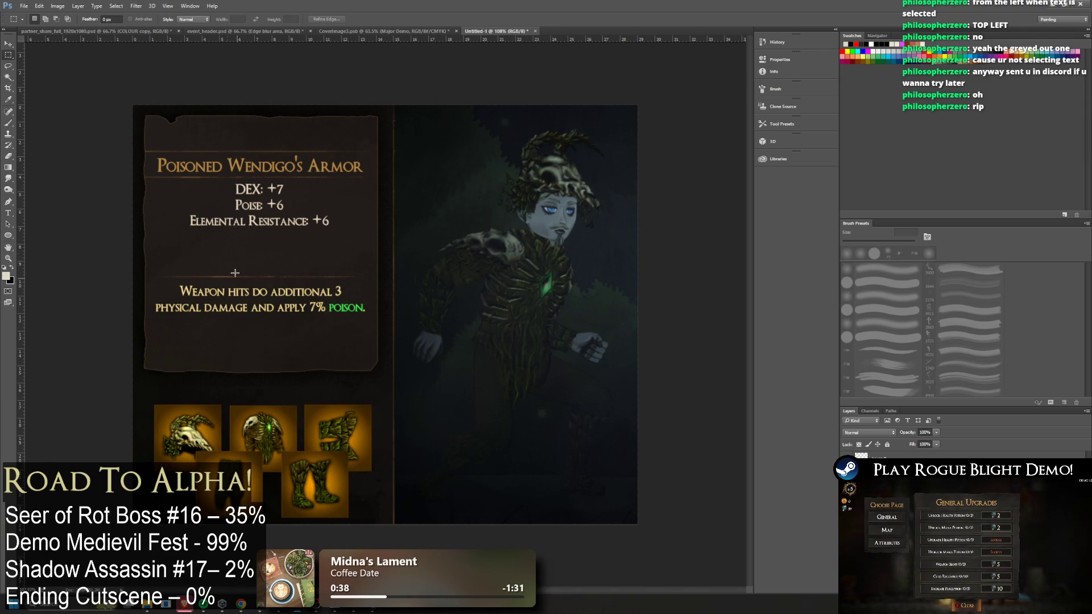
Nudge the top row of three armour icons upward with the Move tool
click(8, 44)
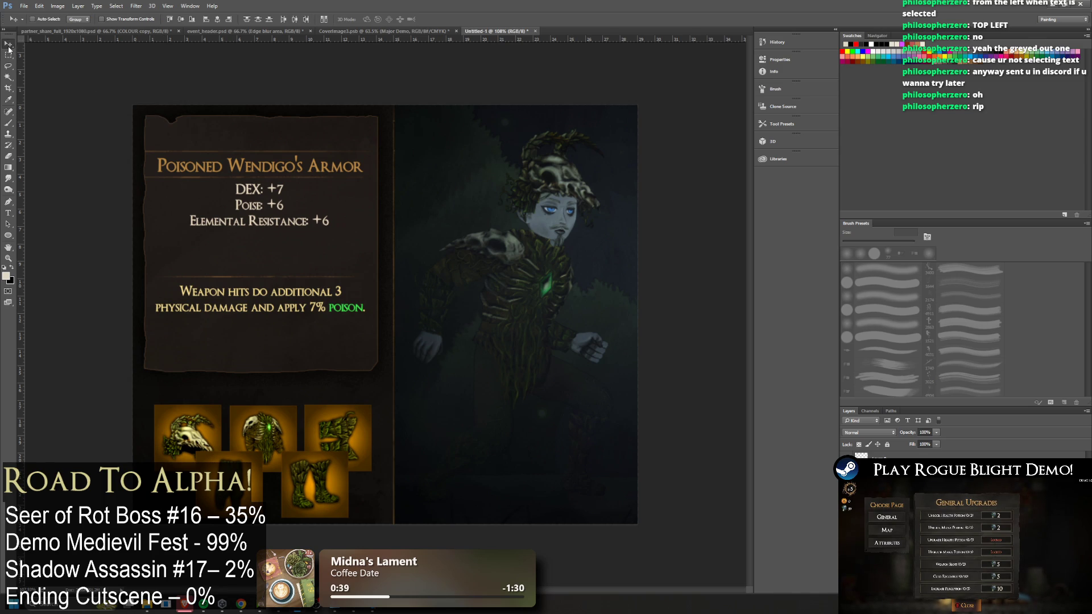
key(shift+Up)
key(shift+Up)
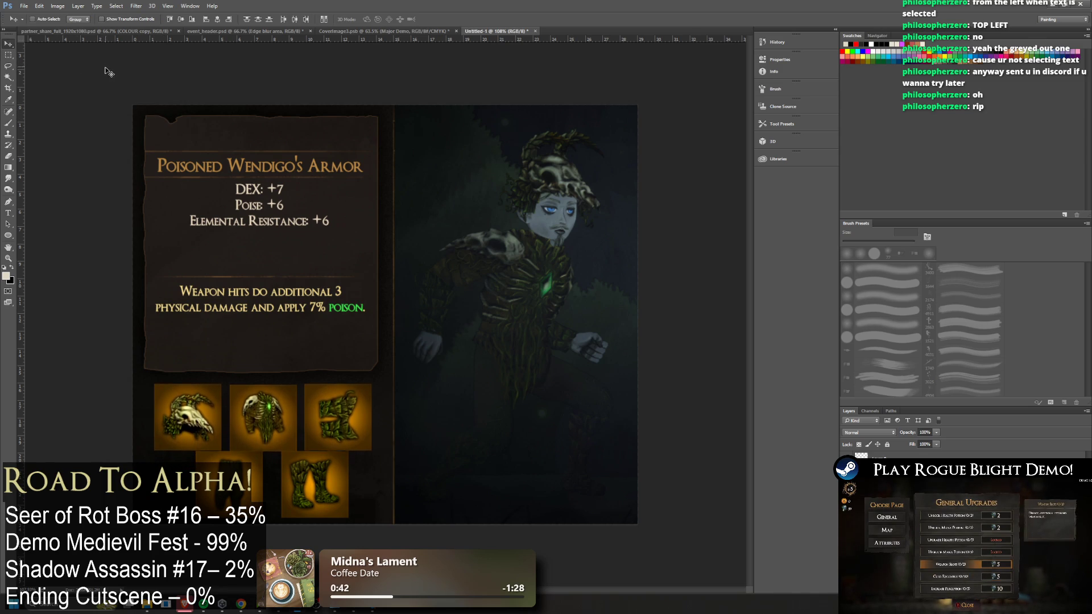
key(Up)
key(Up)
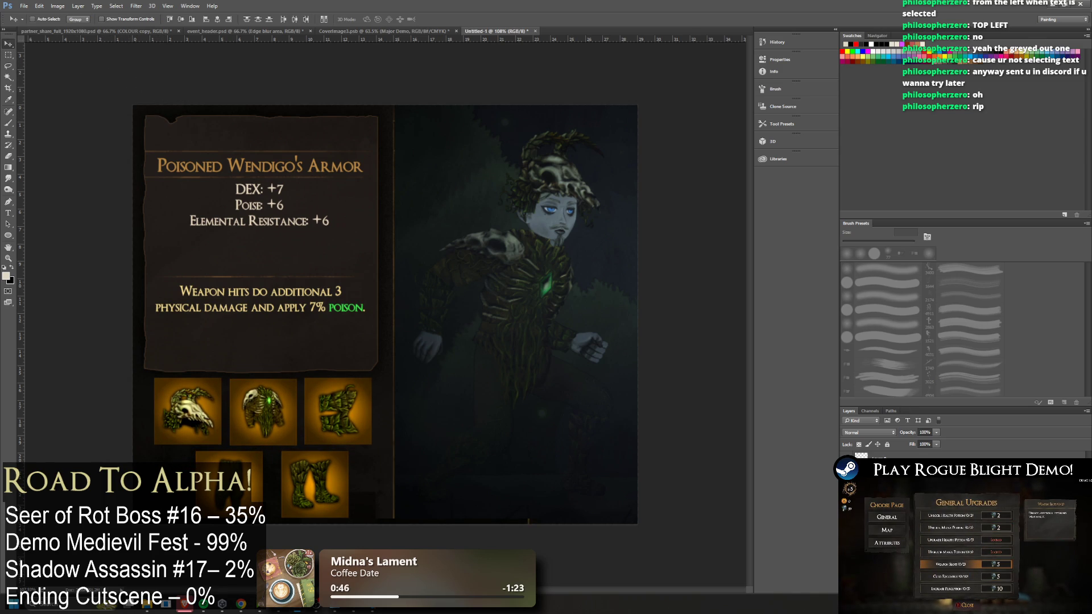
Toggle layer visibility to identify the icon layers, then make the item icon layer active
click(847, 466)
click(846, 466)
click(847, 487)
click(846, 486)
click(847, 506)
click(847, 506)
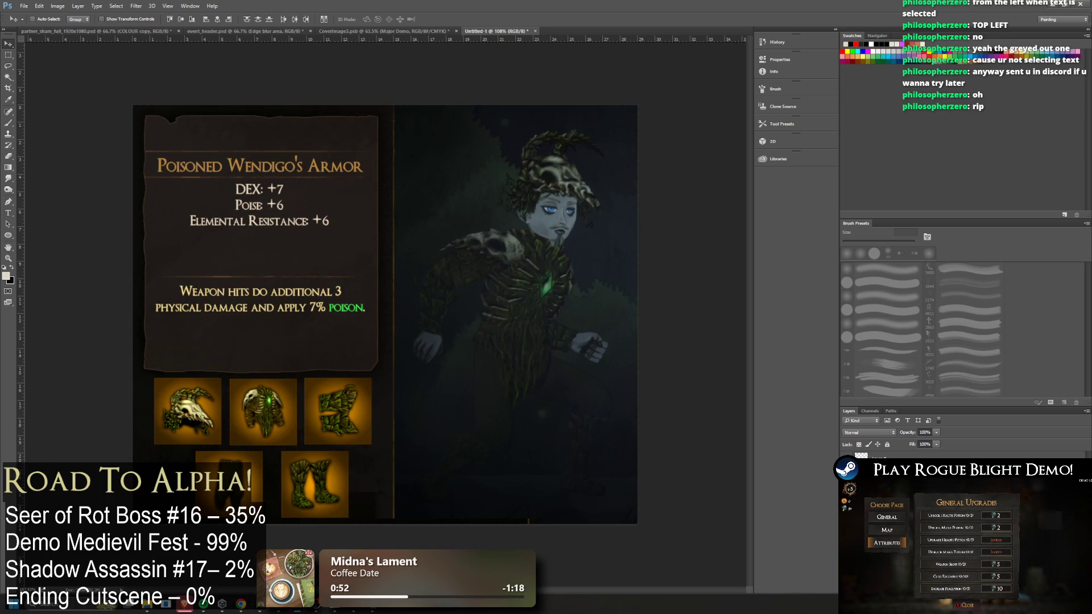
click(887, 506)
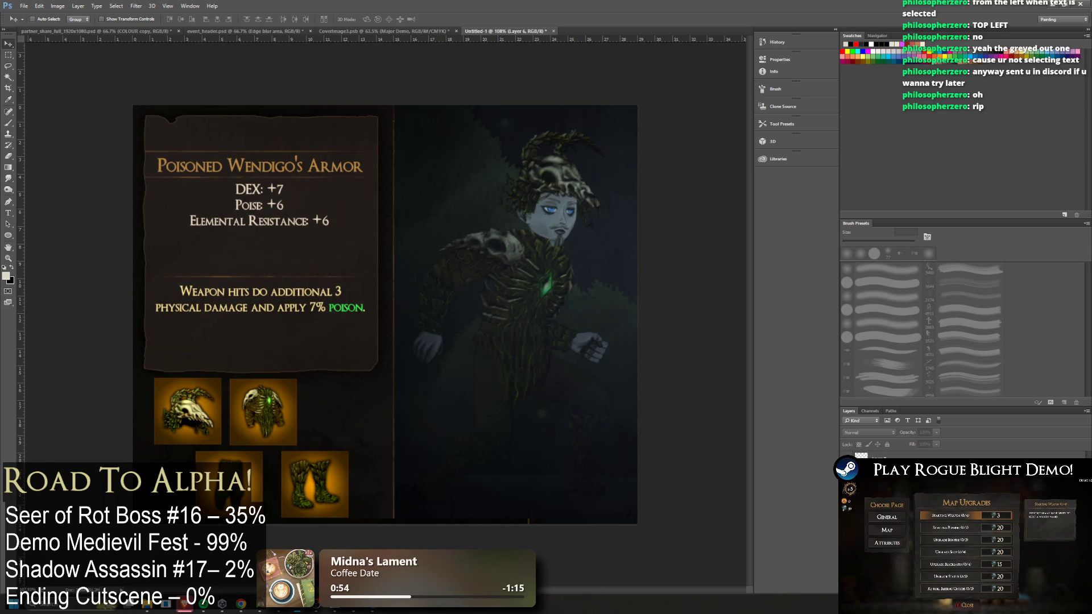
Select the third item slot's area, clear it with Delete, then undo to restore it
click(8, 77)
click(363, 501)
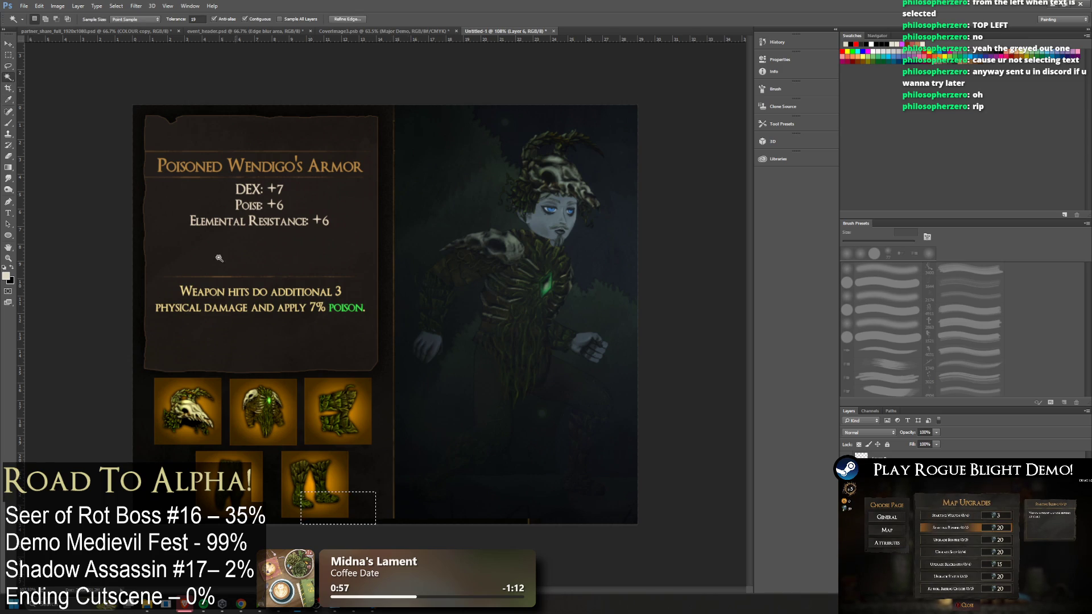
click(7, 55)
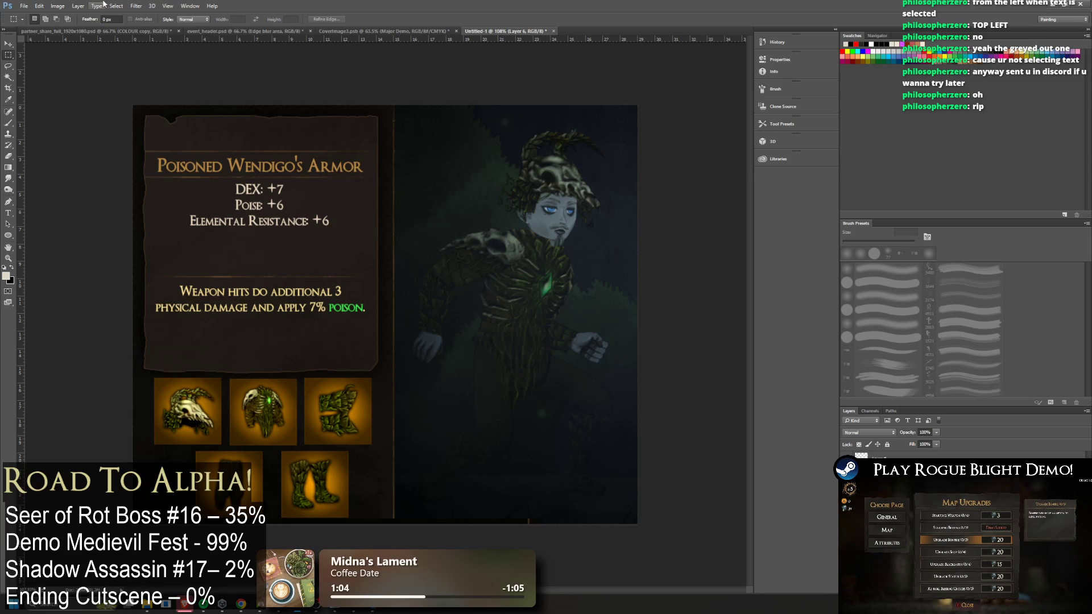
click(10, 78)
click(437, 433)
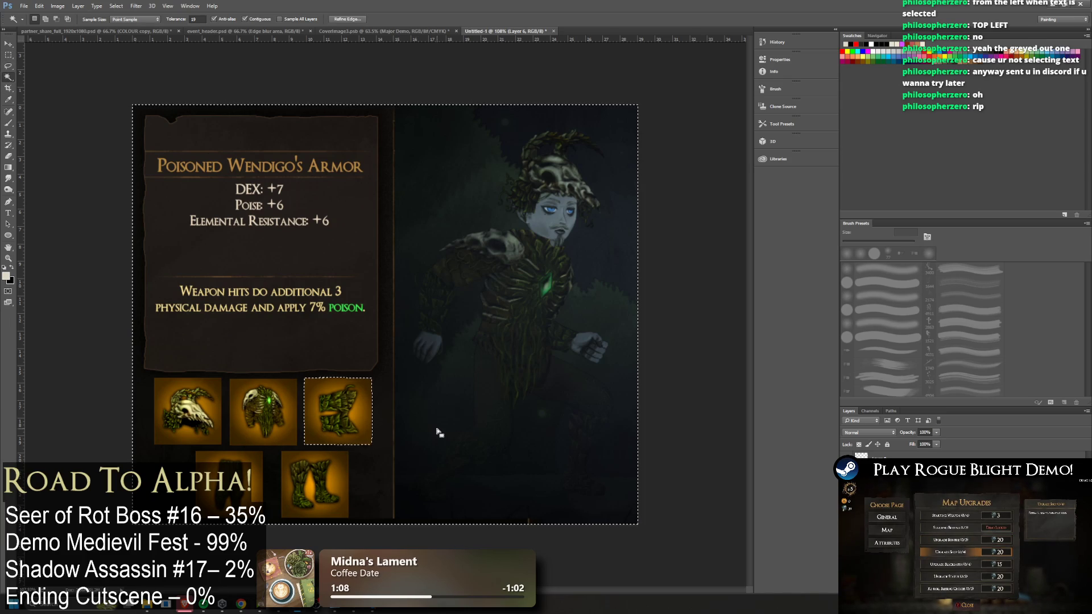
key(F1)
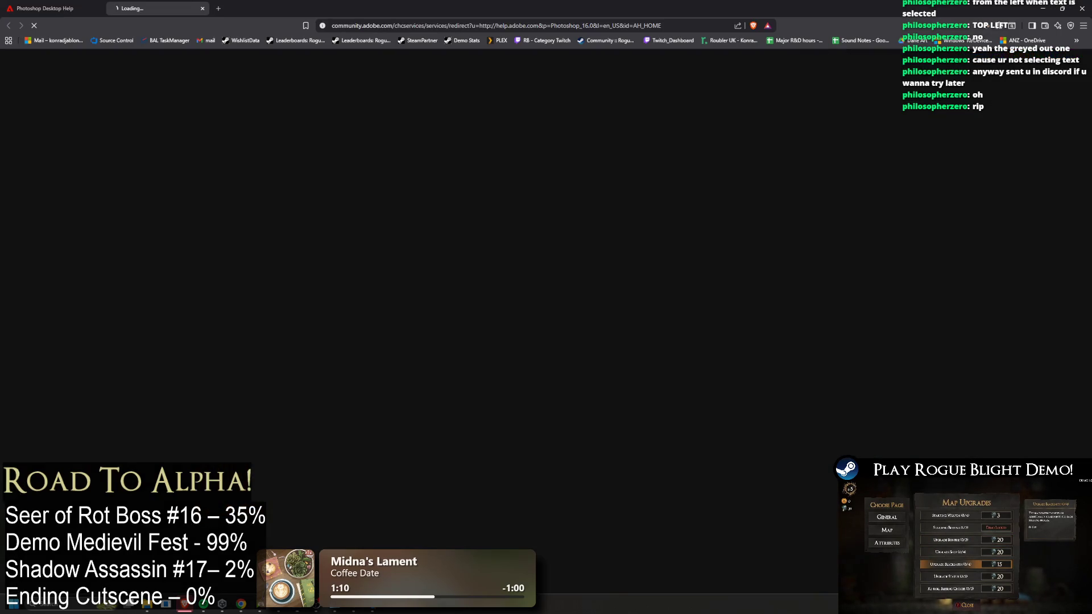
click(203, 11)
click(1082, 8)
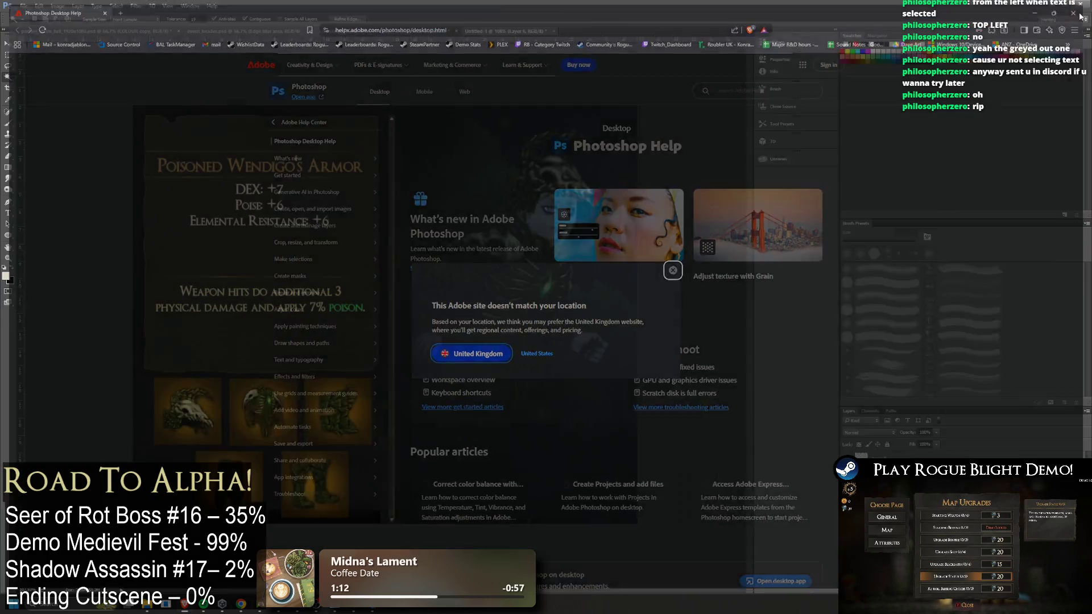
key(Delete)
key(ctrl+alt+z)
key(ctrl+alt+z)
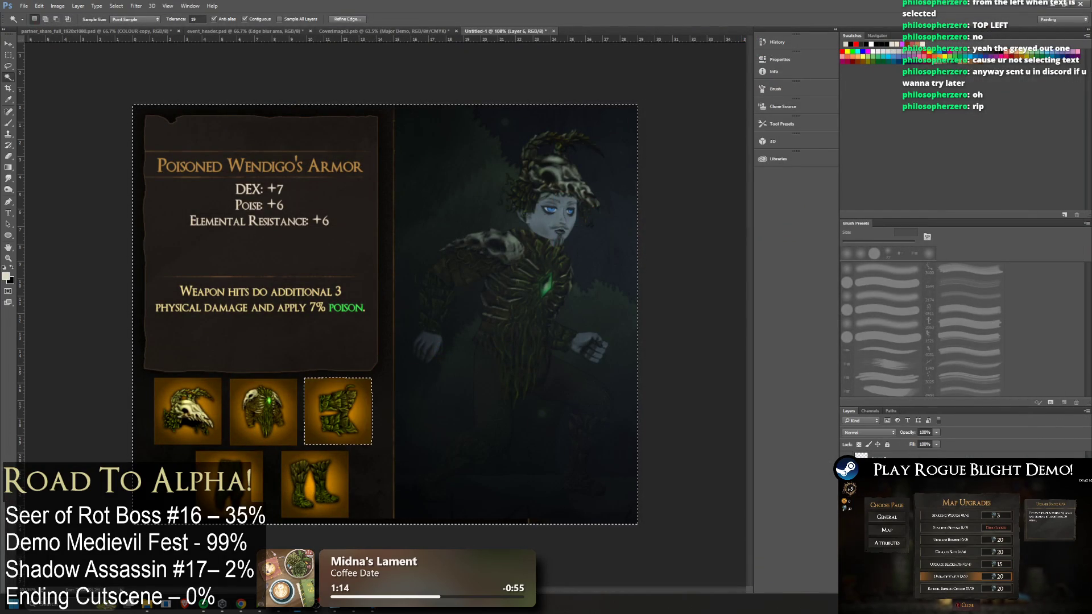
Step backward and forward through the recent edit history
key(ctrl+shift+z)
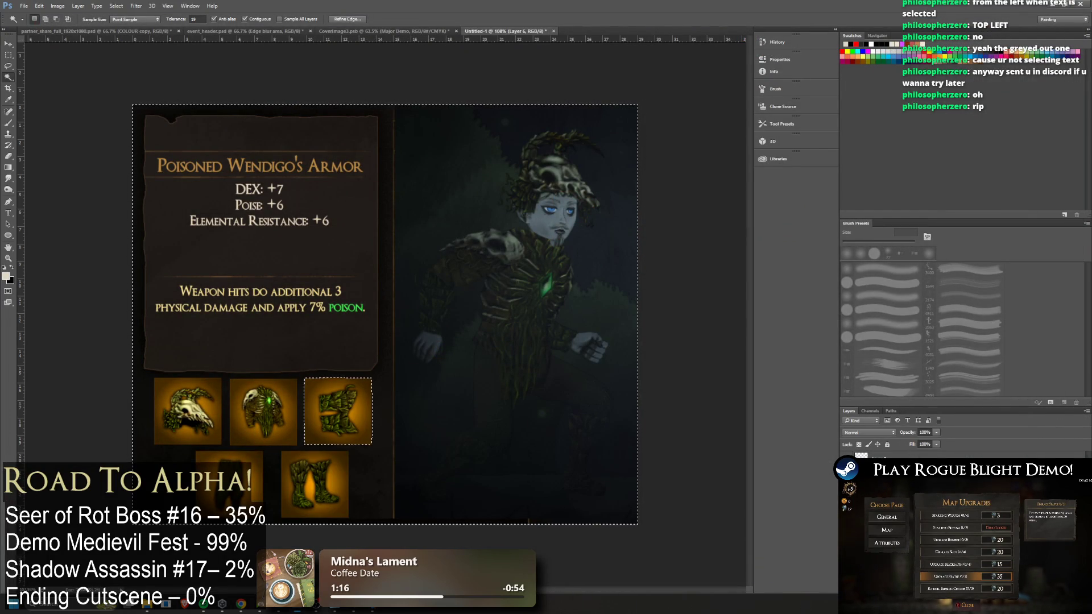
key(ctrl+shift+z)
key(ctrl+alt+z)
key(ctrl+alt+z)
key(ctrl+shift+z)
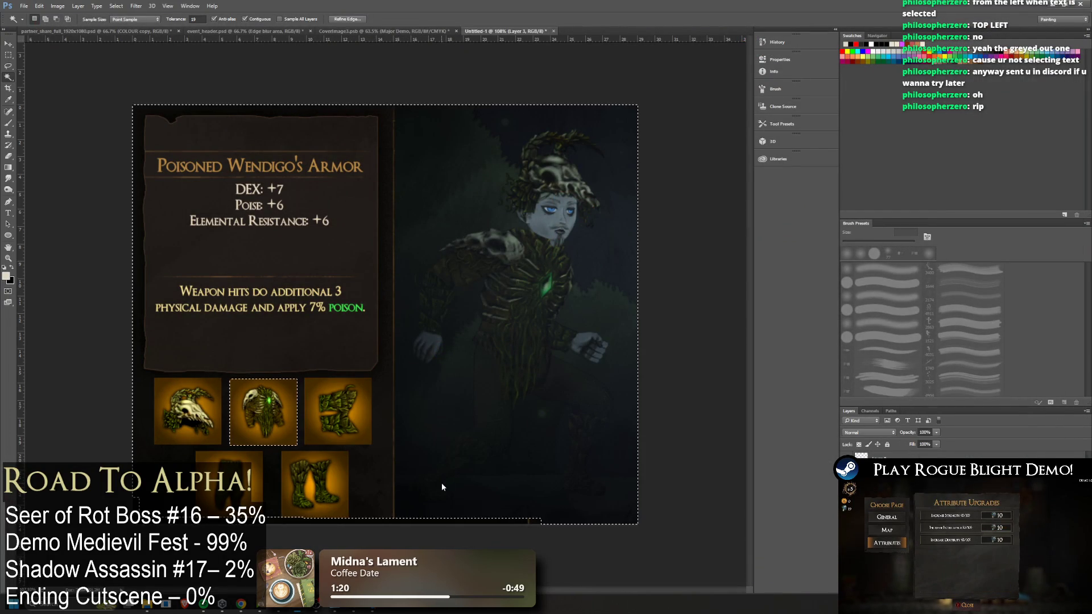
Redo the selection as a rectangle across the card's bottom area
click(446, 517)
click(524, 527)
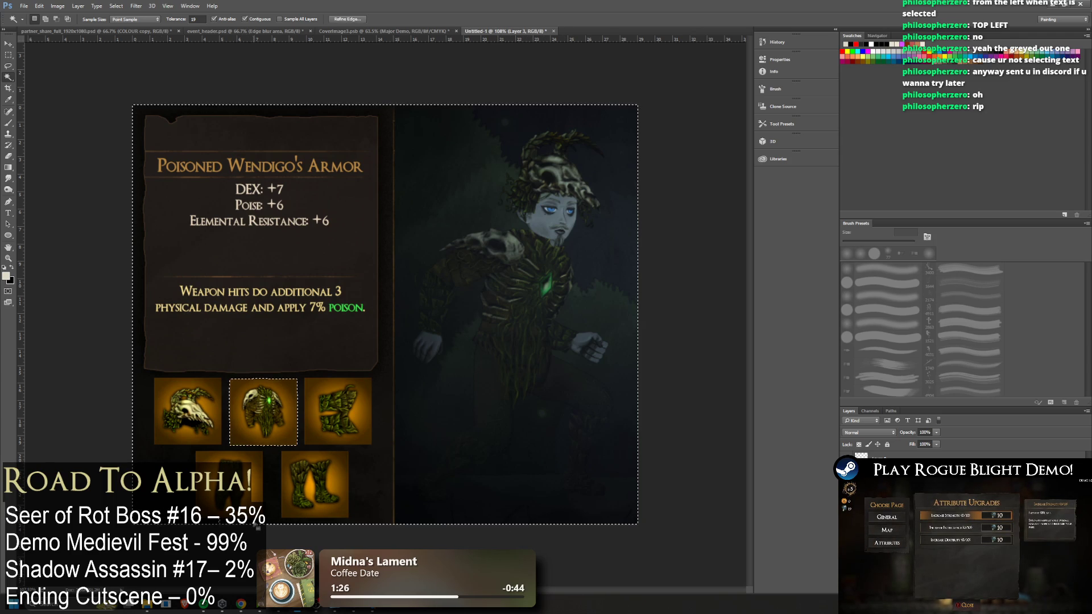
key(ctrl+d)
key(ctrl+z)
key(m)
click(565, 401)
drag(587, 485, 130, 529)
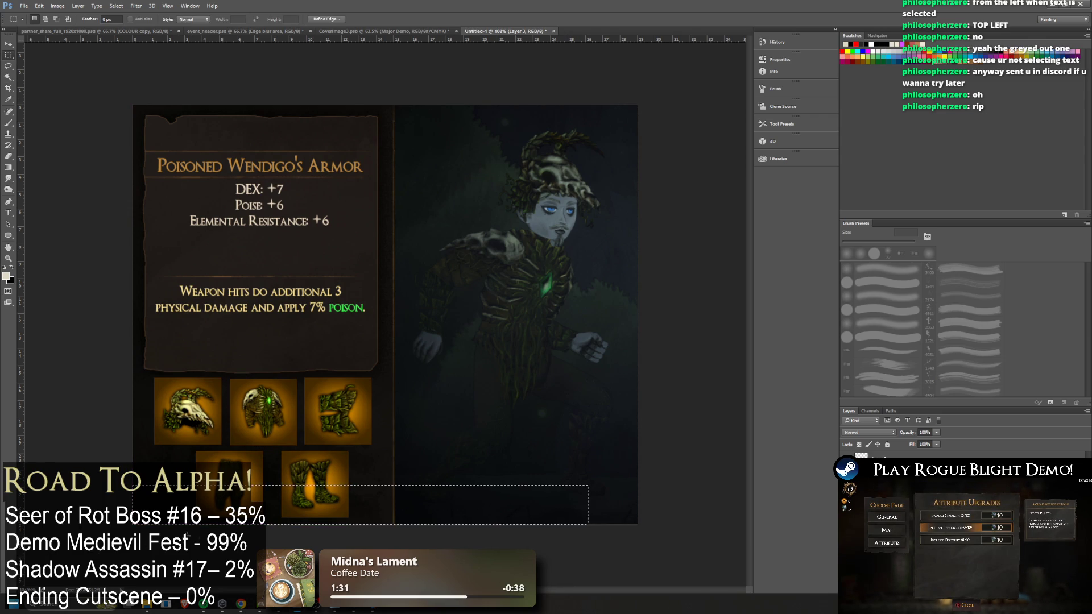
Create new empty layers, then drag the boots icon slightly left
key(ctrl+shift+alt+n)
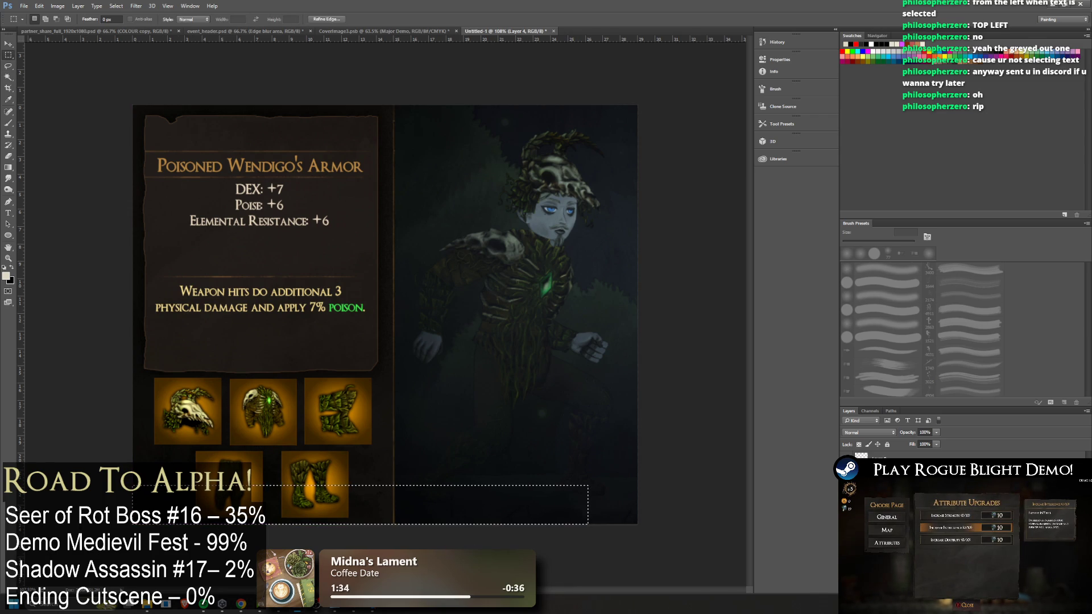
click(480, 345)
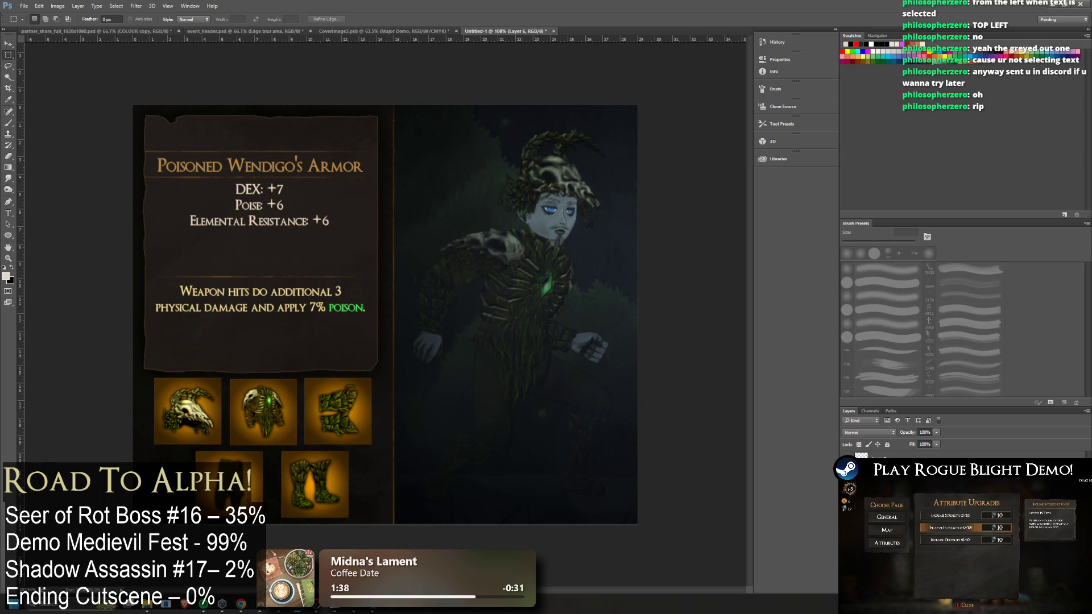
key(ctrl+shift+alt+n)
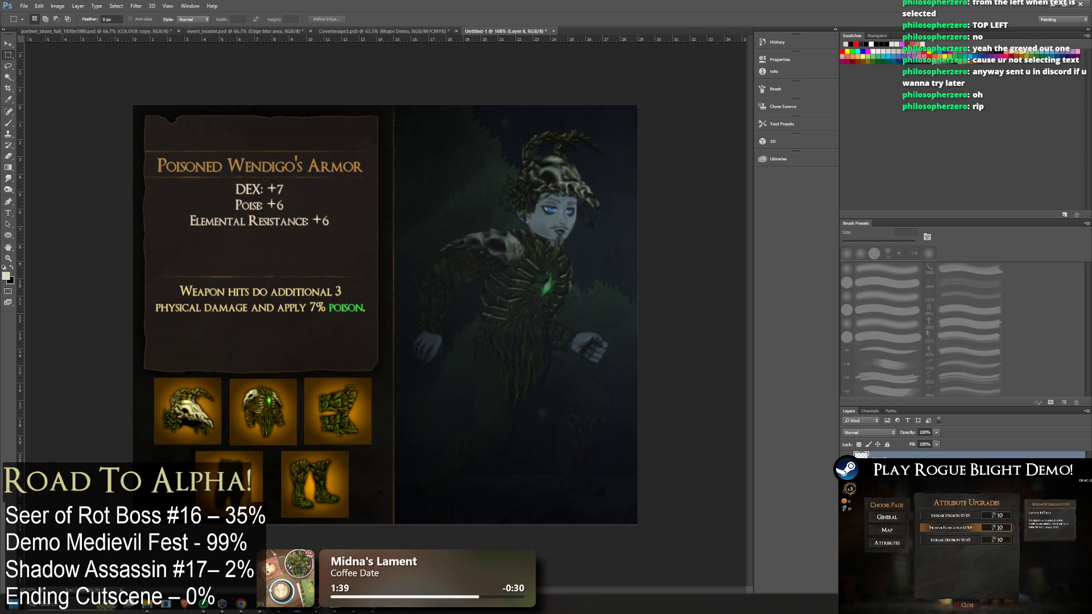
click(8, 44)
mouse_move(303, 490)
mouse_down()
mouse_move(293, 492)
mouse_move(314, 485)
mouse_up()
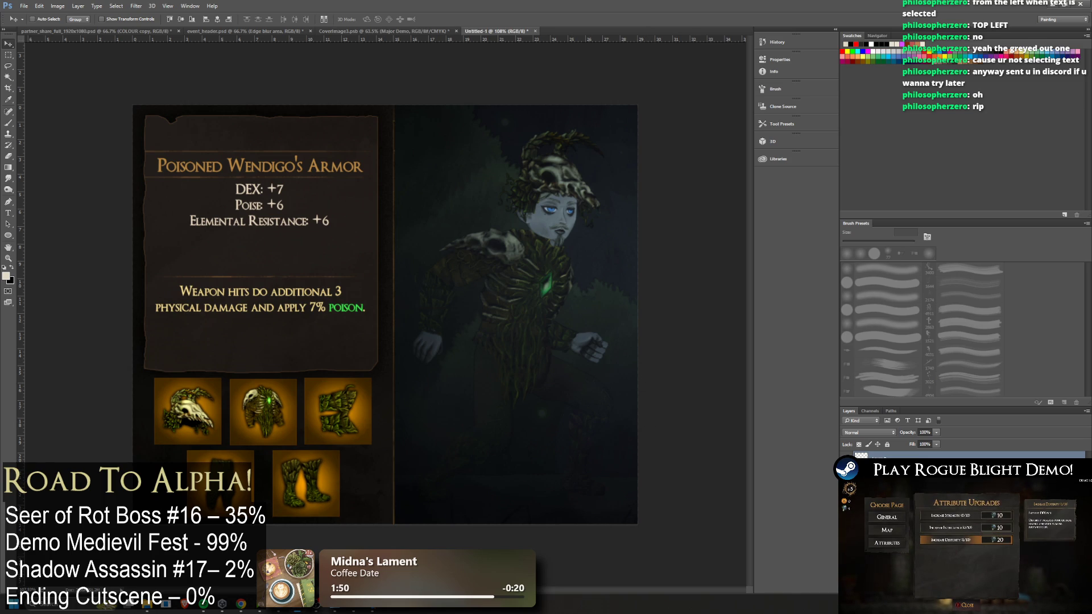
Type 'New Legendary Gear' at the top of the parchment and commit the title
click(8, 223)
click(184, 125)
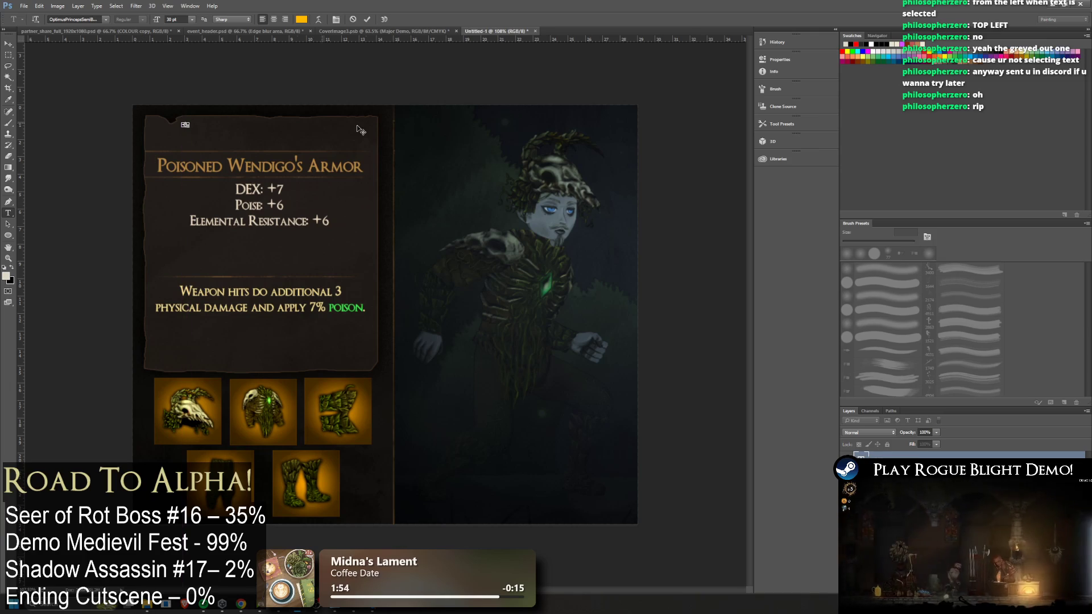
click(180, 137)
text(New)
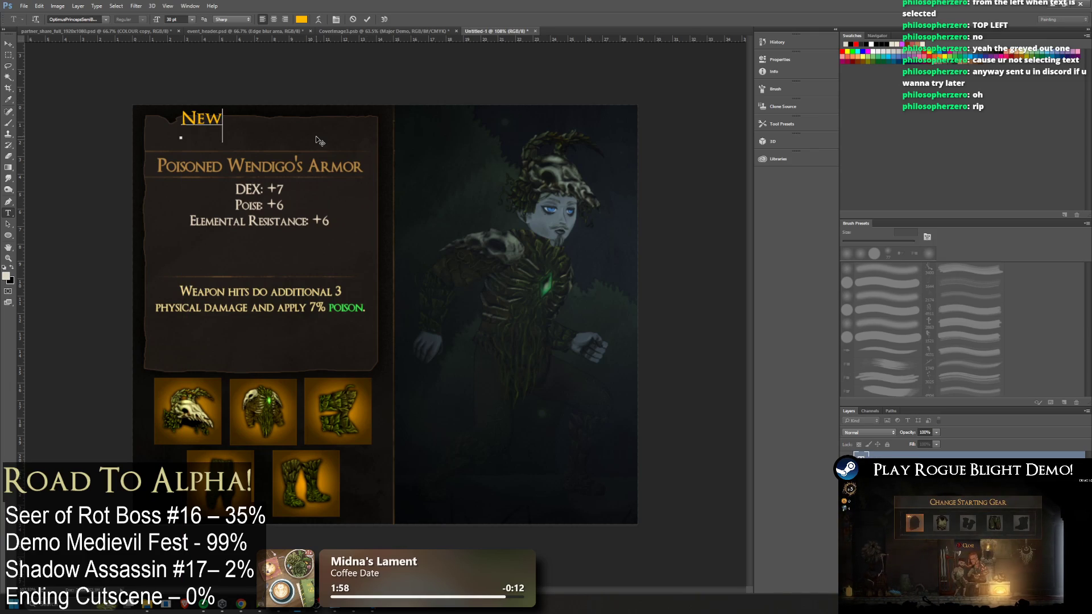
text( Legendary Gear)
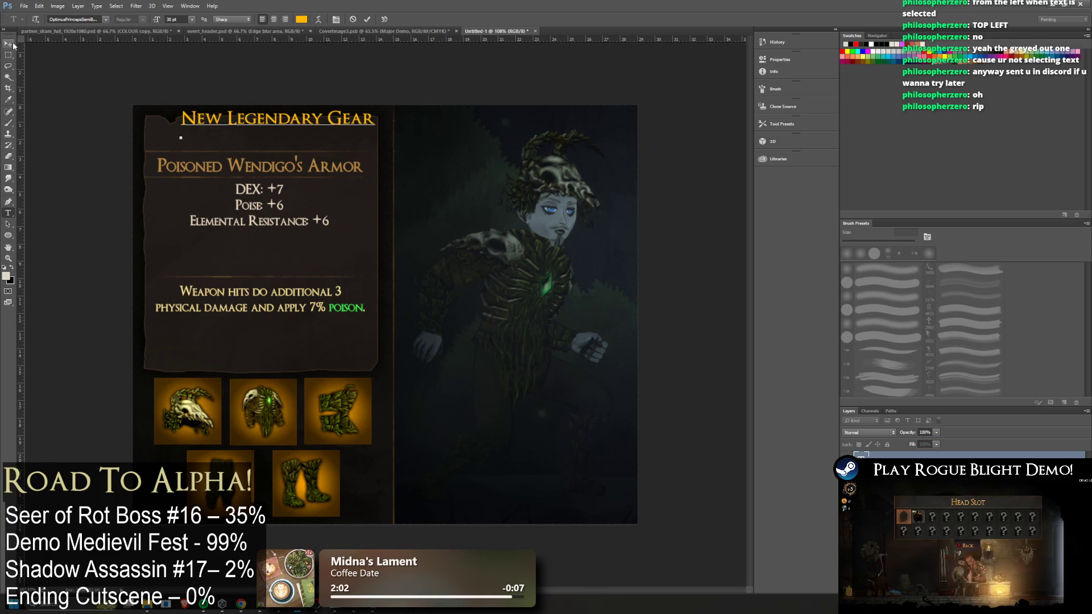
key(ctrl+a)
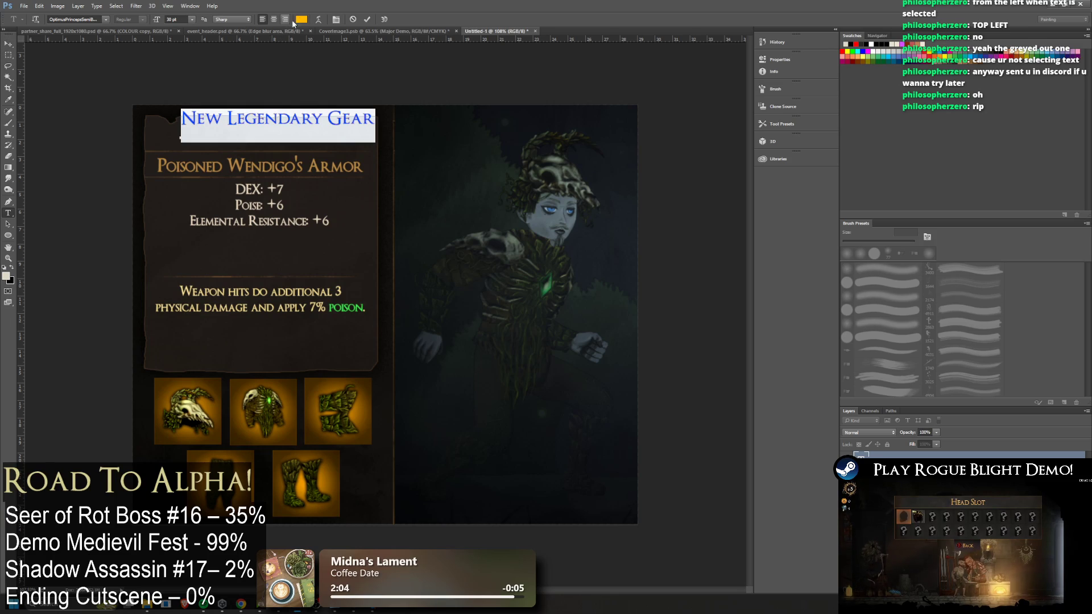
key(ctrl+h)
key(ctrl+Return)
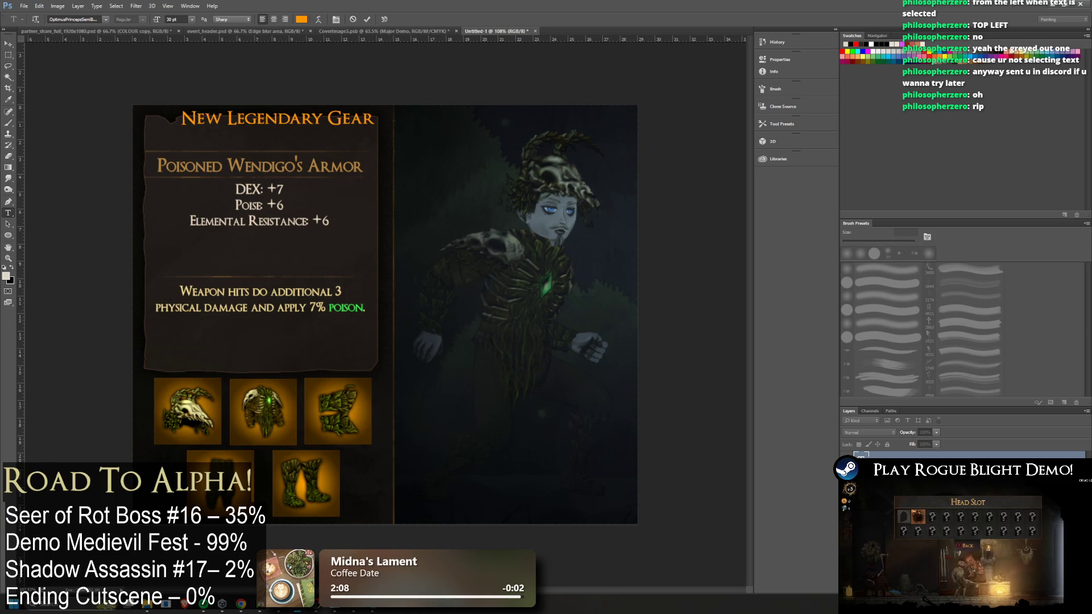
double_click(860, 457)
key(ctrl+Return)
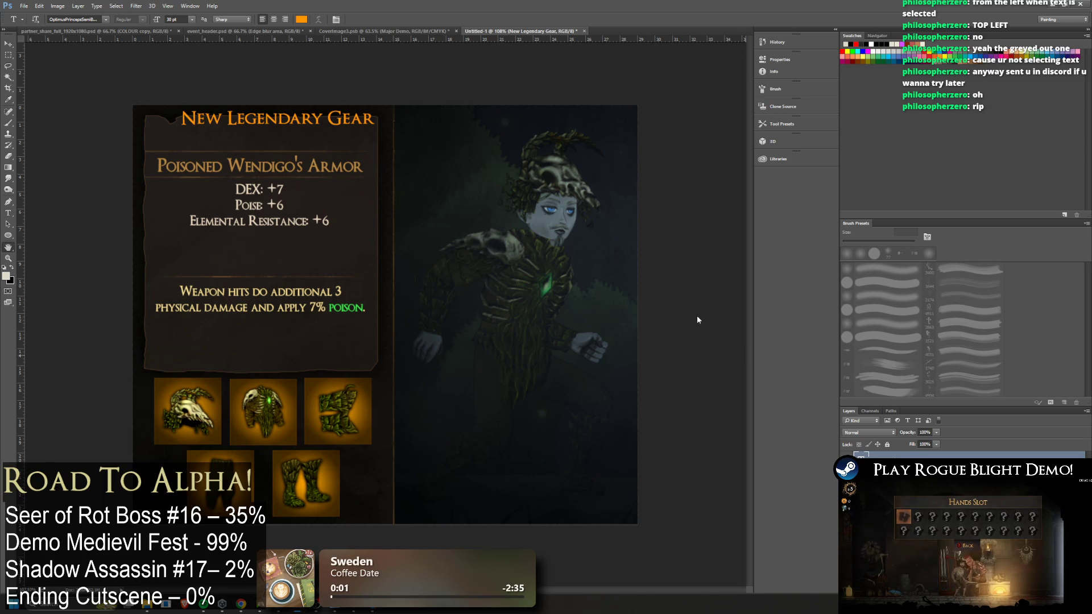
Drag the New Legendary Gear title lower and nudge it left and down
key(h)
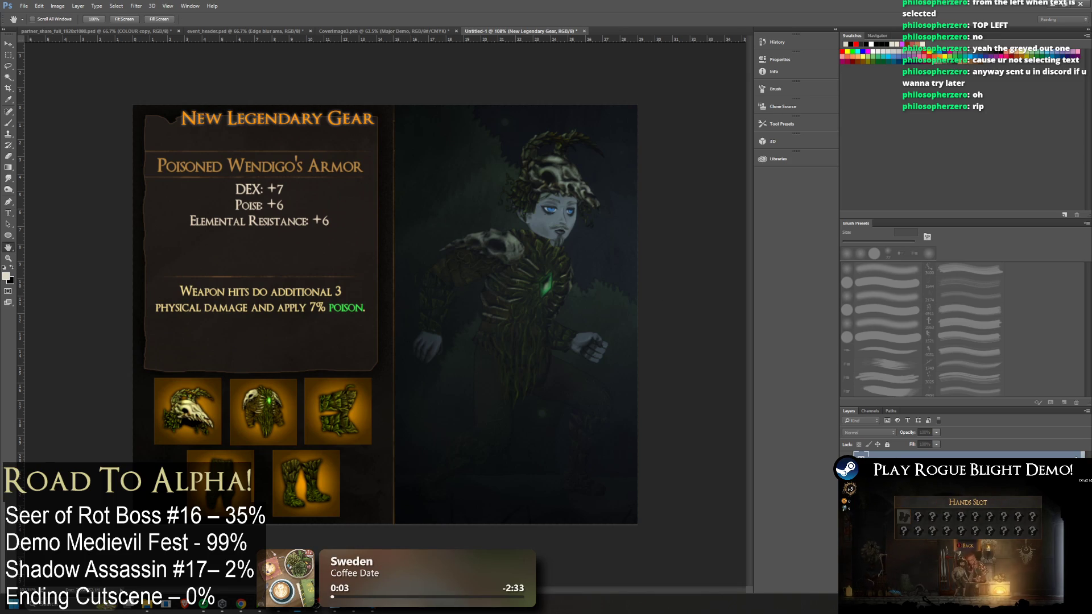
key(i)
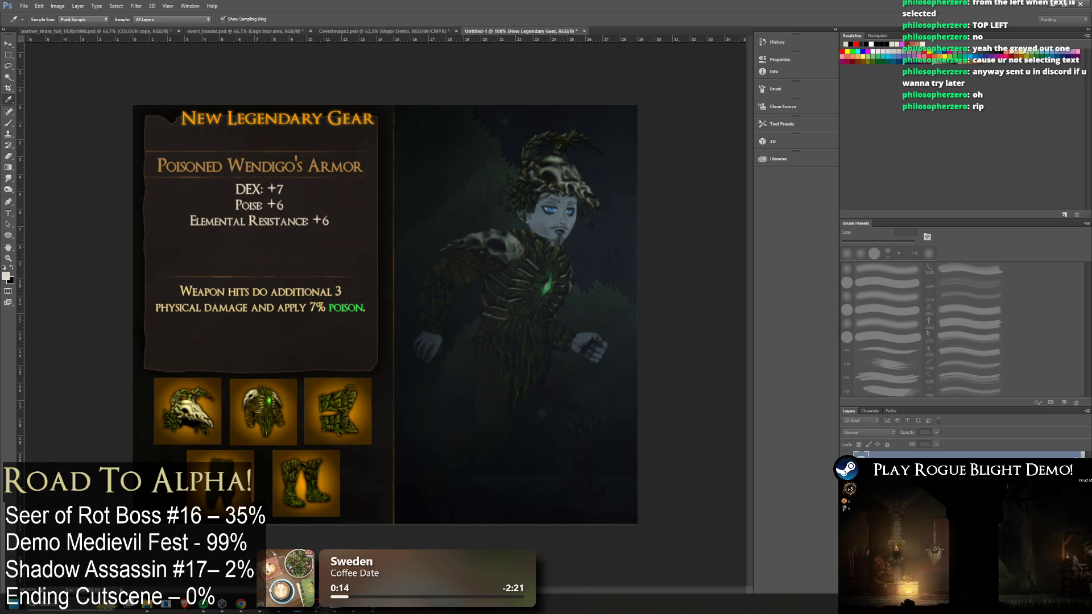
key(h)
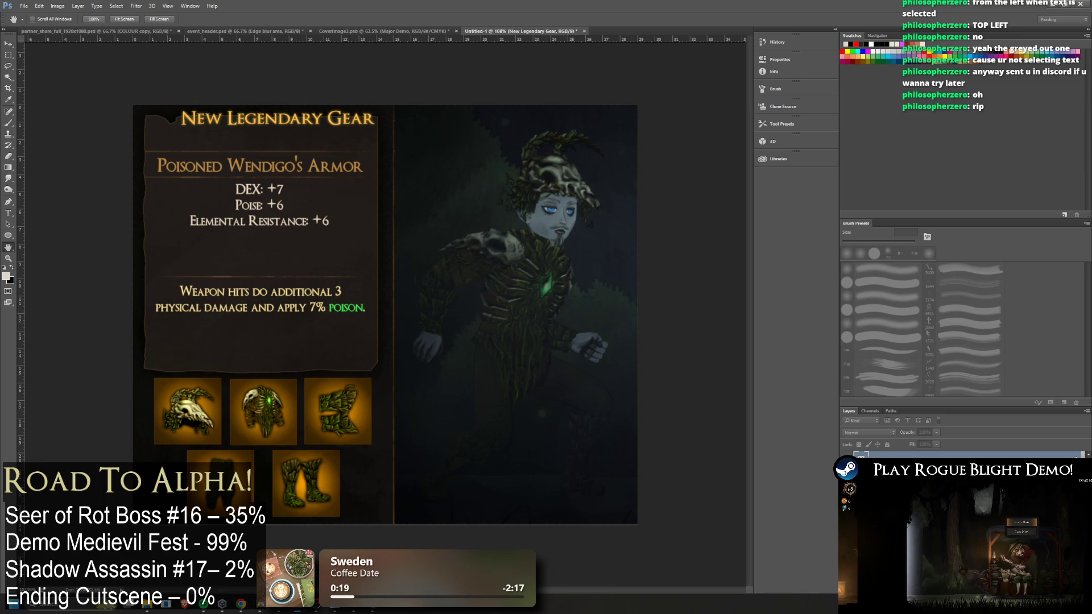
key(t)
click(881, 453)
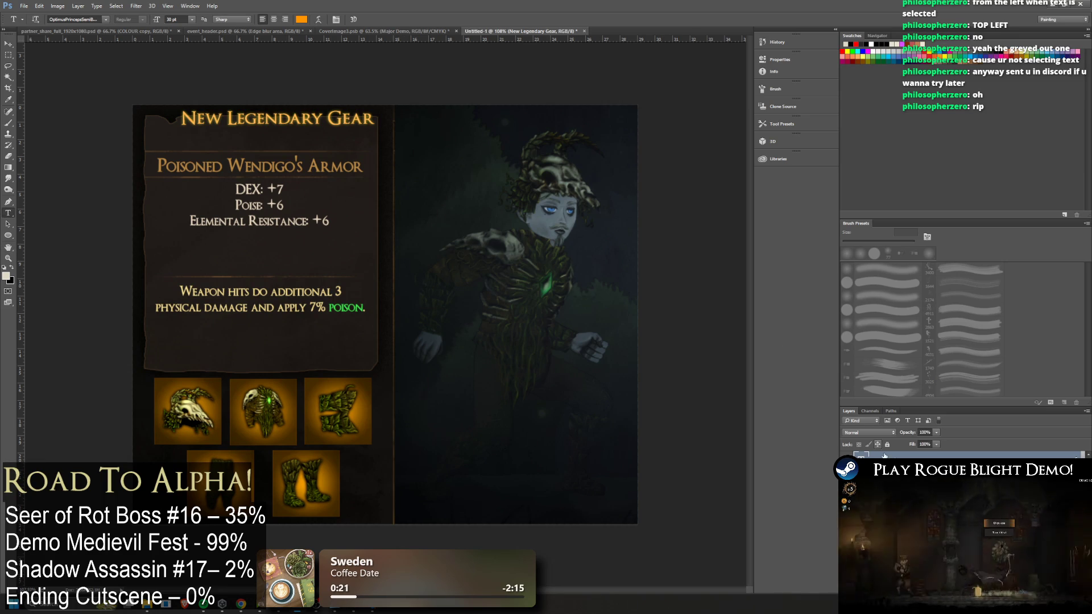
click(8, 44)
mouse_move(349, 124)
mouse_down()
mouse_move(333, 127)
mouse_move(332, 141)
mouse_up()
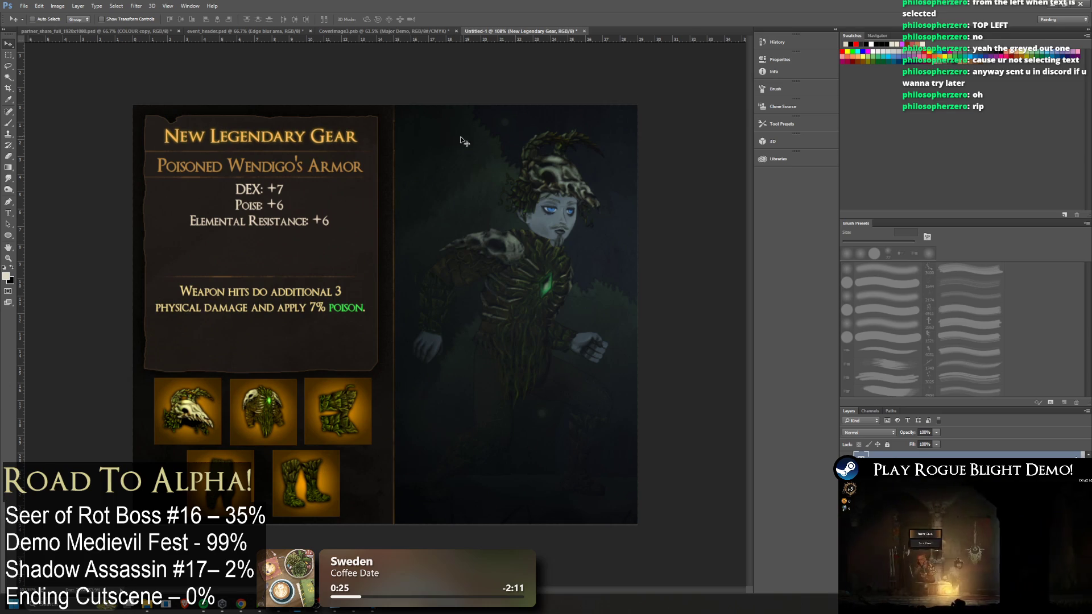
key(Left)
key(Left)
key(Left)
key(Down)
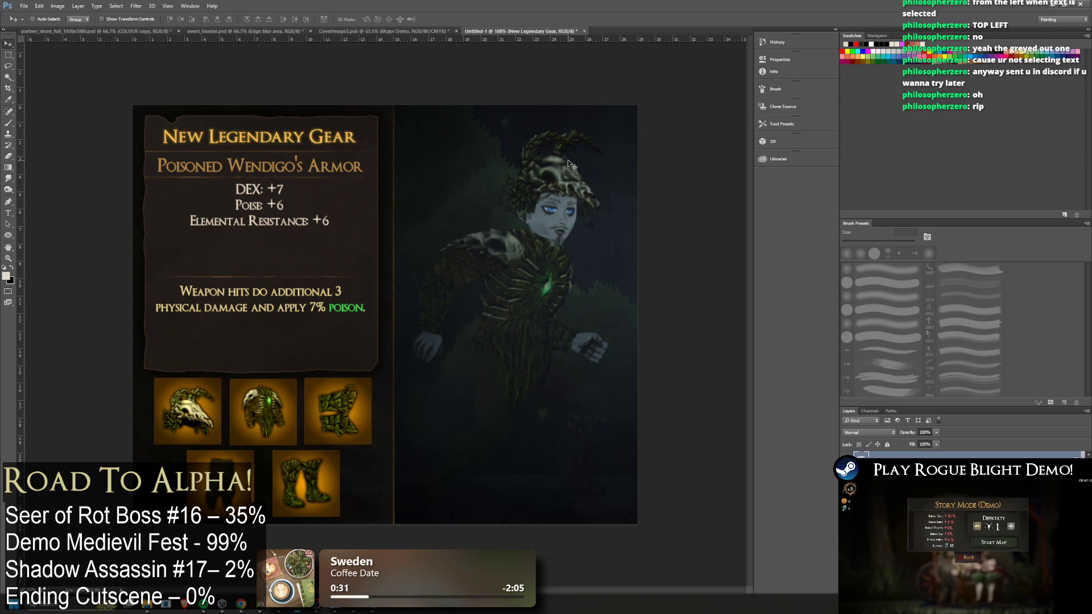
scroll(528, 151, down, 5)
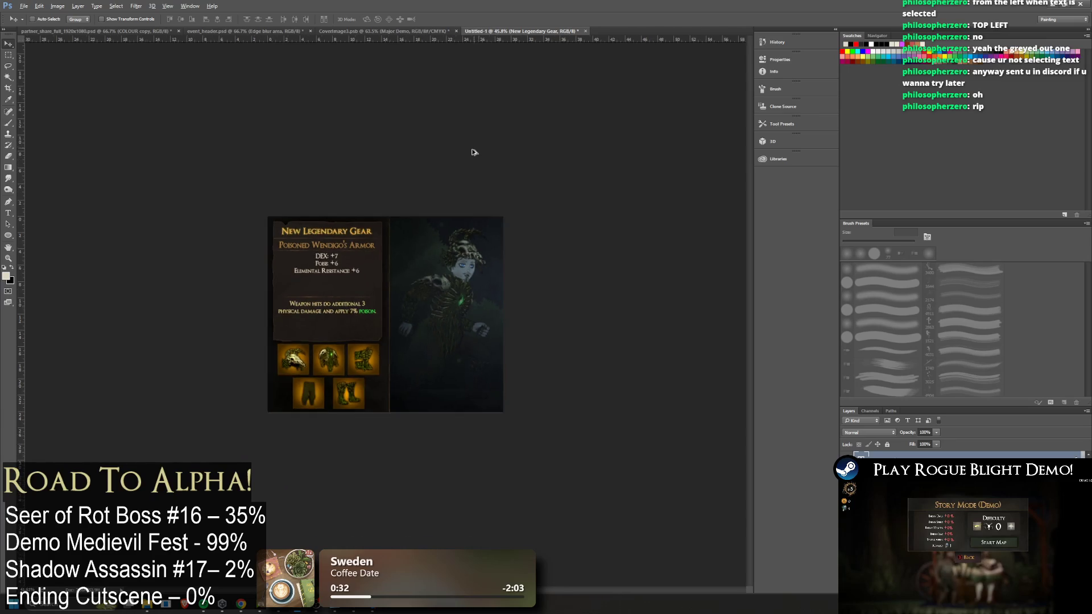
scroll(432, 237, up, 3)
Create a new layer and open the Image adjustment options
key(ctrl+shift+alt+n)
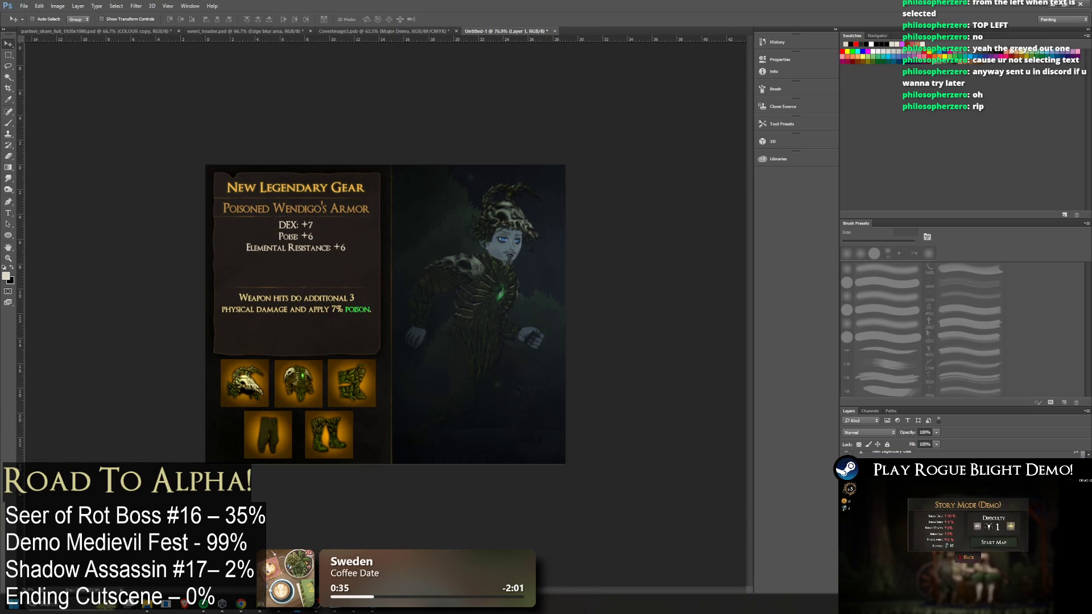
click(57, 5)
mouse_move(74, 27)
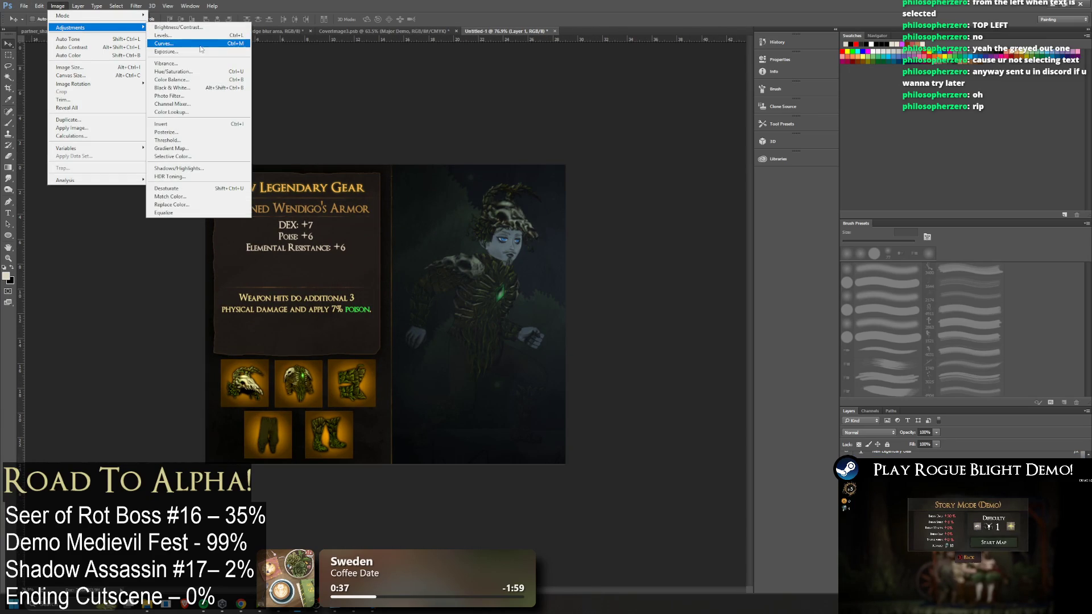
click(171, 53)
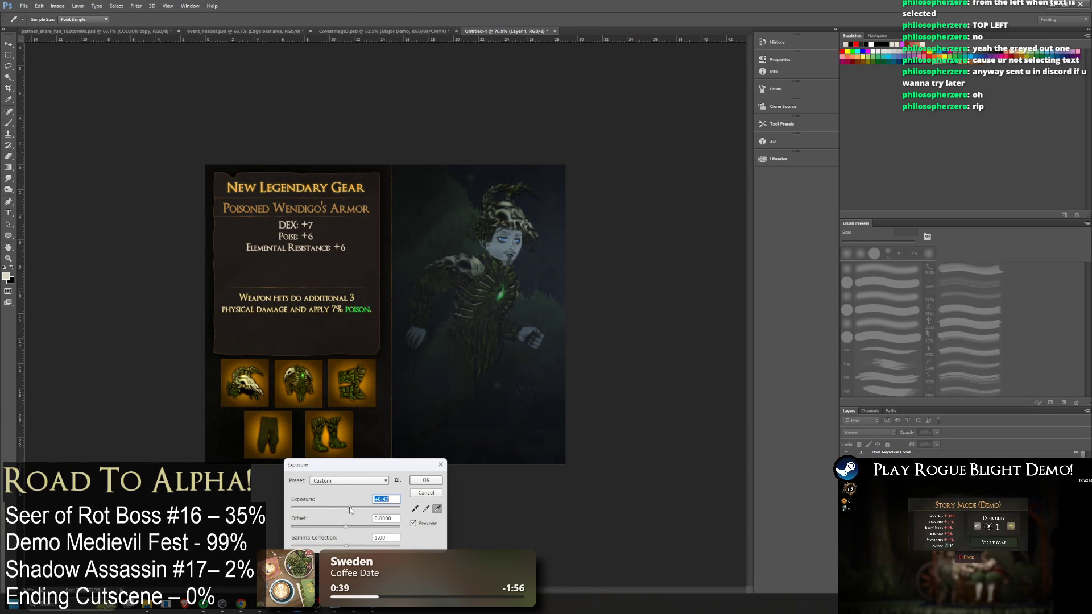
drag(349, 506, 345, 507)
drag(350, 547, 349, 547)
mouse_move(345, 506)
mouse_down()
mouse_move(348, 528)
mouse_move(352, 508)
mouse_up()
drag(348, 545, 346, 527)
click(384, 514)
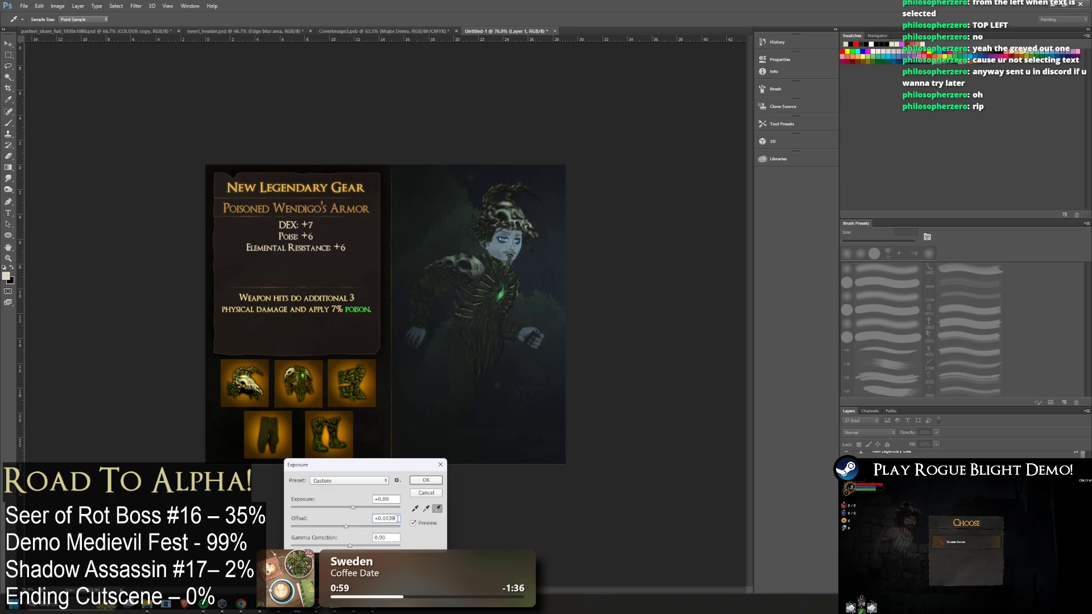
text(0)
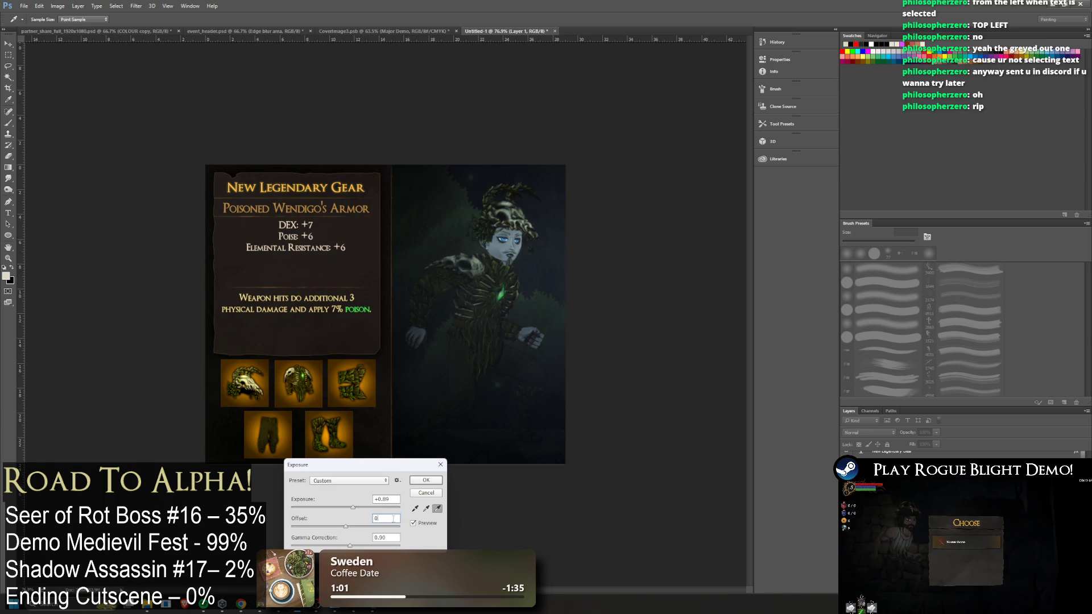
drag(356, 507, 360, 508)
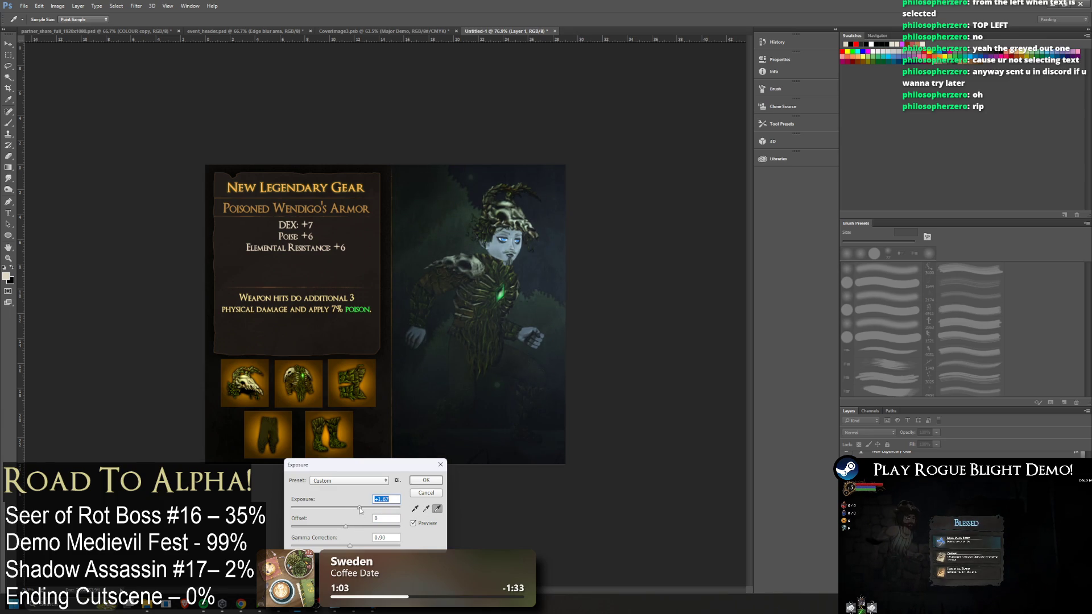
drag(345, 547, 353, 546)
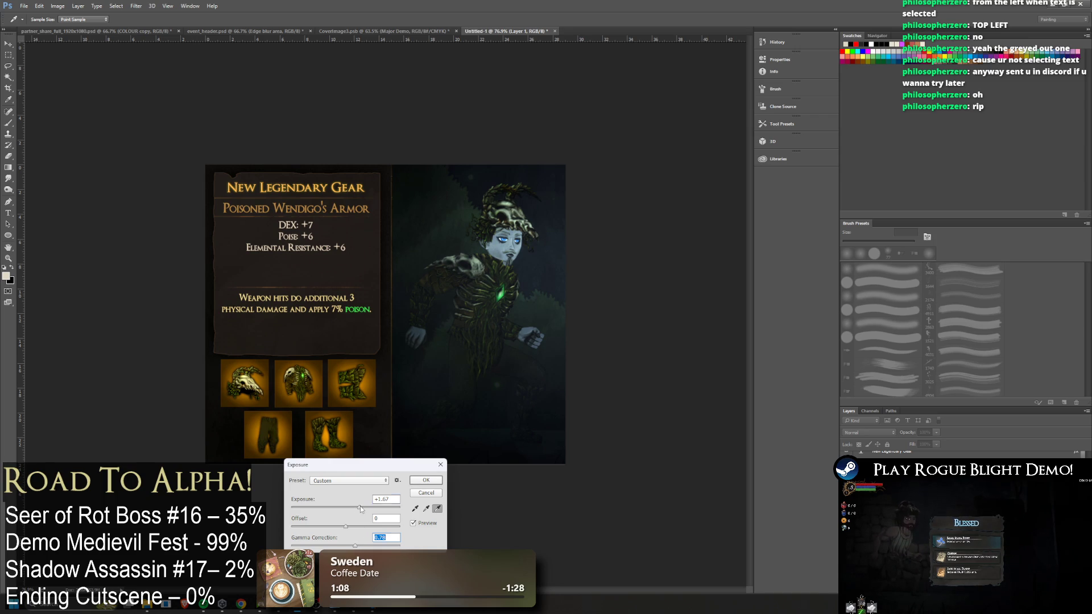
drag(355, 545, 356, 546)
click(431, 494)
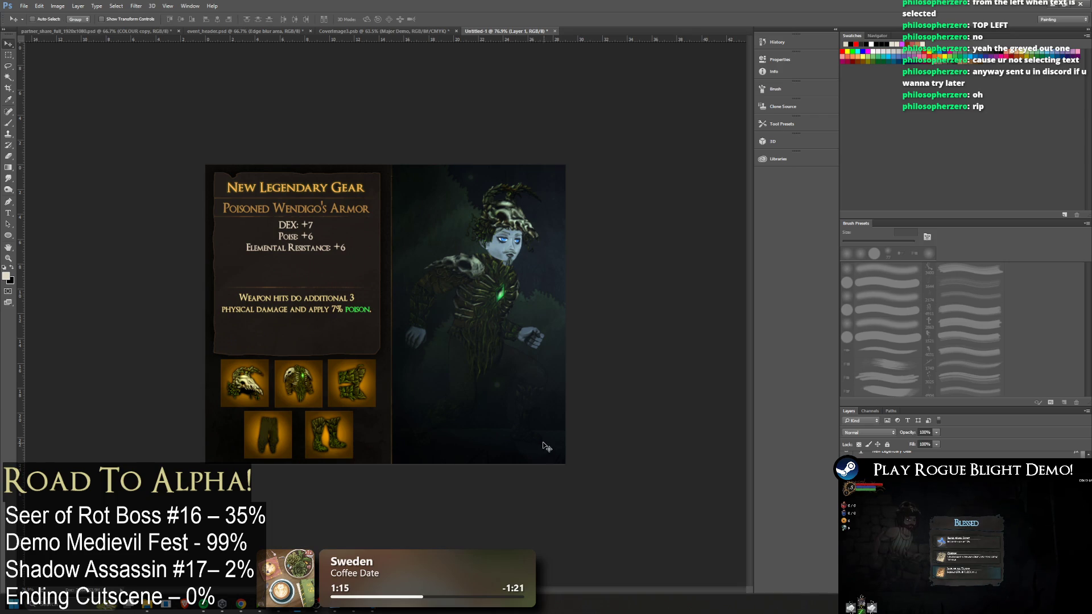
scroll(429, 395, down, 5)
scroll(430, 396, up, 2)
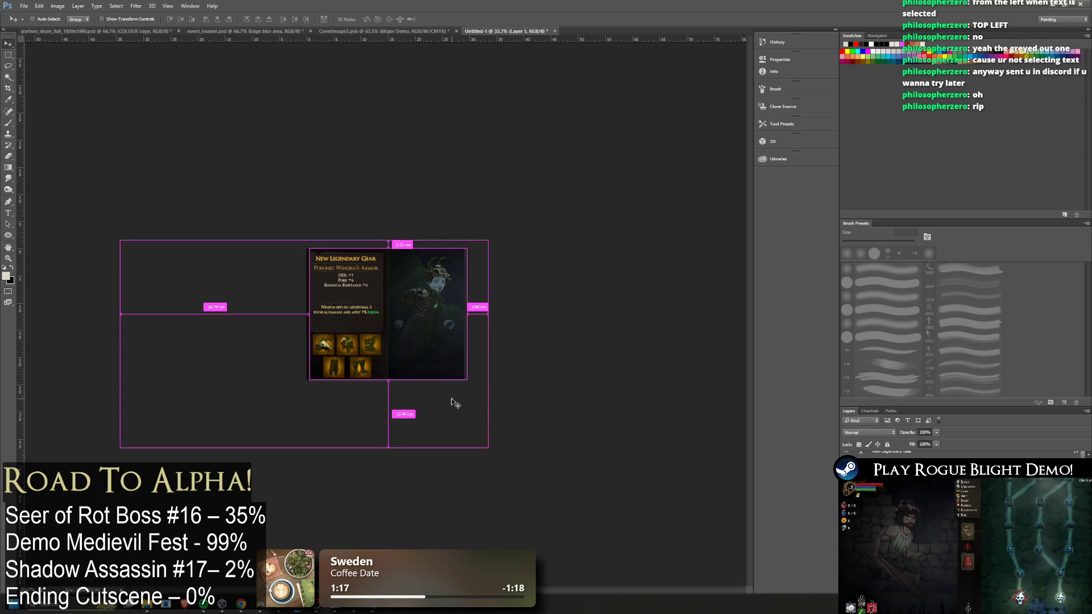
scroll(529, 402, up, 5)
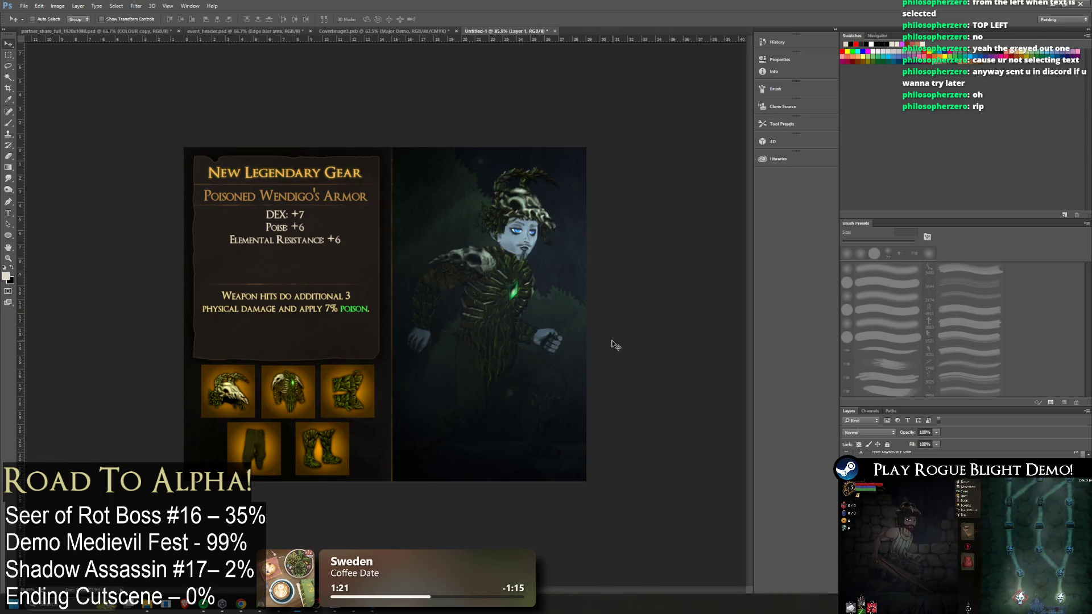
scroll(606, 345, down, 2)
scroll(607, 347, up, 2)
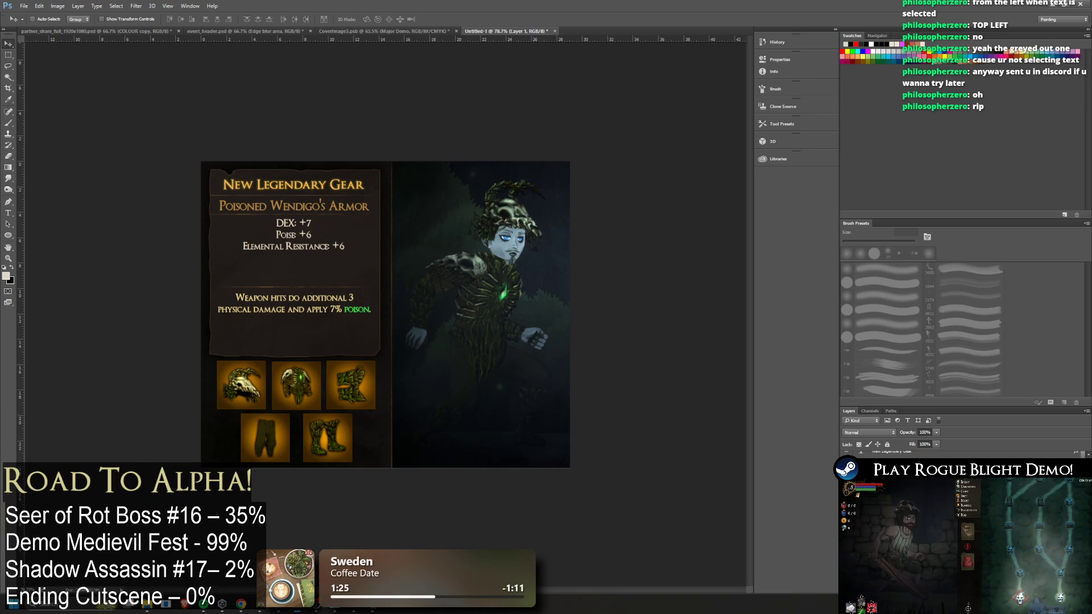
key(h)
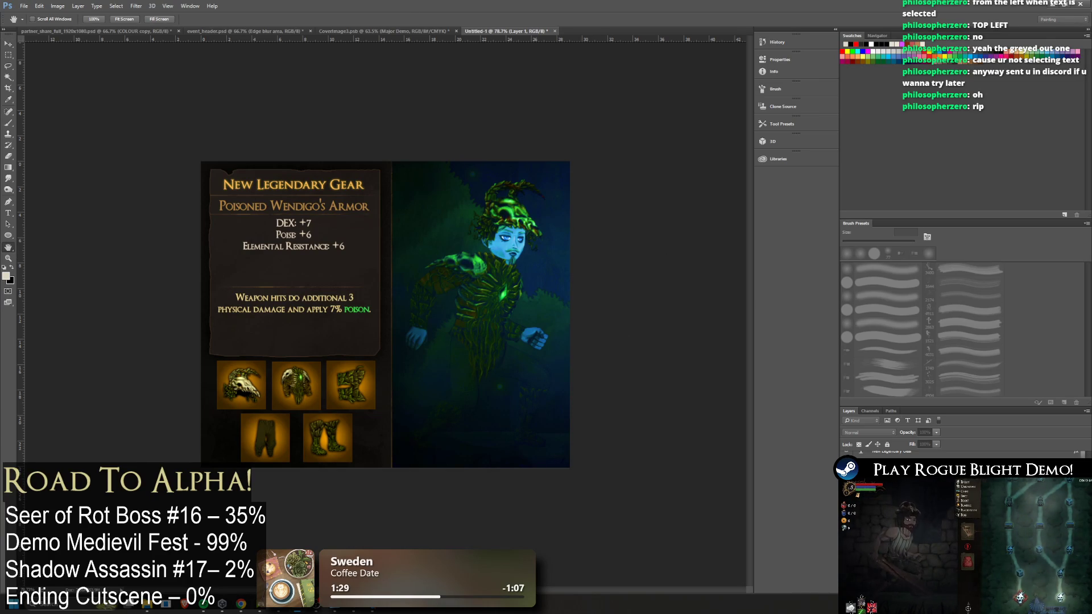
key(i)
key(q)
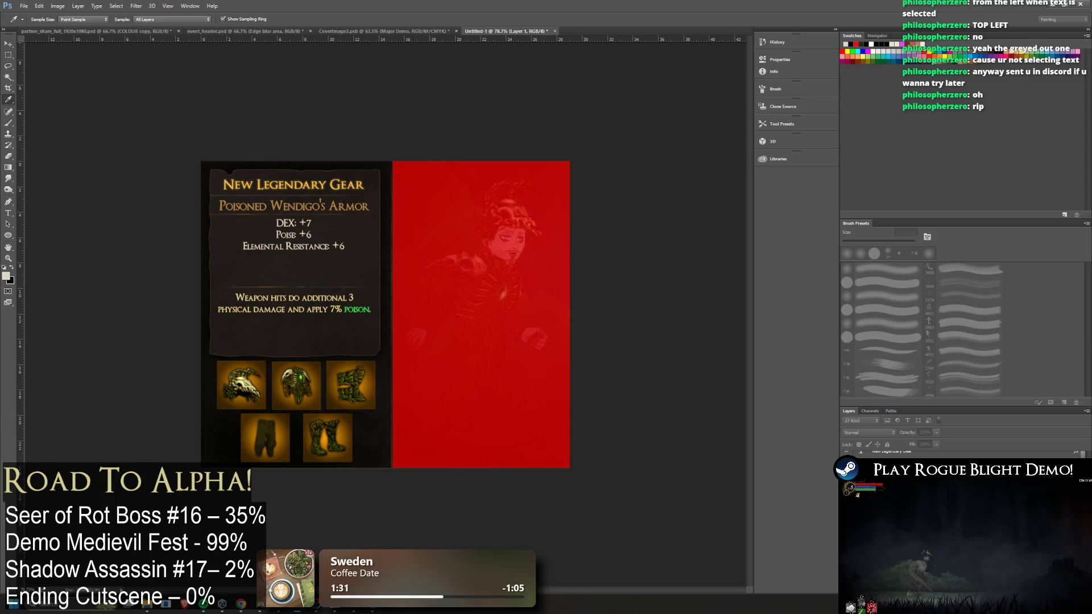
key(q)
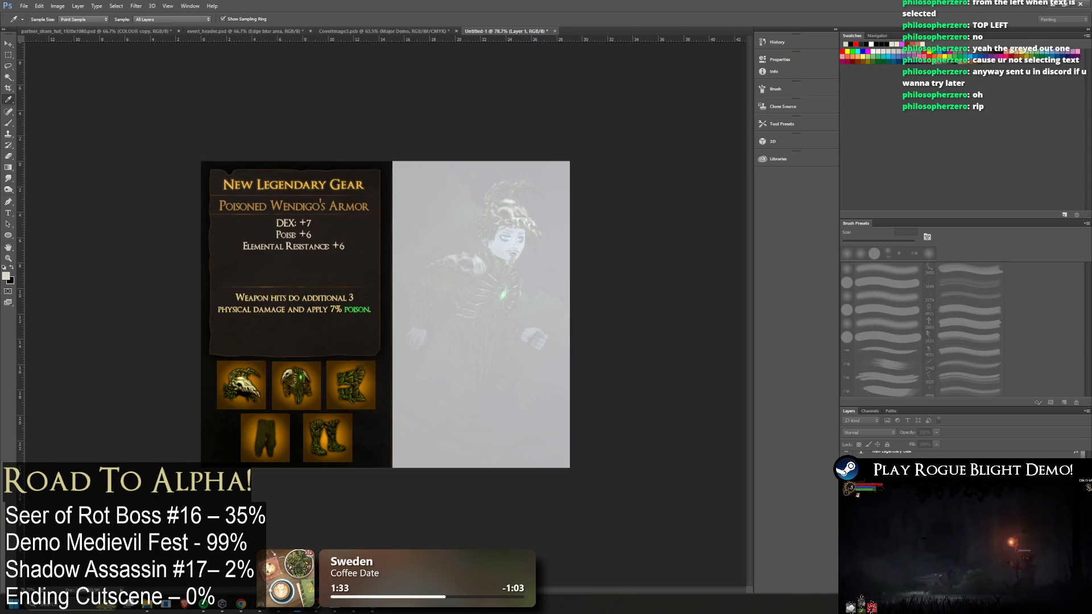
key(h)
key(q)
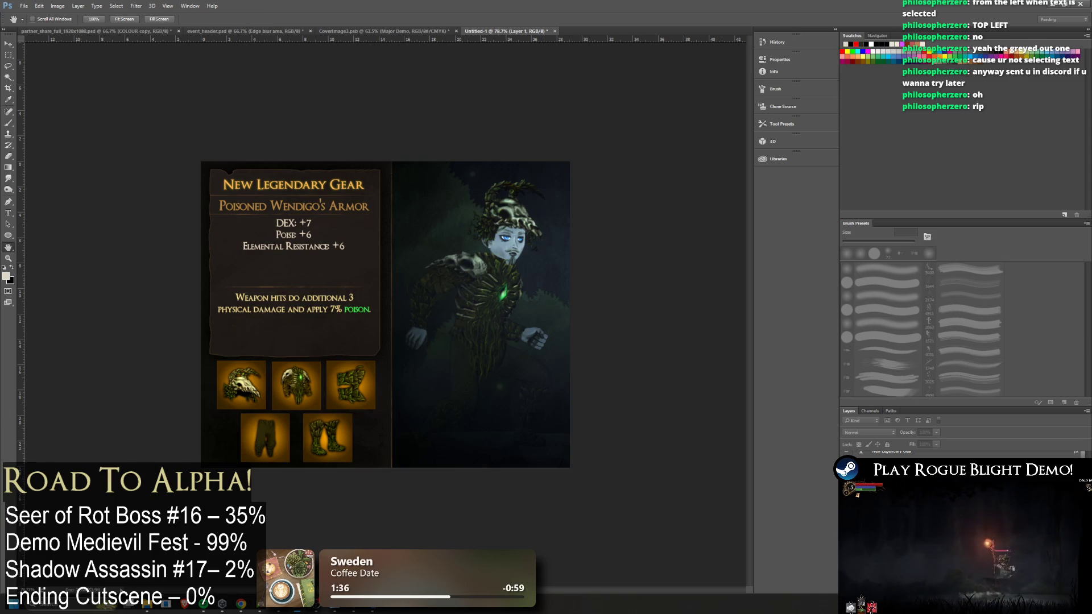
key(i)
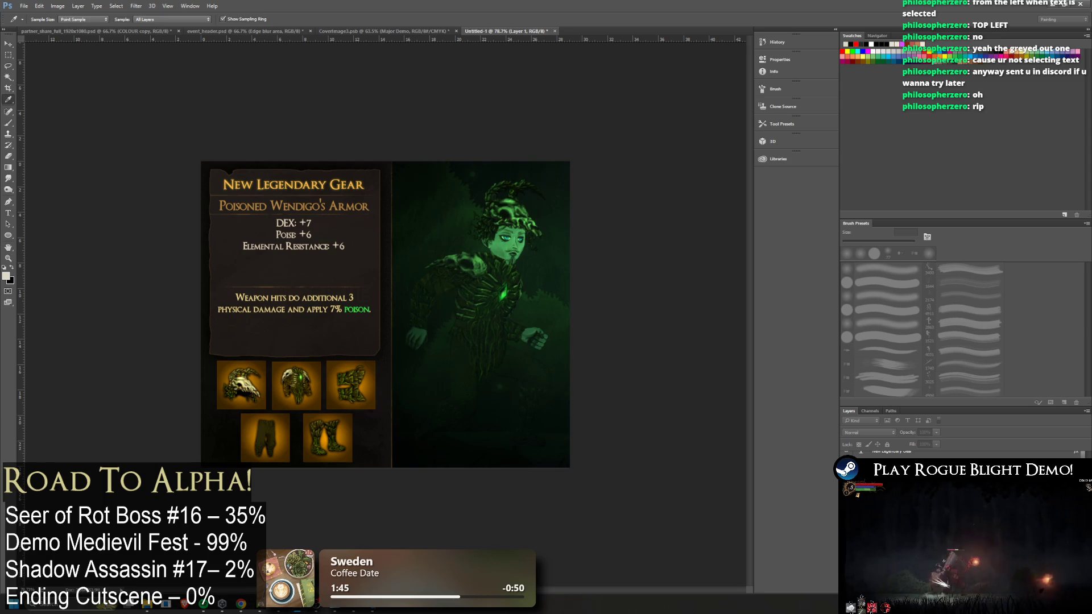
key(h)
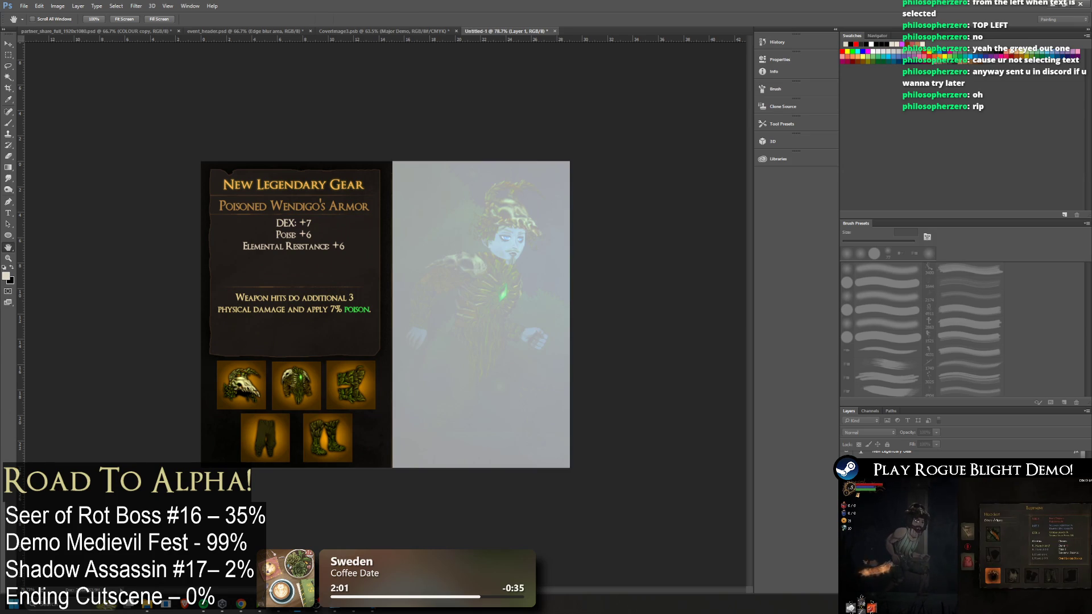
key(v)
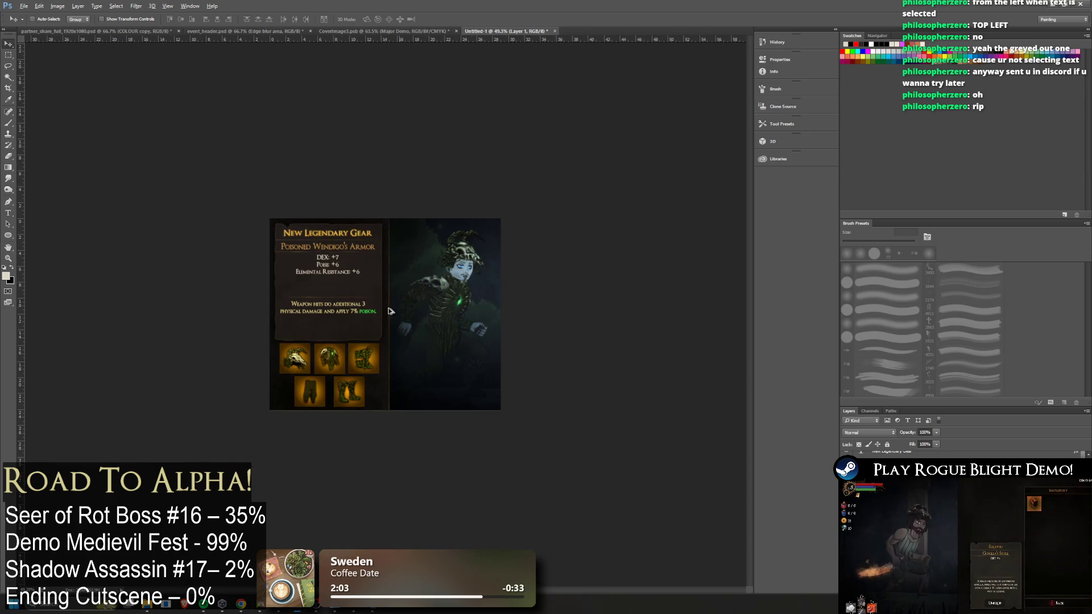
scroll(385, 313, up, 2)
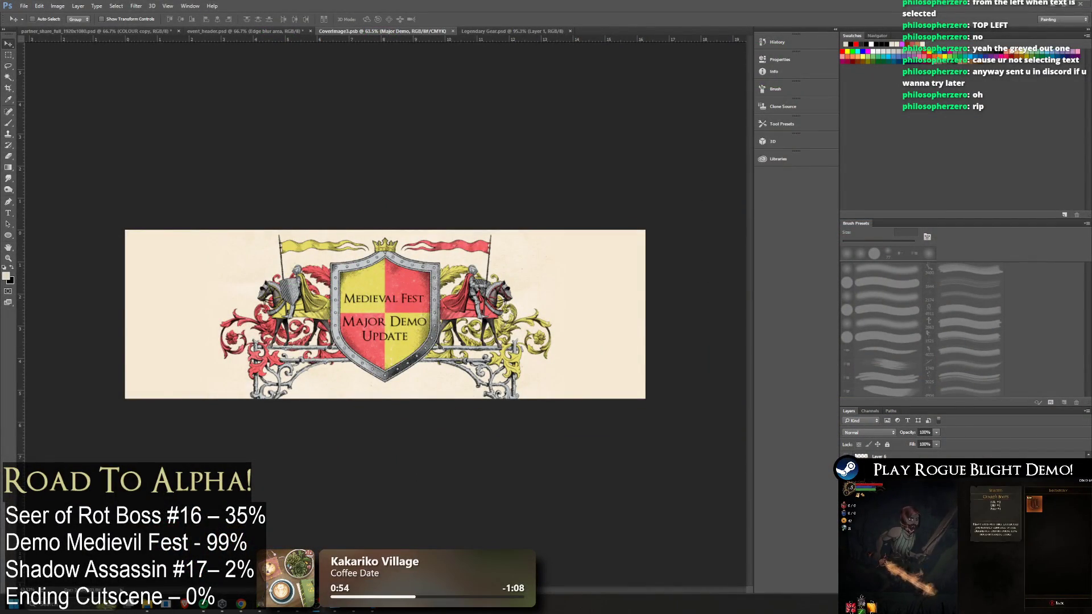
On the Artwork tab, pick MedievalFestCoverImage.png from PATCH > MEDIEVAL FEST DEMO for upload
key(alt+Tab)
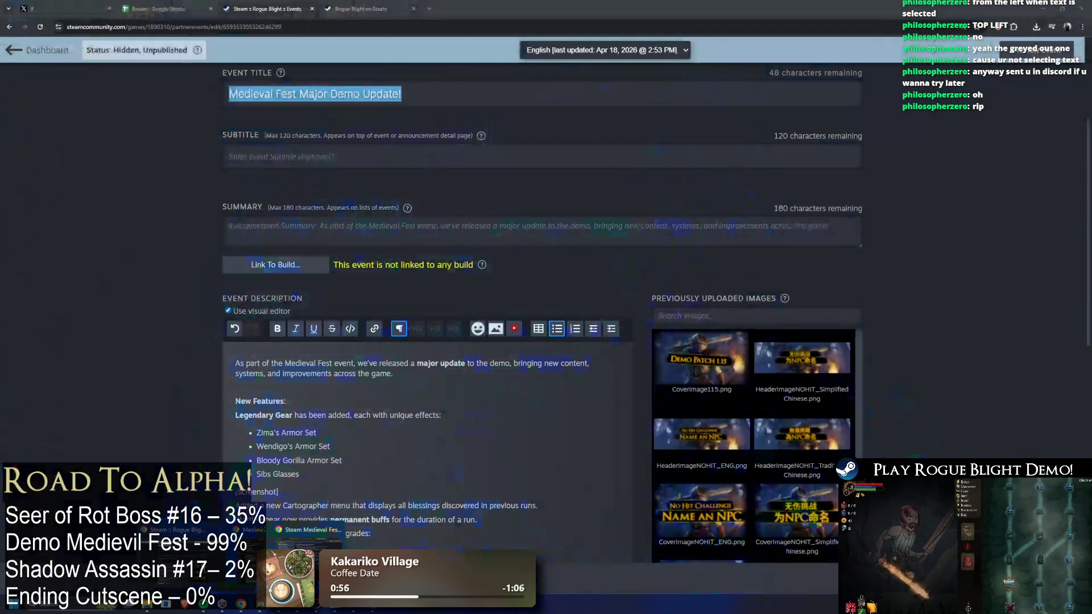
scroll(503, 169, up, 5)
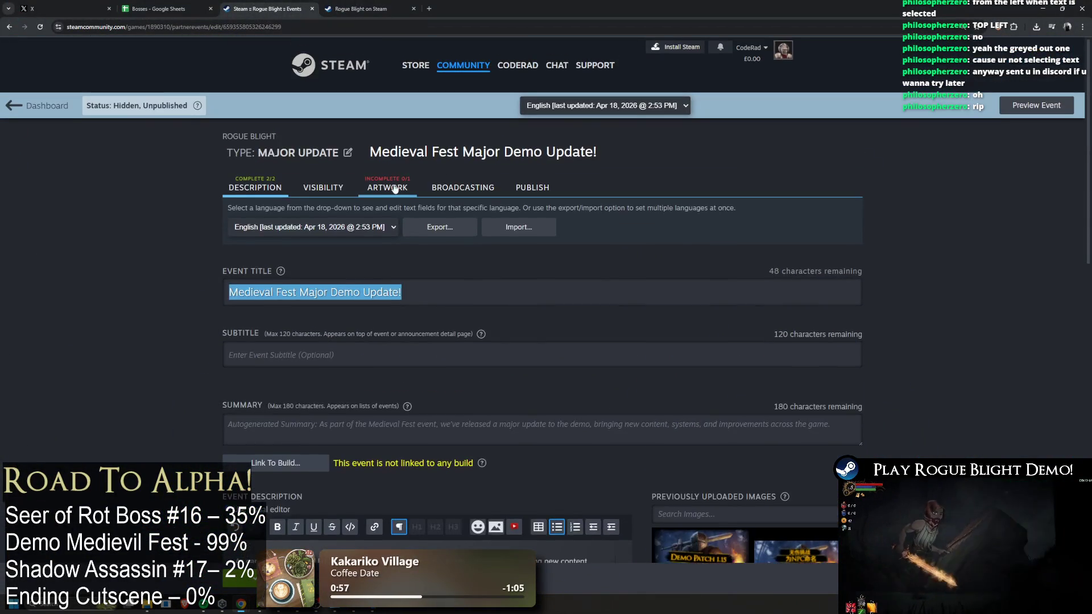
click(394, 187)
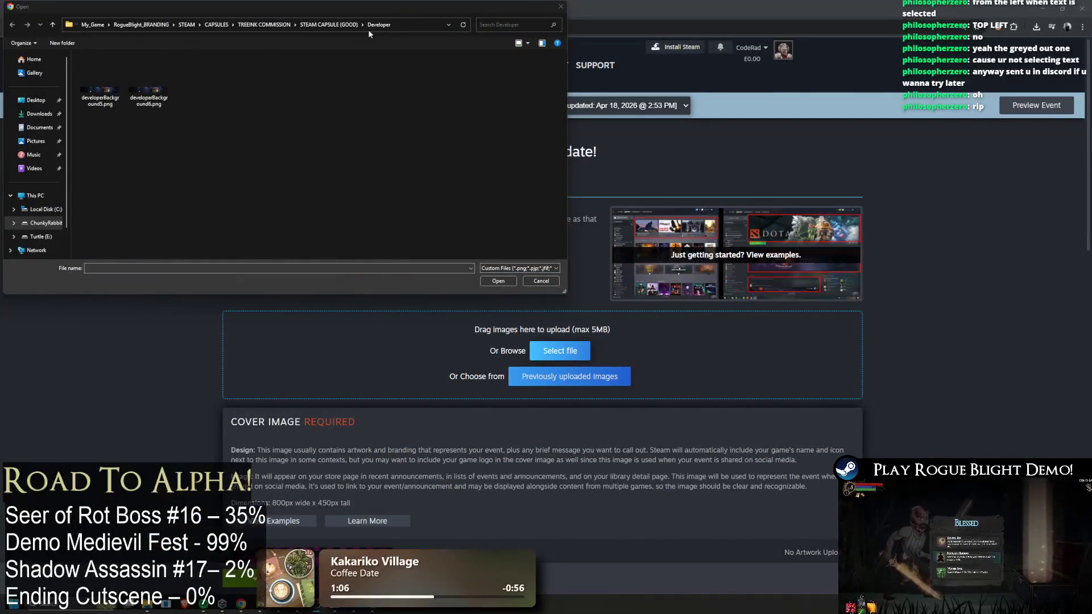
click(327, 25)
click(310, 25)
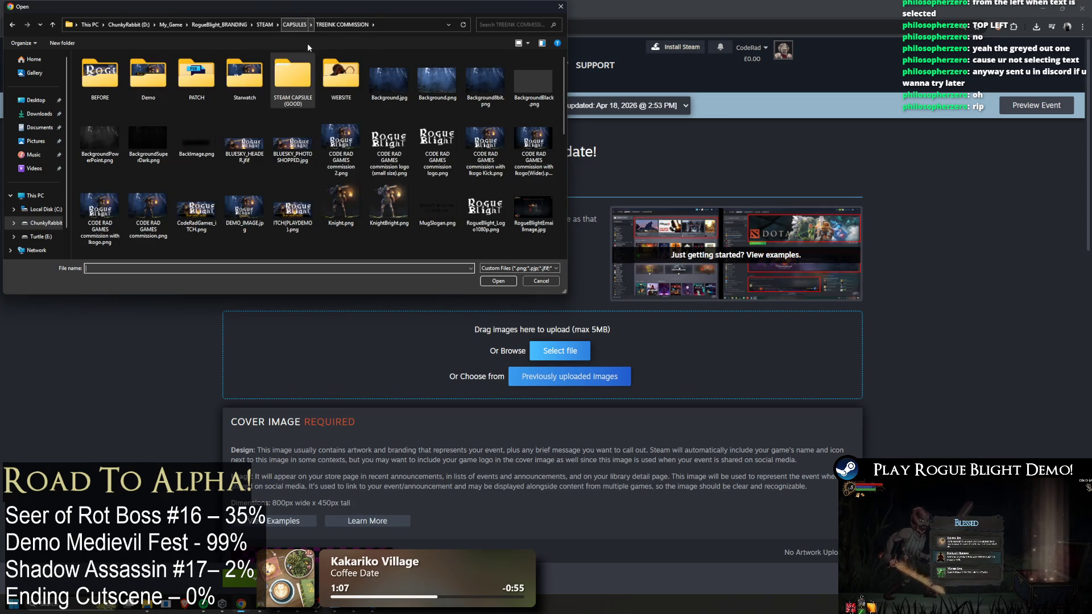
double_click(215, 79)
double_click(99, 75)
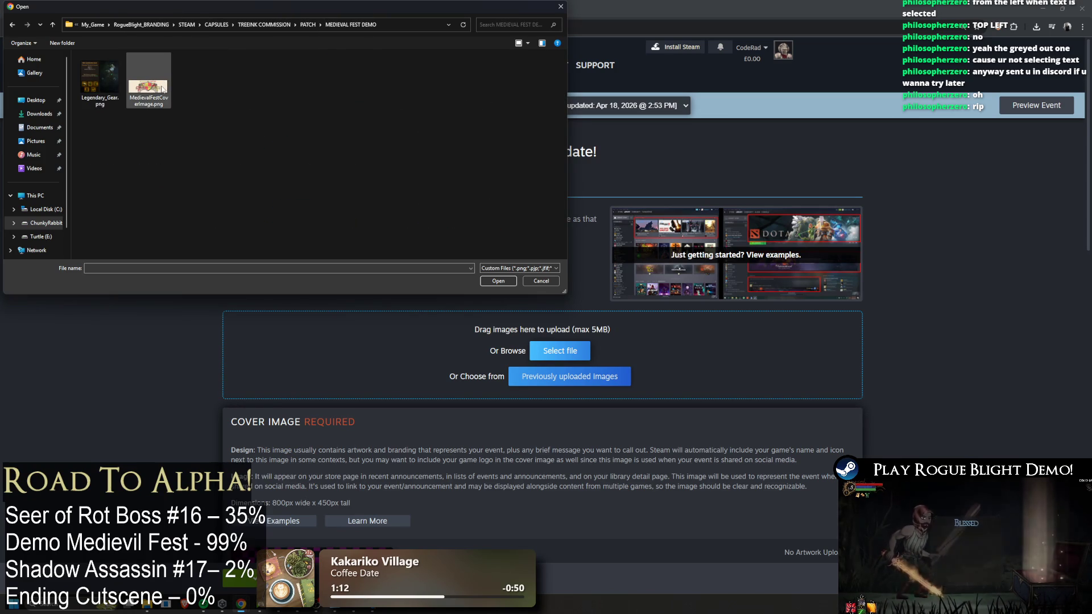
double_click(163, 89)
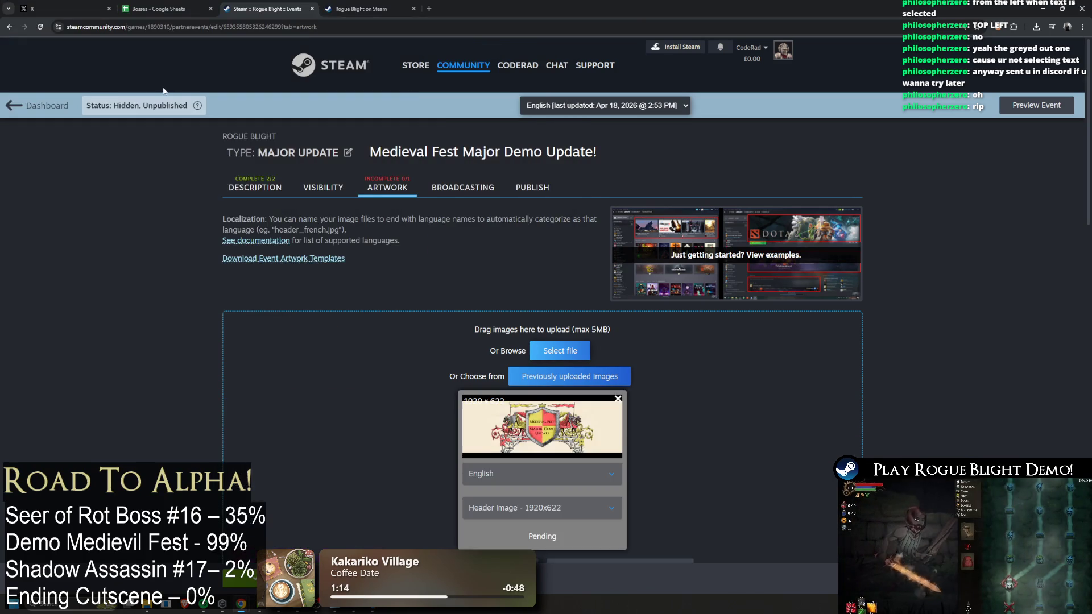
Add the Legendary Gear image, check its type and language options, then remove it
scroll(547, 229, down, 2)
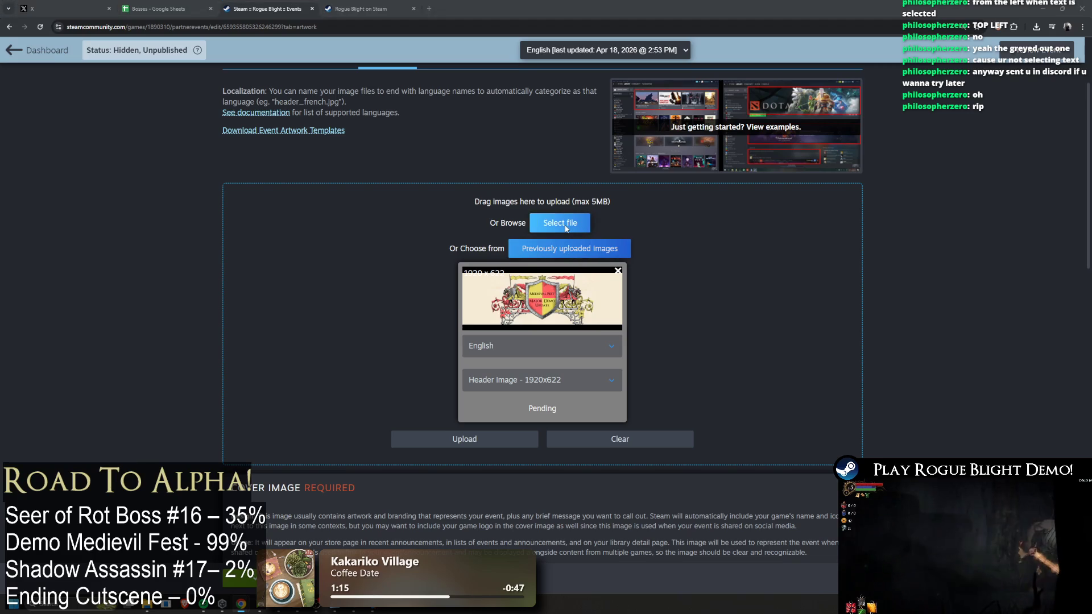
click(560, 223)
click(93, 85)
key(Return)
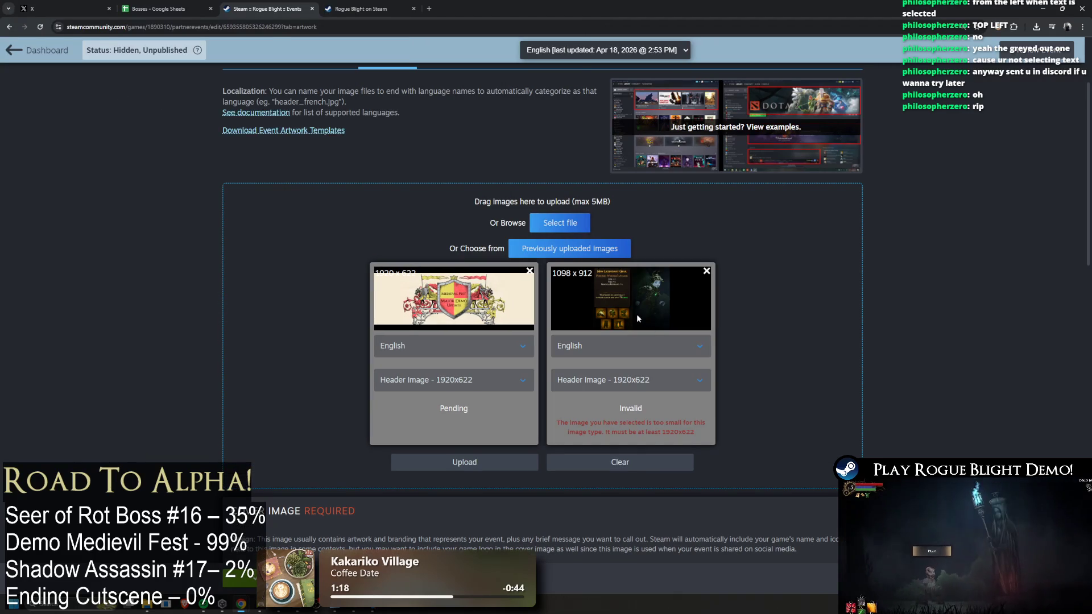
click(630, 384)
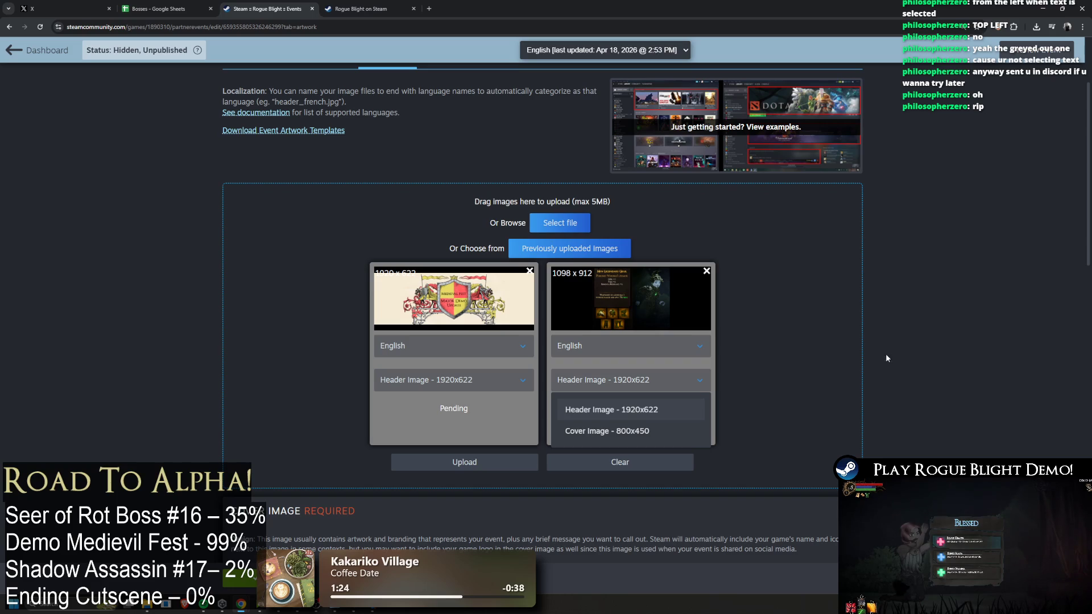
click(891, 372)
click(679, 380)
click(679, 380)
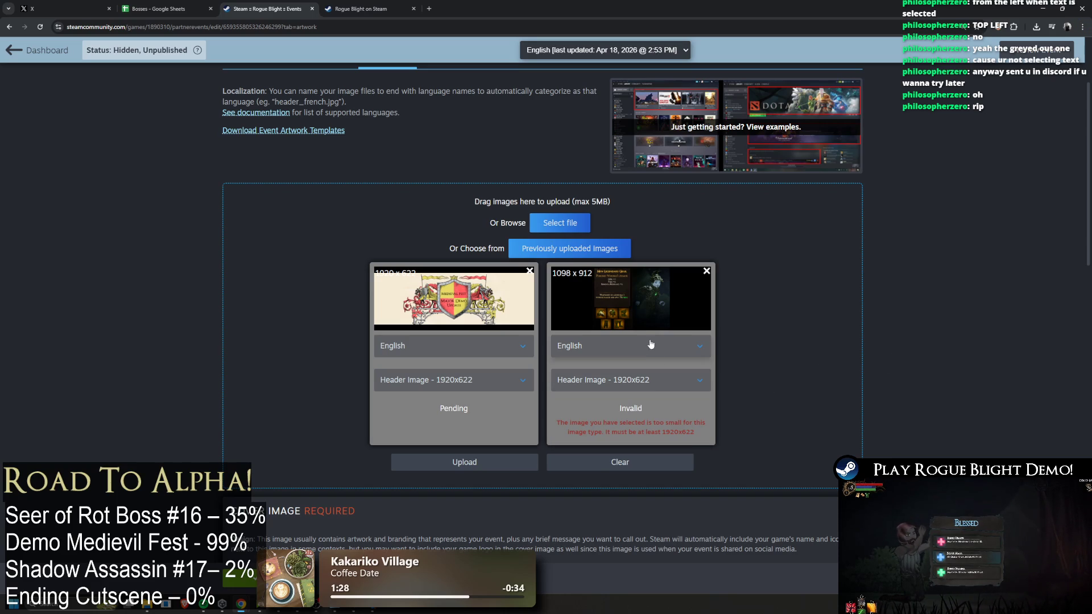
click(630, 350)
click(630, 350)
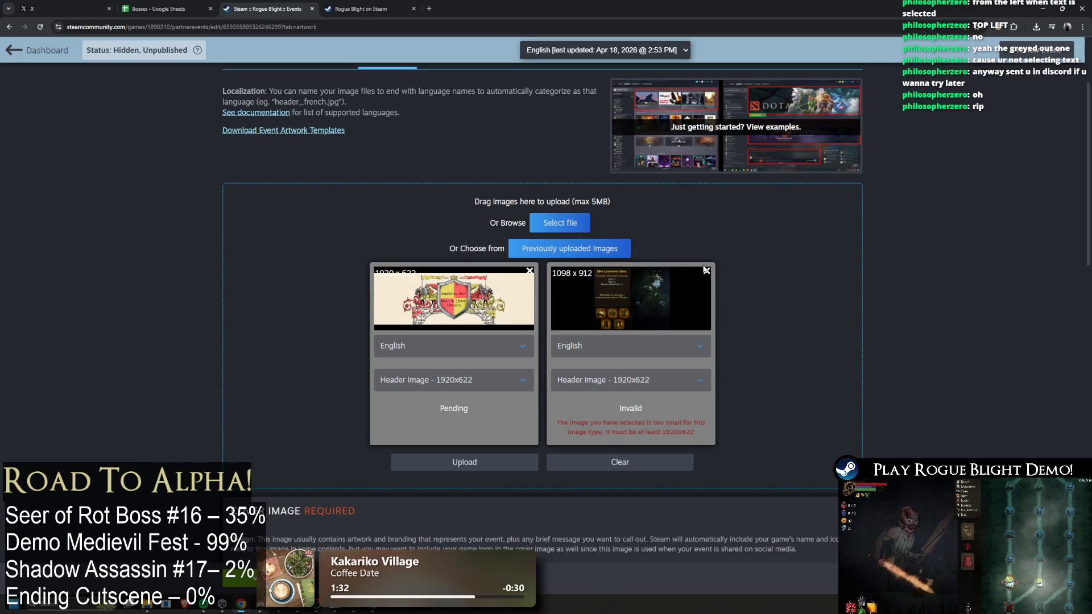
click(706, 270)
Upload the Medieval Fest banner as the English 1920x622 Header Image
scroll(708, 277, down, 5)
scroll(705, 285, down, 5)
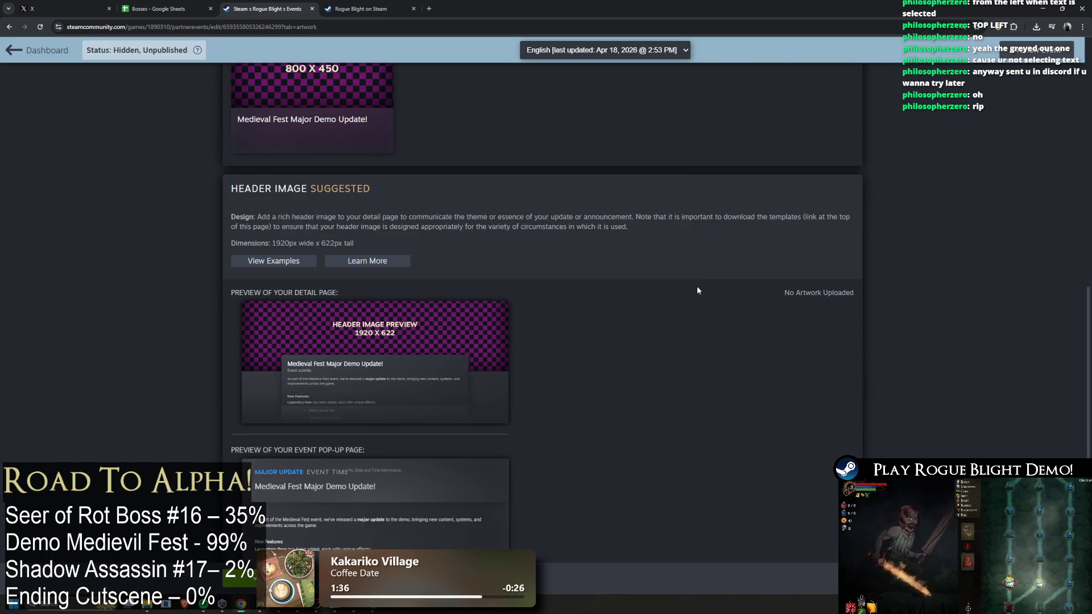
scroll(697, 290, up, 8)
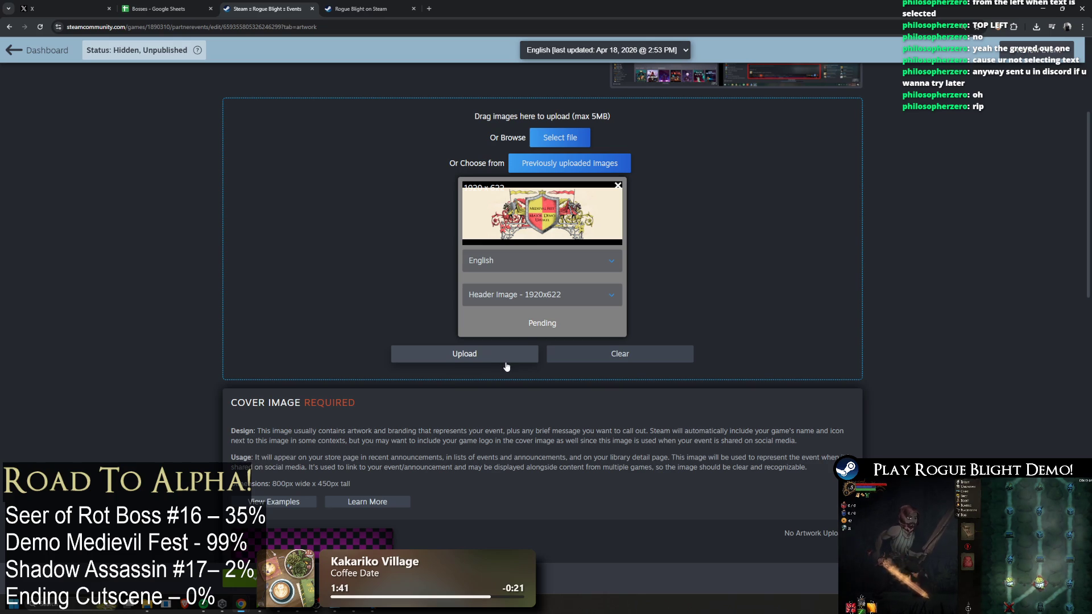
scroll(510, 358, down, 12)
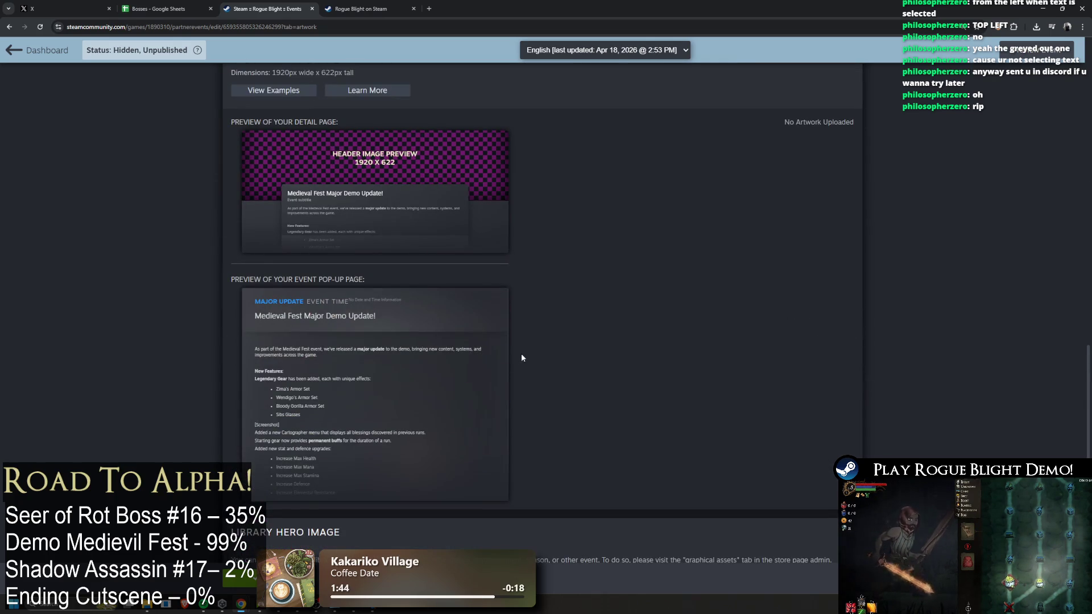
scroll(521, 355, down, 3)
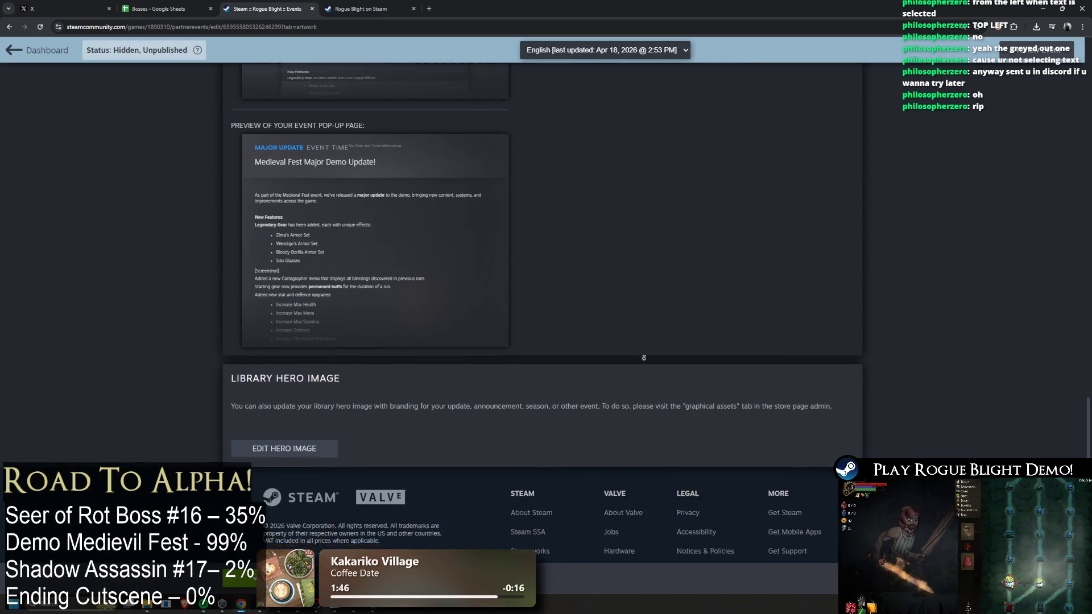
scroll(644, 357, down, 1)
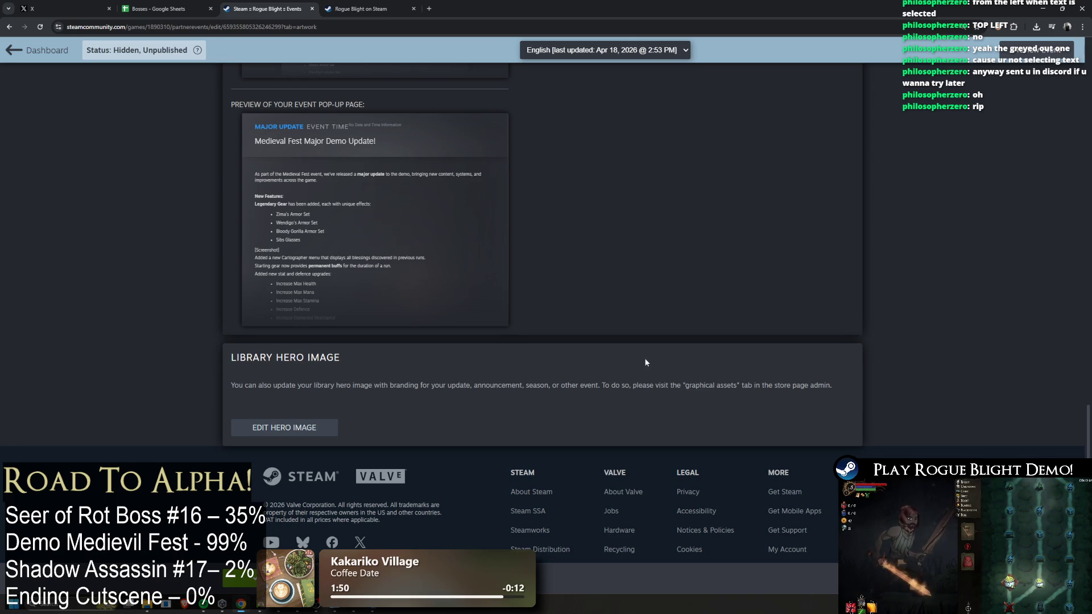
scroll(635, 372, up, 15)
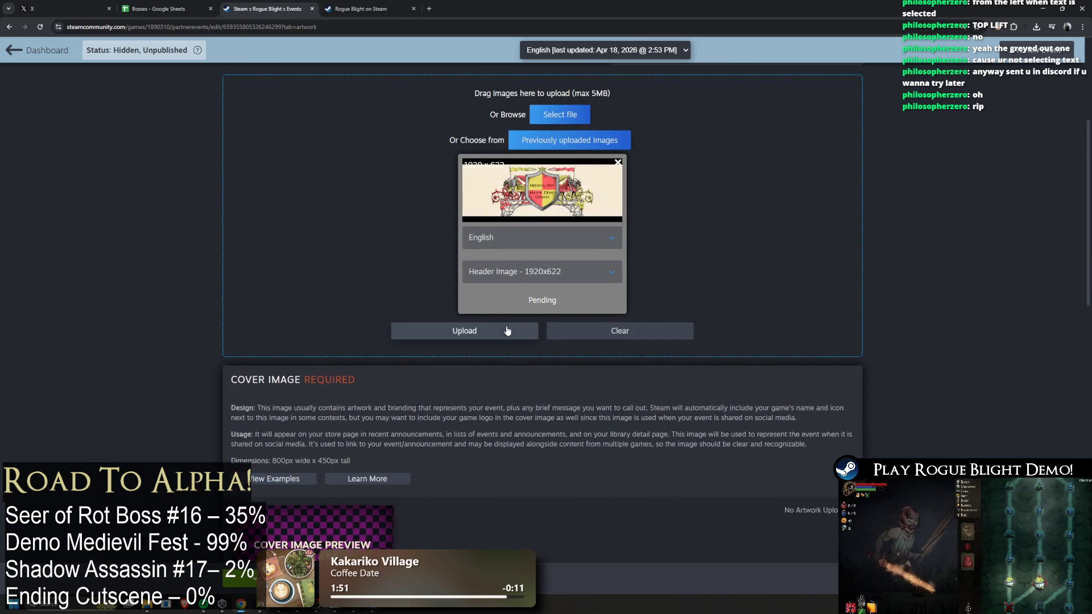
click(493, 338)
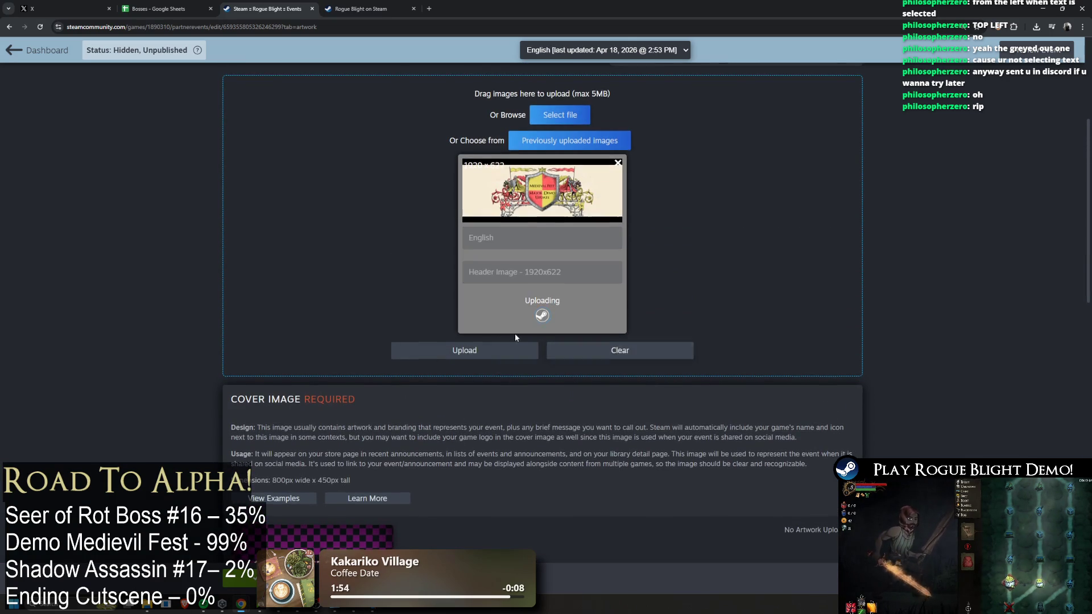
scroll(518, 337, up, 4)
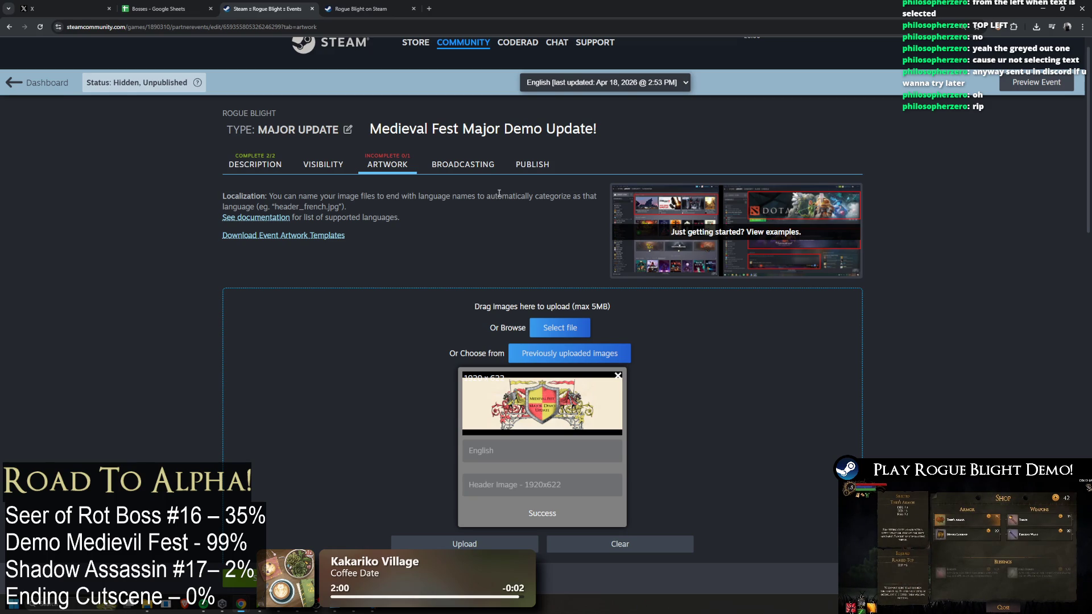
scroll(517, 216, down, 2)
Preview the cover image, drag it below the intro paragraph, then undo the insert
scroll(333, 182, up, 1)
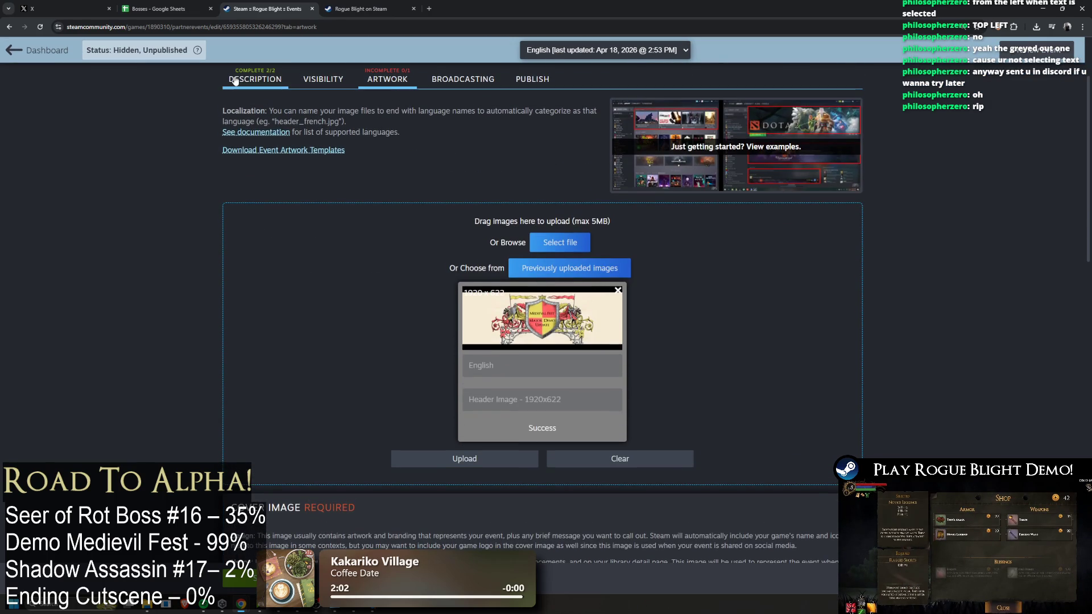
click(235, 81)
scroll(731, 251, down, 4)
scroll(696, 228, up, 2)
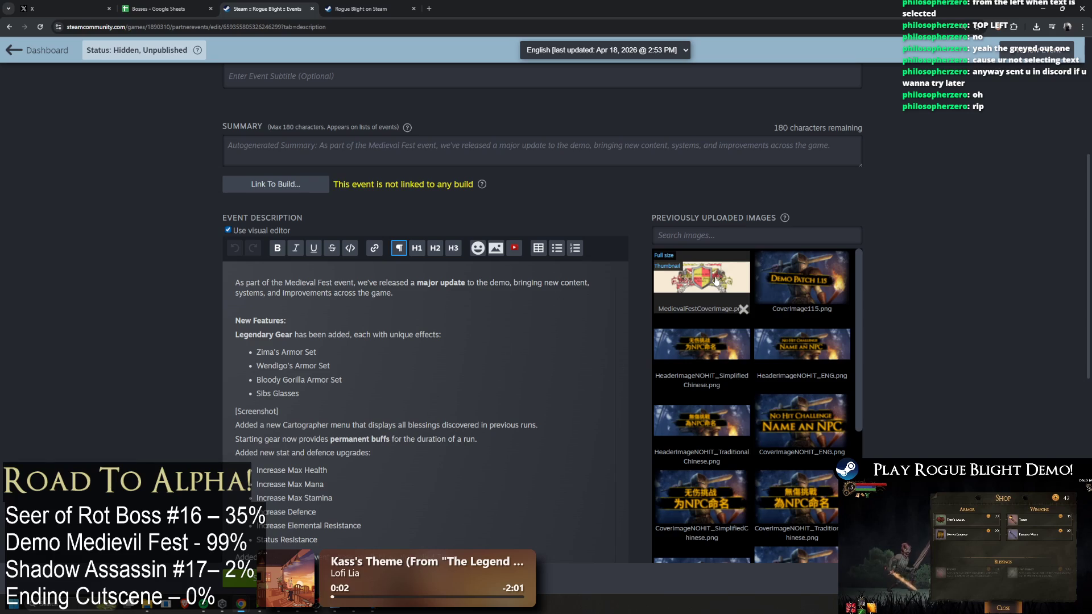
scroll(692, 280, up, 2)
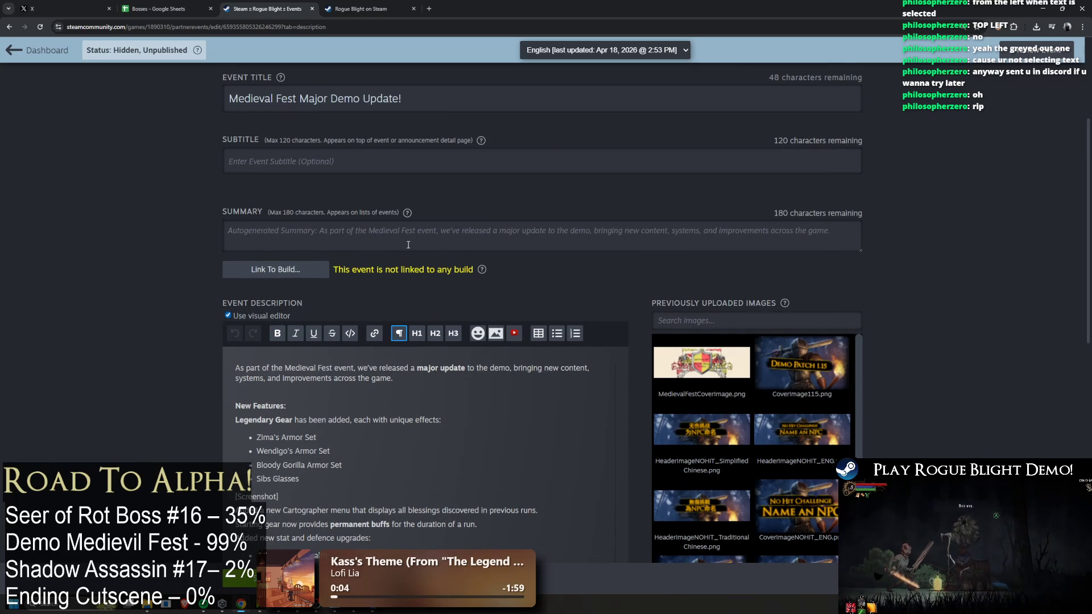
click(701, 362)
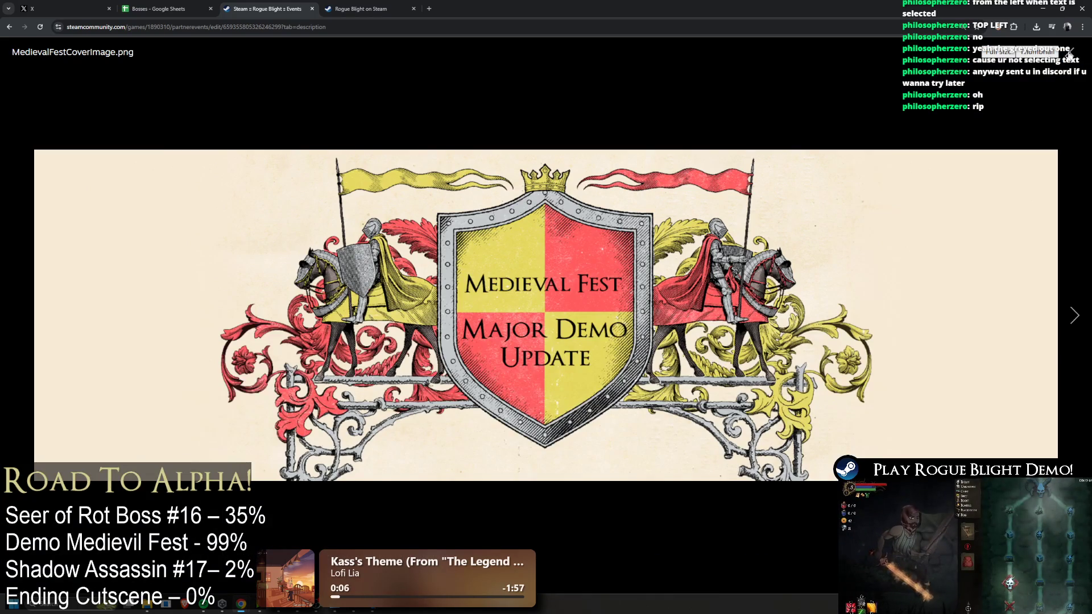
click(1075, 53)
mouse_move(701, 362)
mouse_down()
mouse_move(446, 363)
mouse_move(386, 390)
mouse_up()
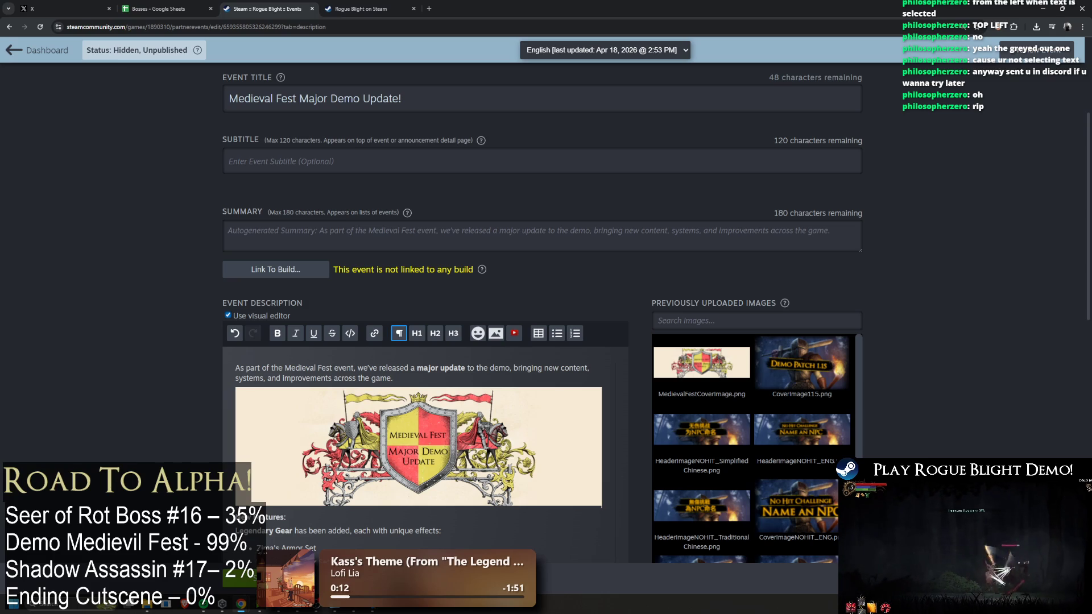
key(ctrl+z)
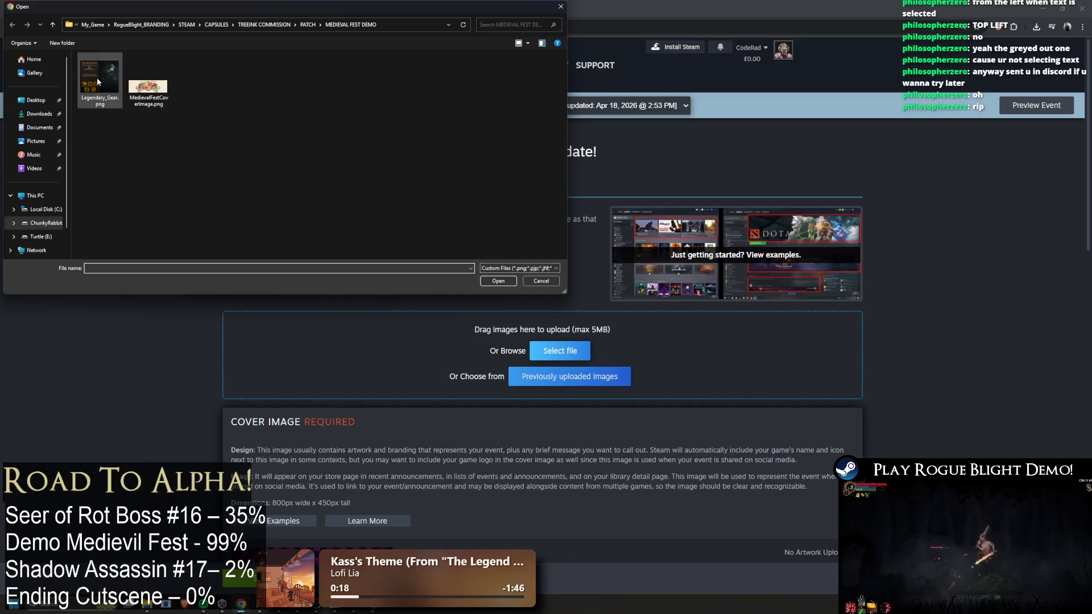
Switch Legendary_Gear.png between Cover Image 800x450 and Header Image to see the size errors
scroll(603, 409, down, 4)
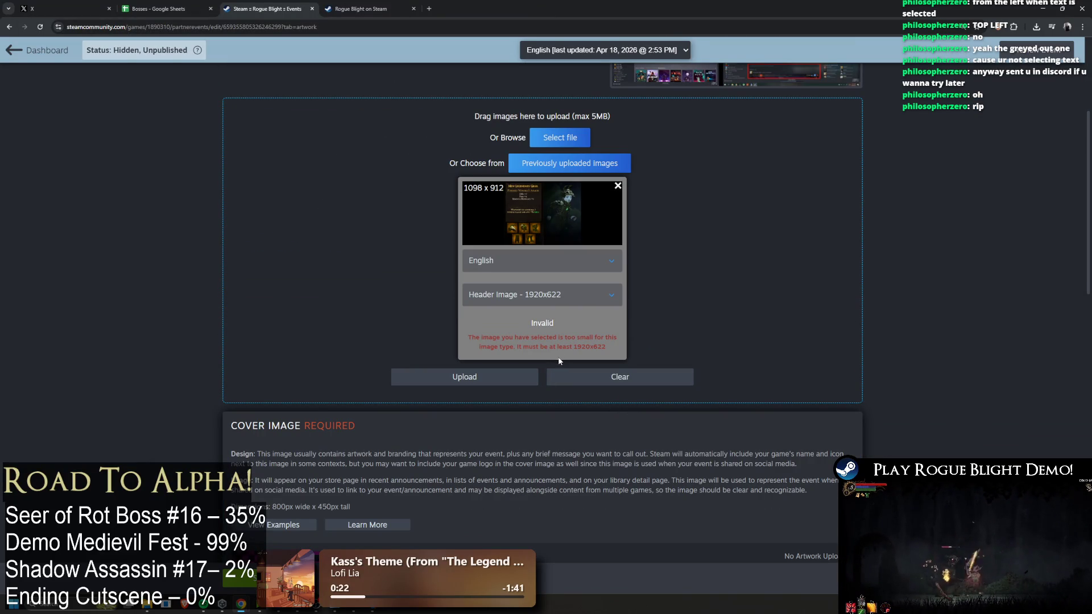
click(563, 295)
click(695, 302)
click(569, 294)
click(529, 345)
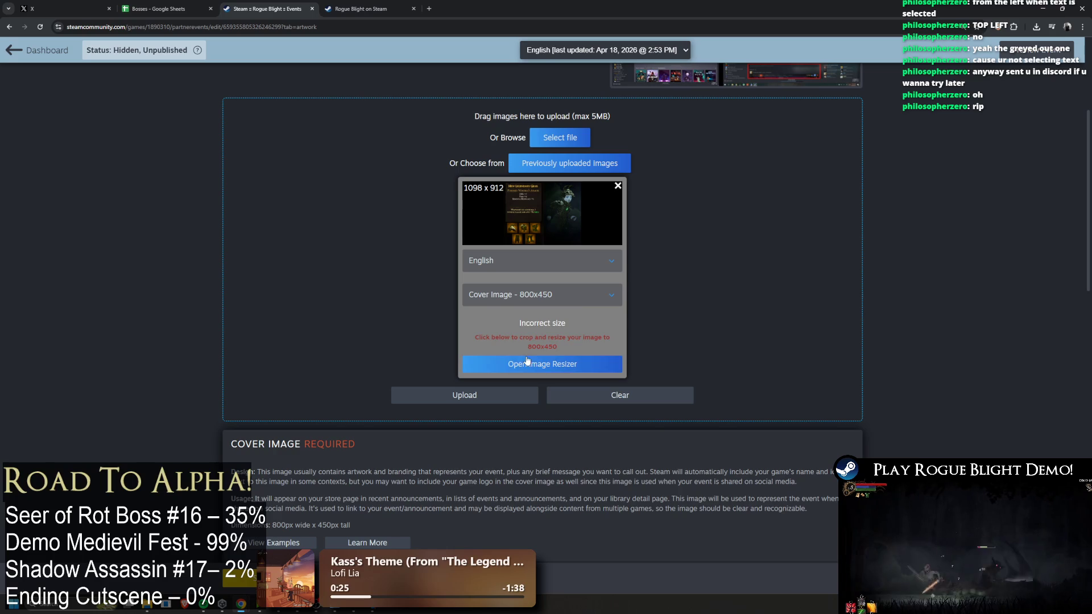
click(580, 295)
click(541, 323)
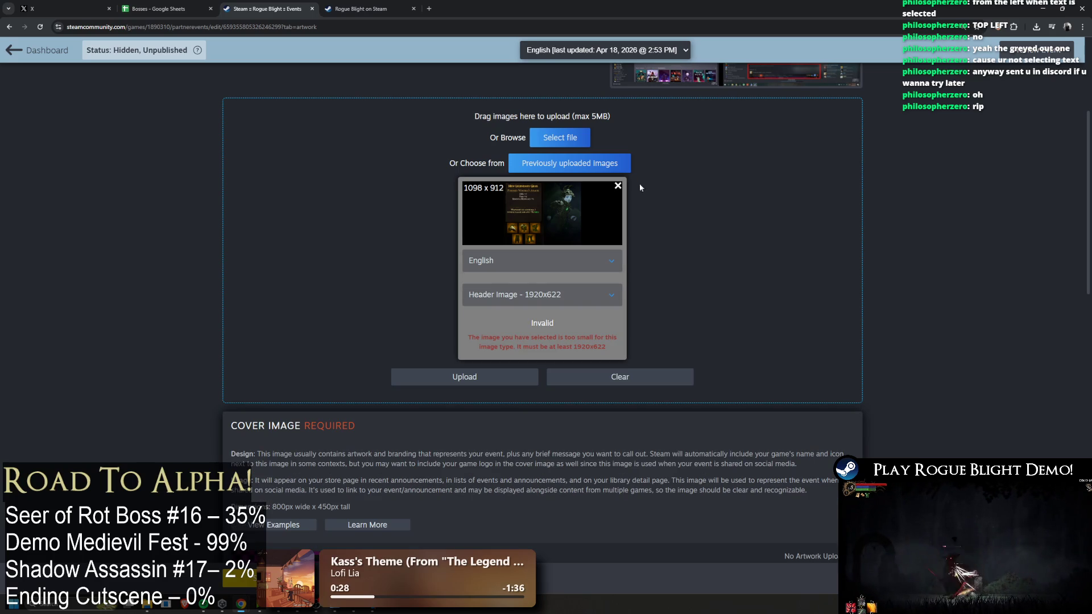
scroll(625, 182, down, 10)
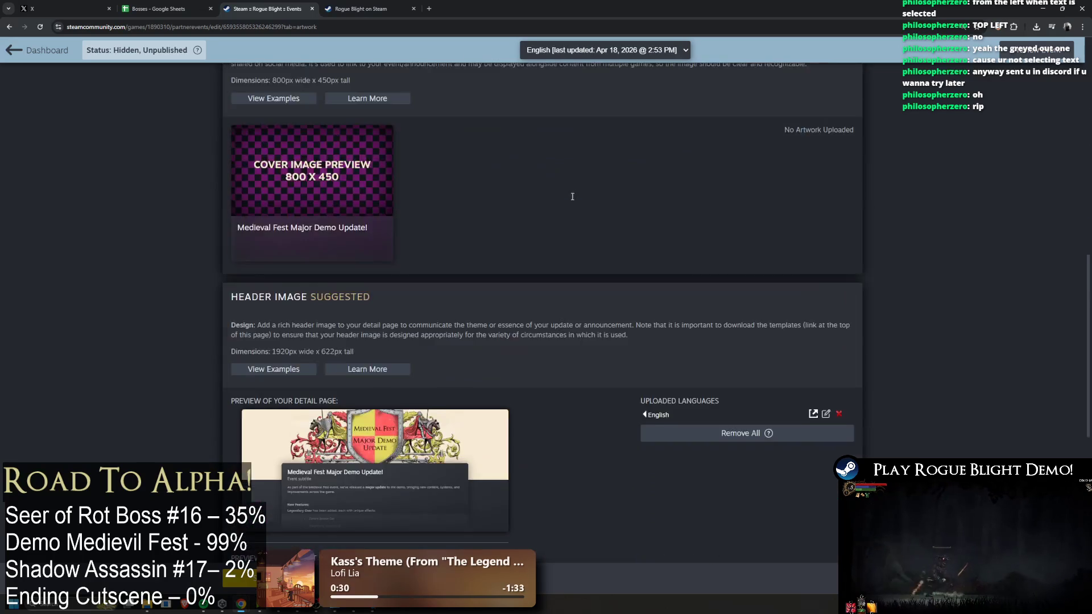
scroll(588, 196, down, 4)
scroll(651, 266, up, 15)
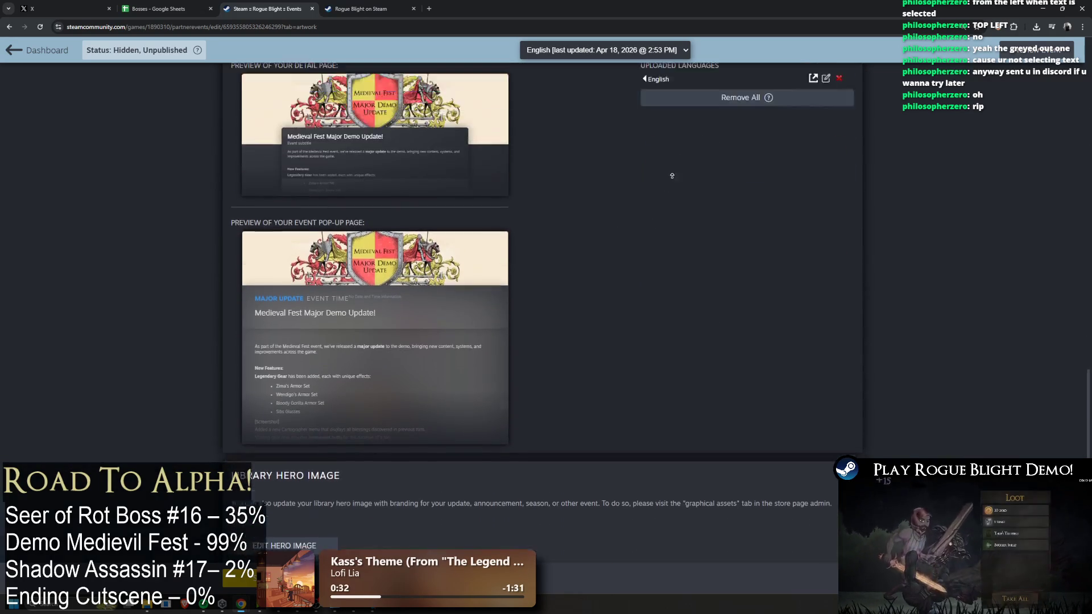
click(259, 165)
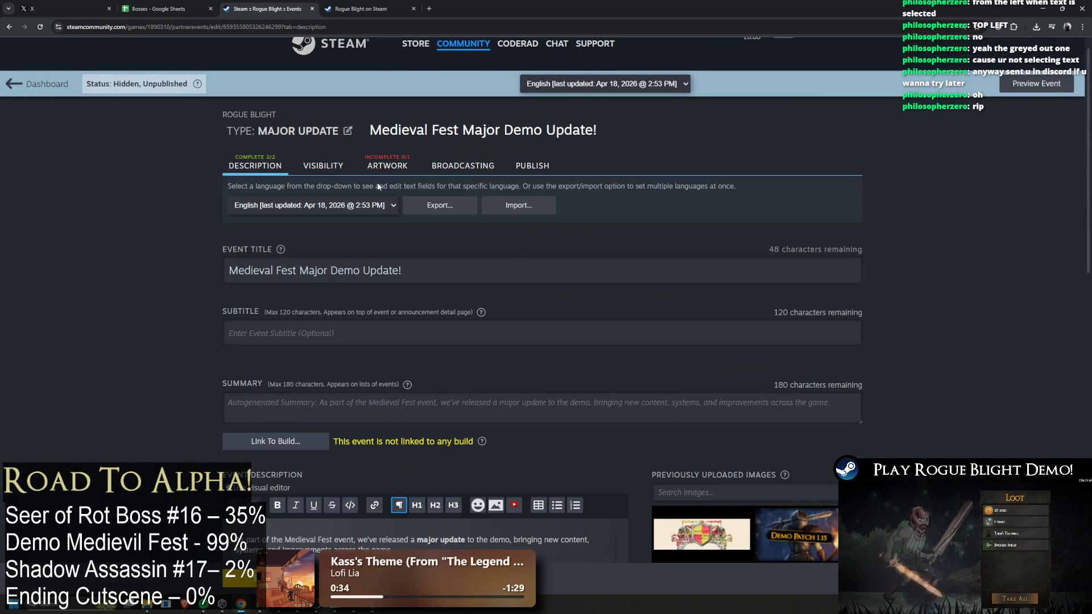
Upload Legendary_Gear.png and insert it in place of the first [Screenshot] placeholder
scroll(786, 236, down, 10)
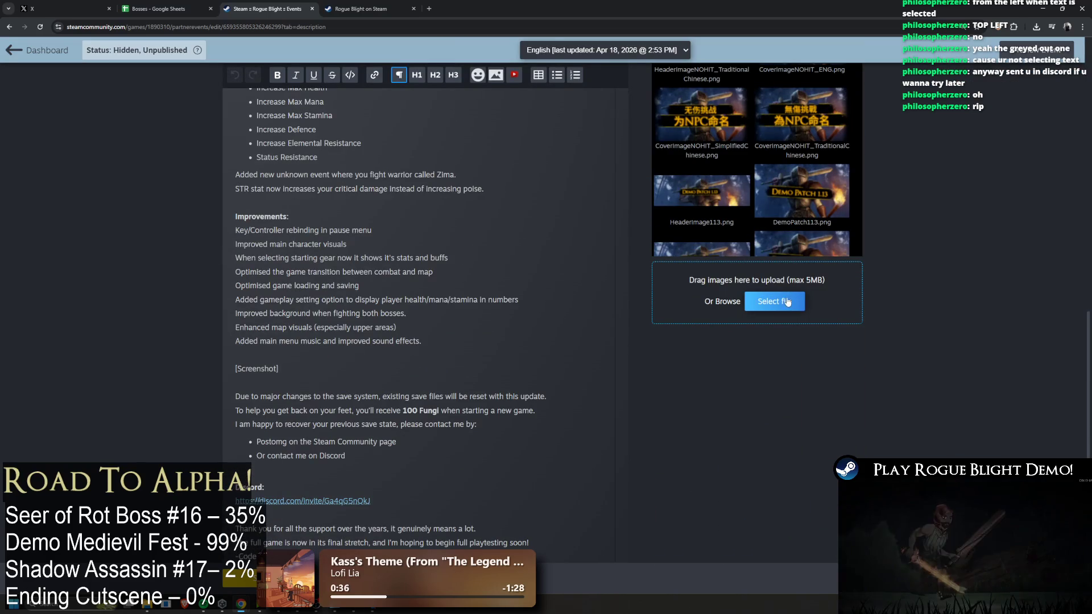
click(775, 301)
double_click(110, 88)
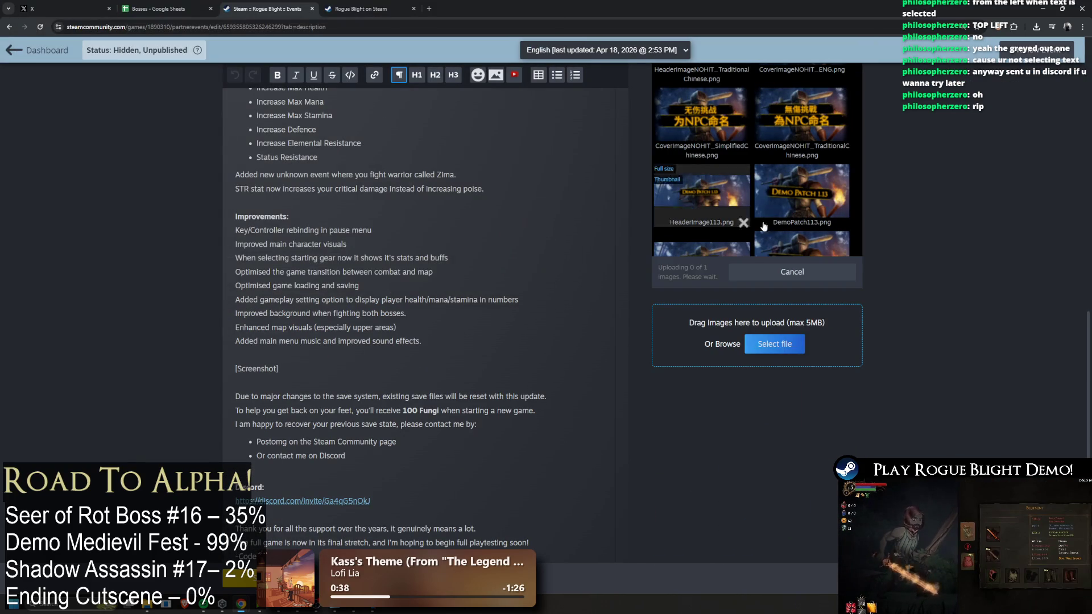
scroll(961, 282, up, 5)
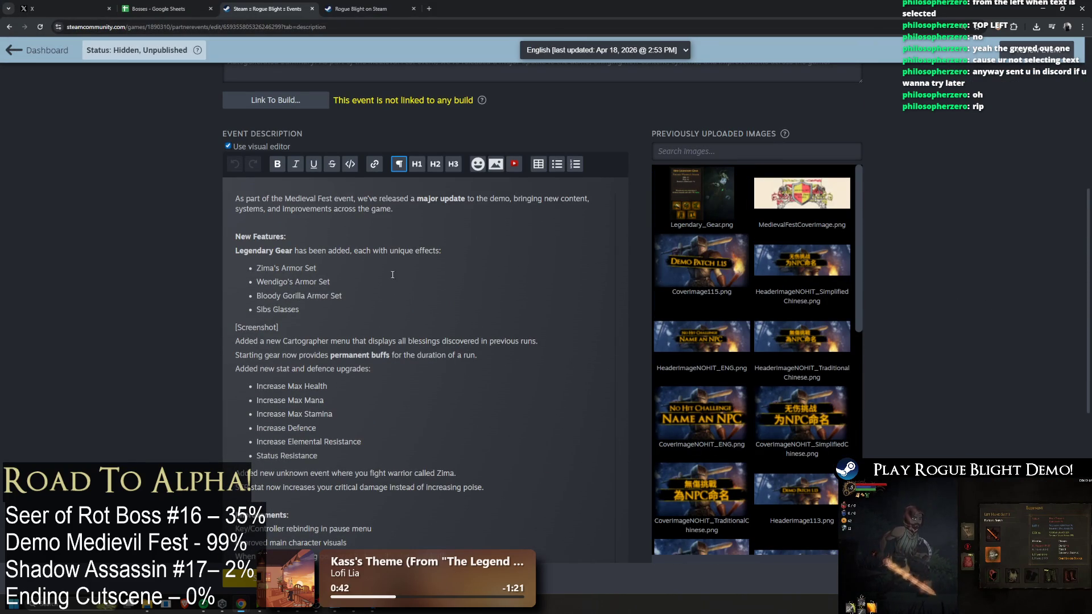
click(683, 239)
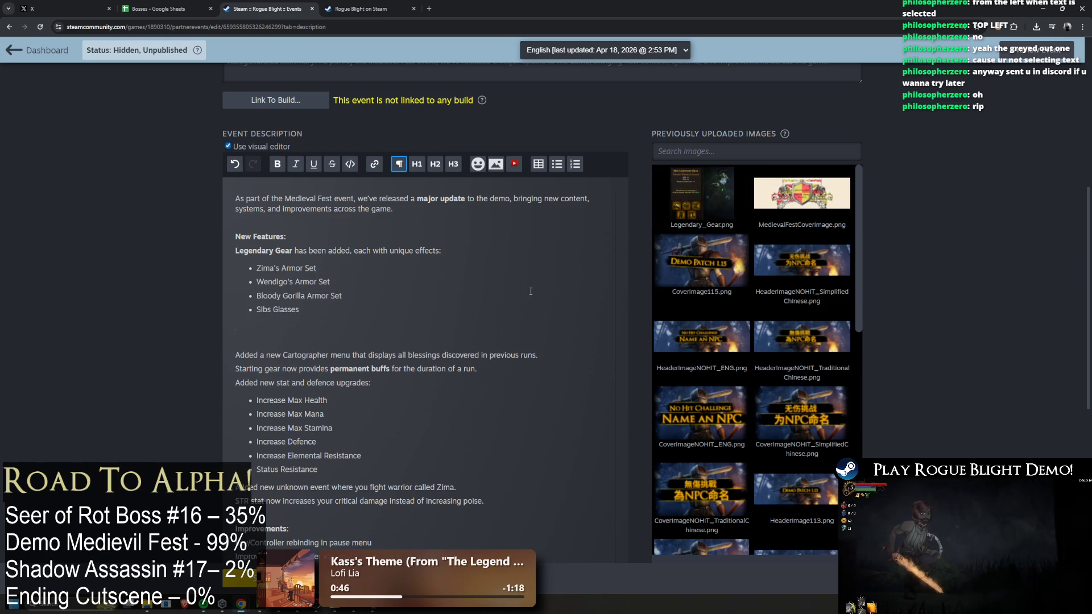
scroll(558, 270, down, 2)
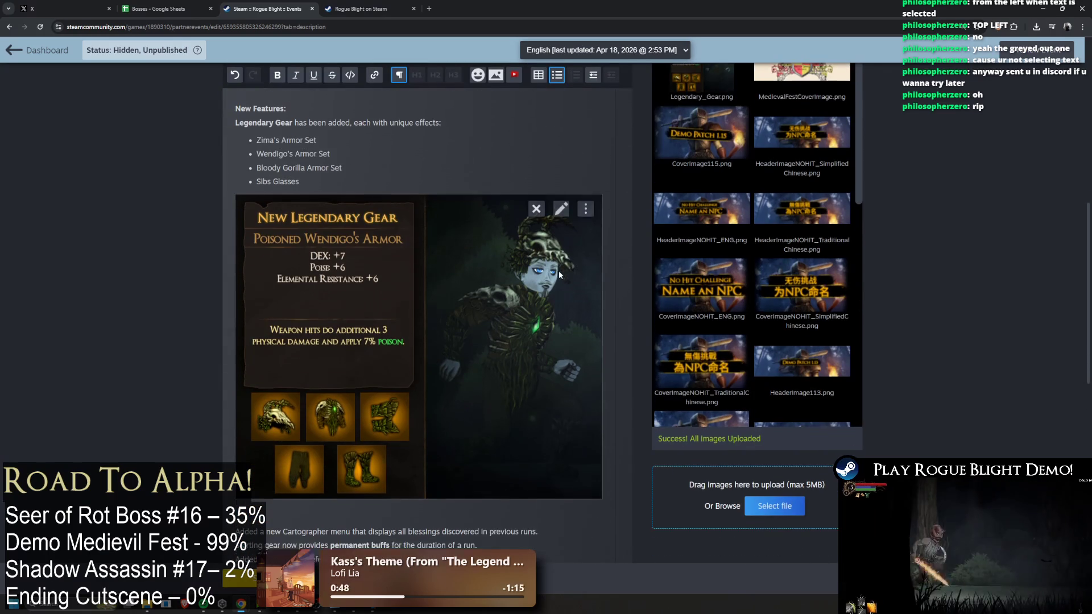
Select the inserted image, then bullet and un-bullet the Cartographer line
click(590, 273)
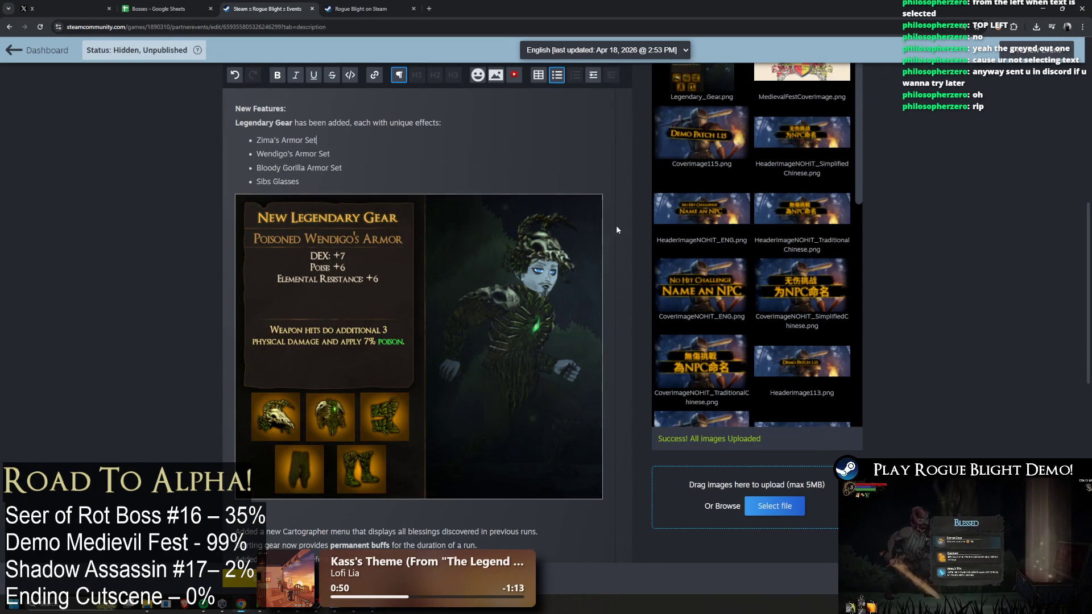
scroll(592, 245, down, 3)
click(304, 306)
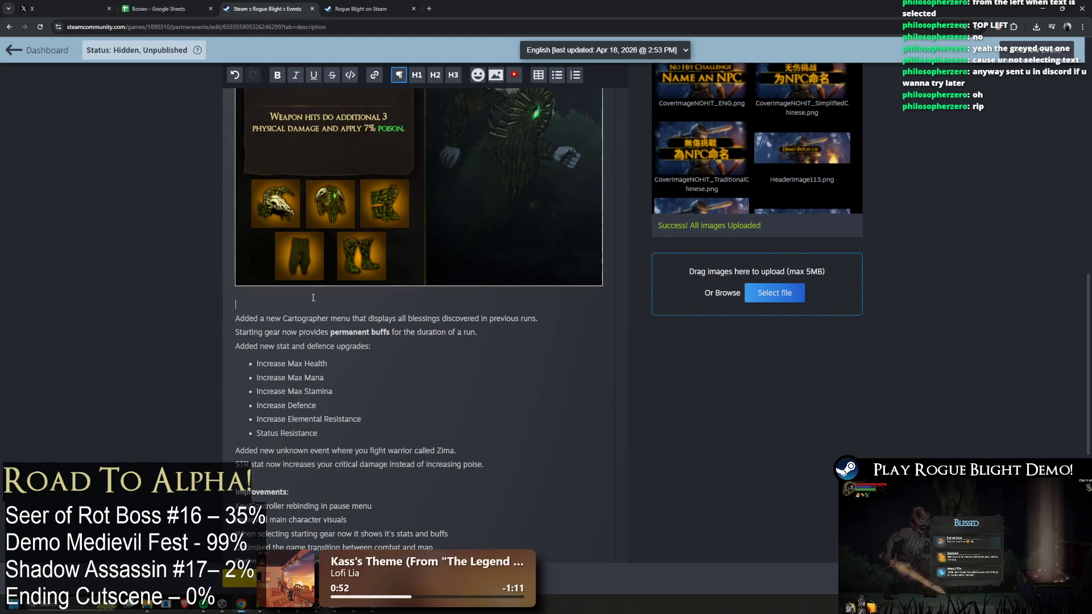
scroll(312, 297, down, 5)
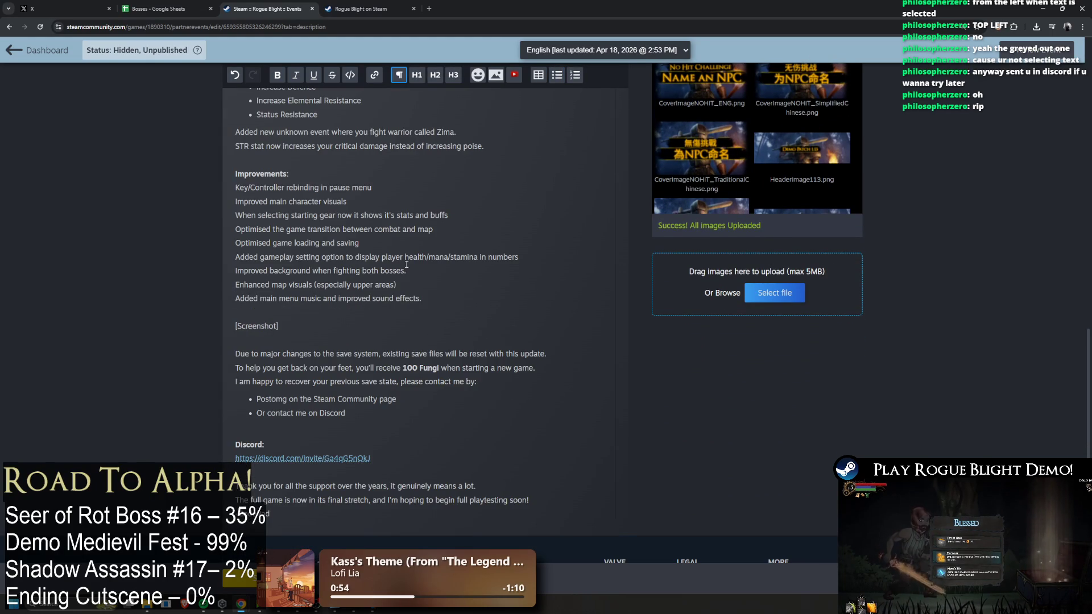
scroll(383, 288, up, 5)
mouse_move(702, 156)
mouse_down()
mouse_move(302, 225)
mouse_move(291, 281)
mouse_move(299, 276)
mouse_up()
scroll(366, 276, down, 3)
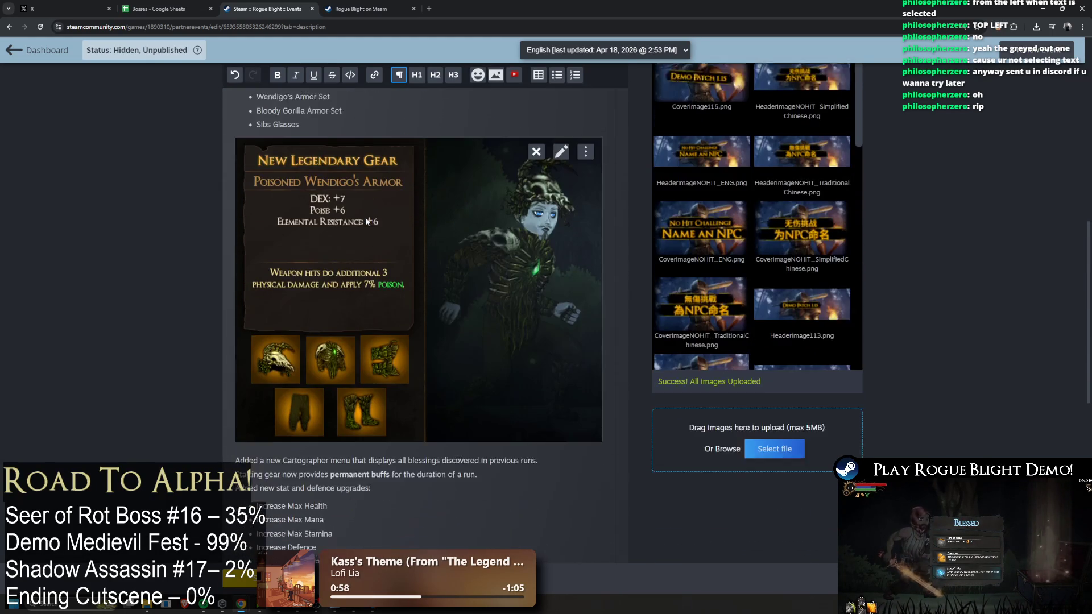
scroll(277, 390, up, 3)
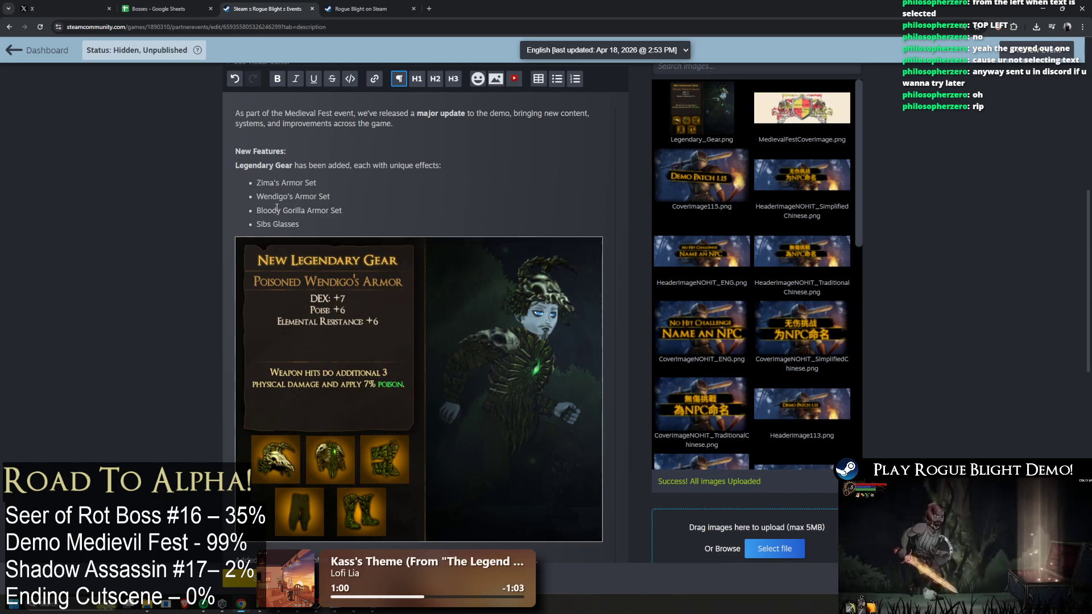
scroll(237, 352, down, 5)
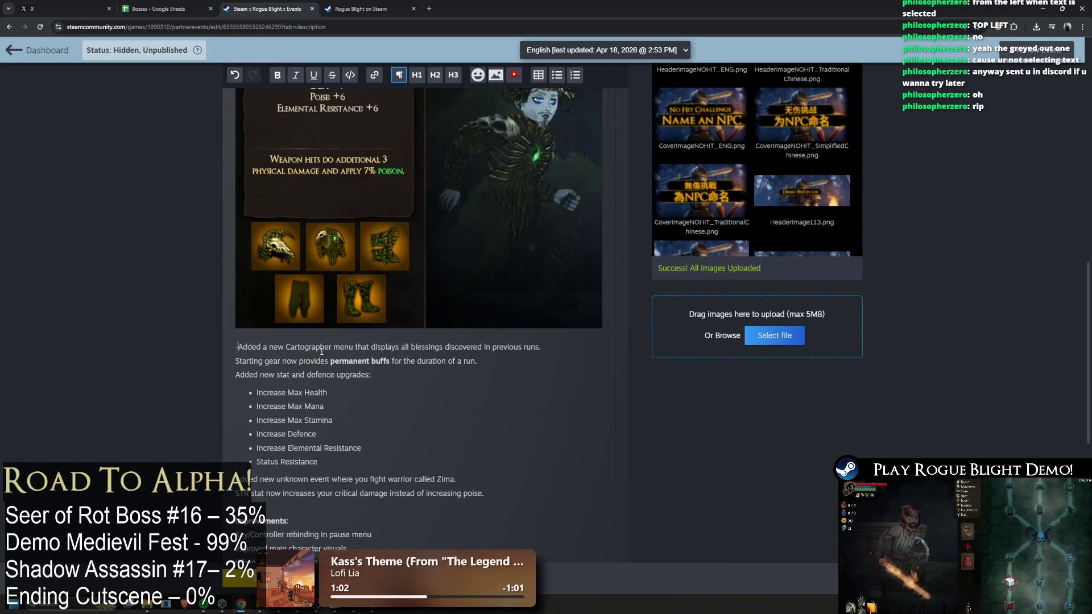
key(ctrl+shift+8)
key(ctrl+z)
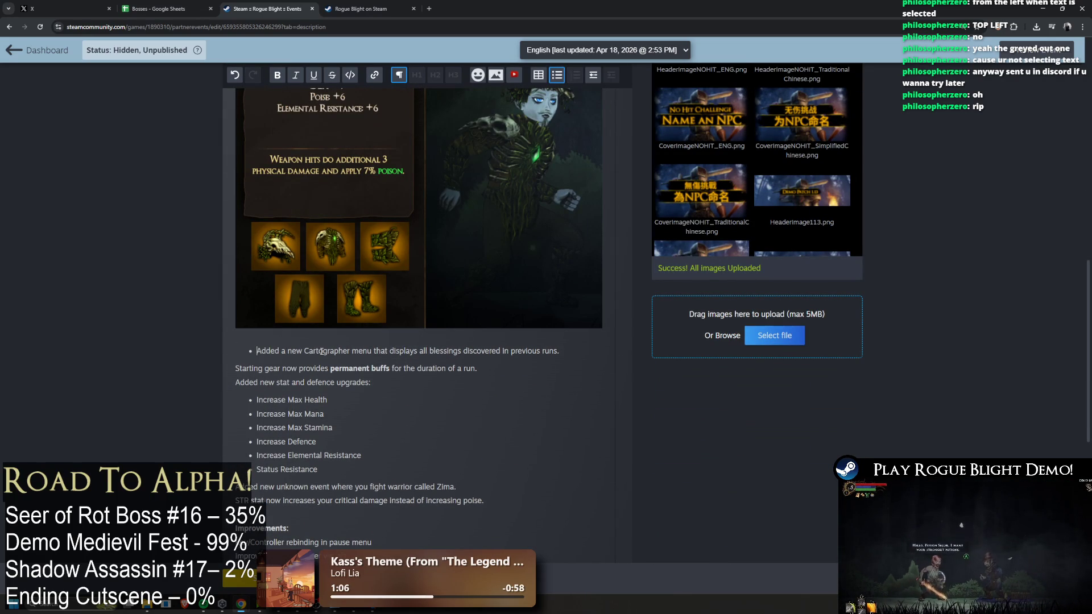
Remove the stray dash and keep Zima's Armor Set on its own line
scroll(321, 351, up, 5)
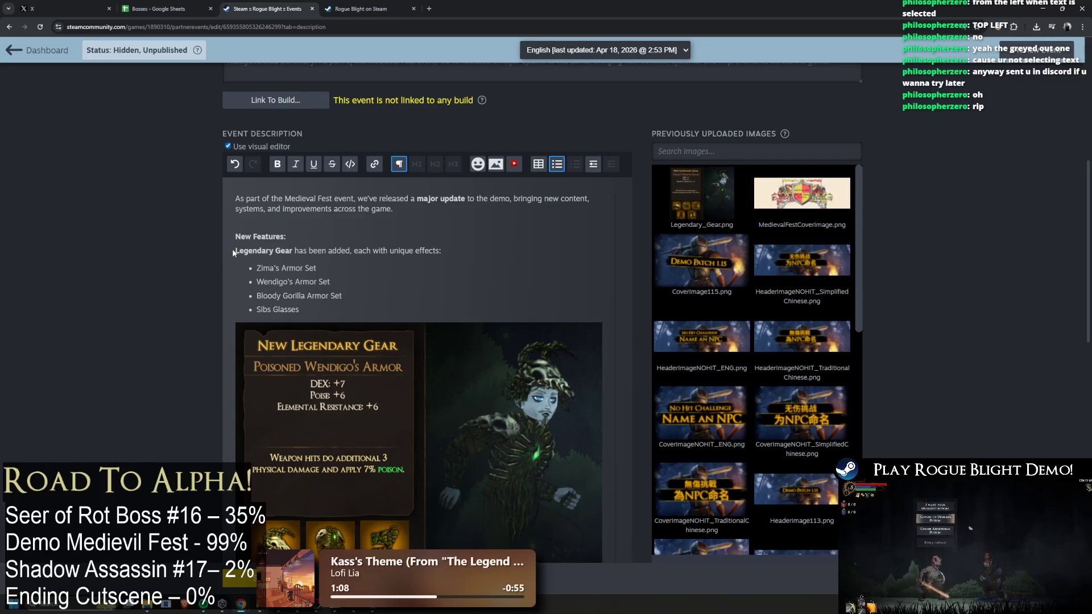
click(238, 251)
text(-)
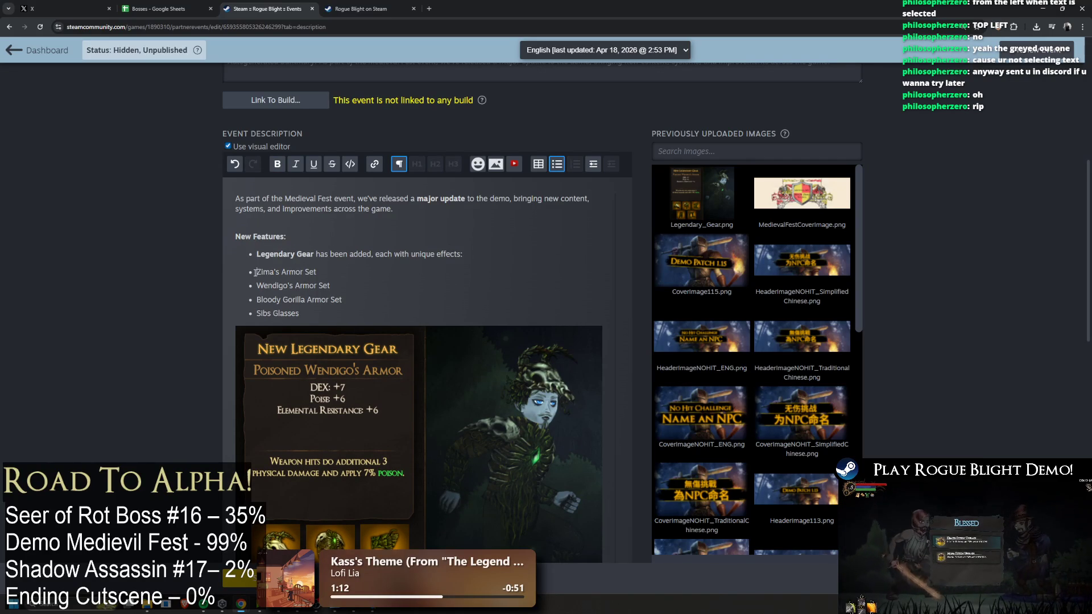
key(BackSpace)
key(BackSpace)
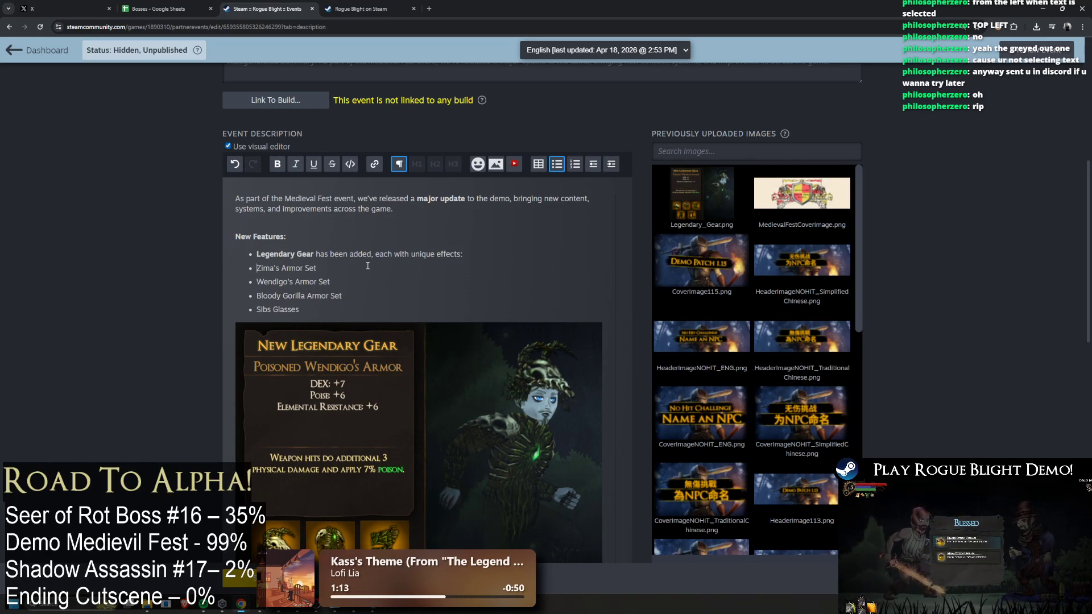
key(BackSpace)
key(Return)
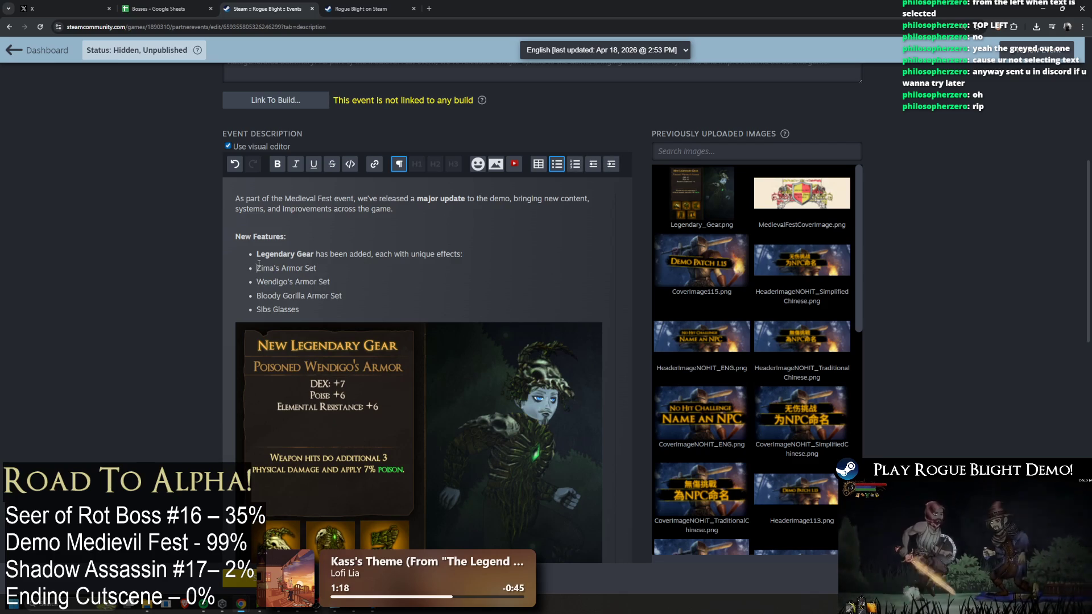
Take the Legendary Gear line out of the list, unbold it, and select the line
key(Up)
key(BackSpace)
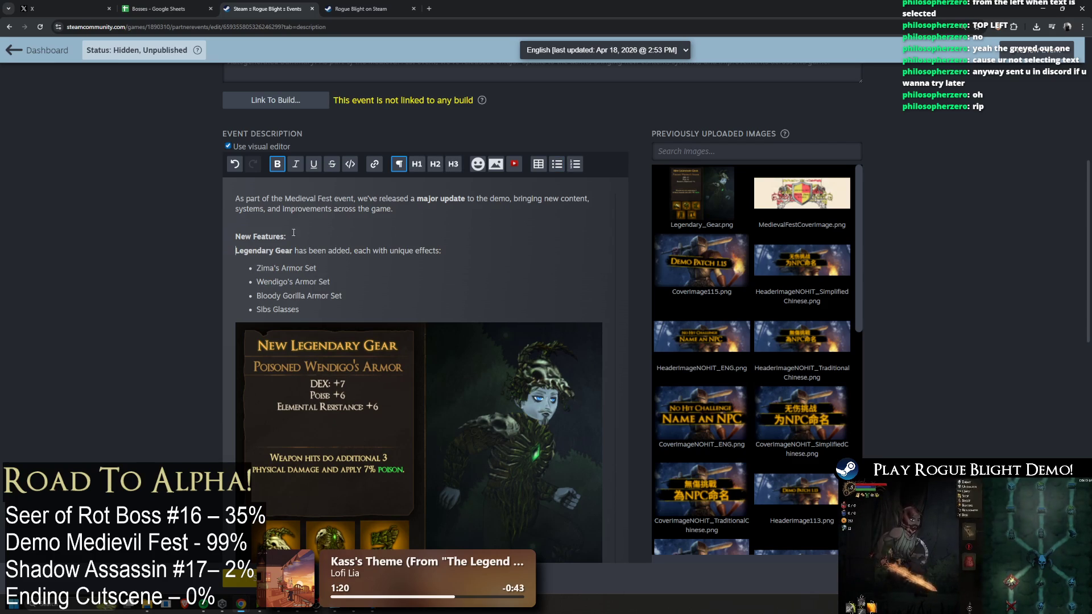
key(ctrl+b)
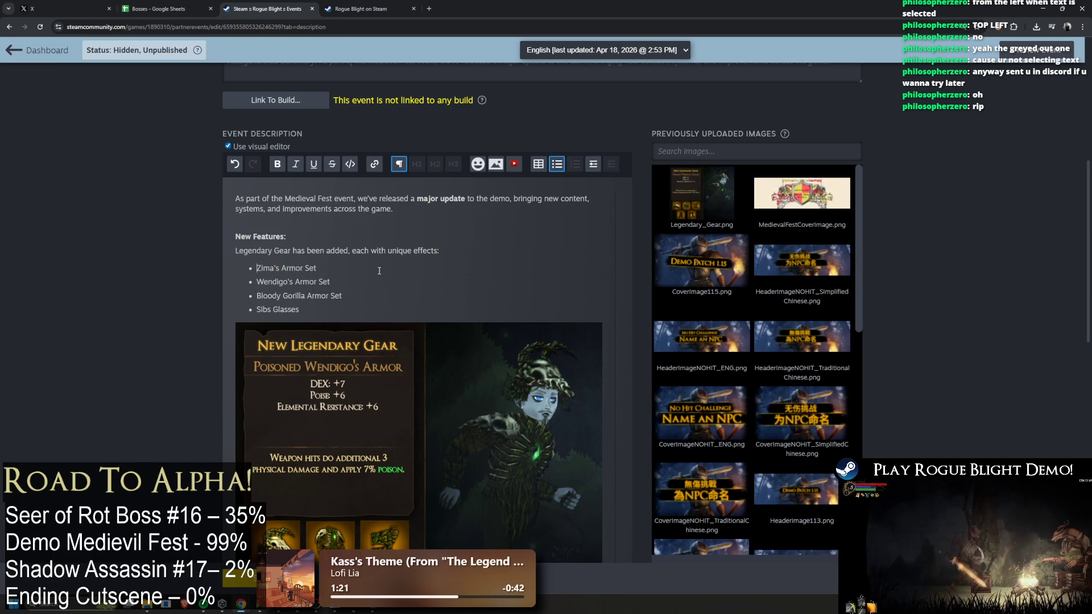
click(382, 264)
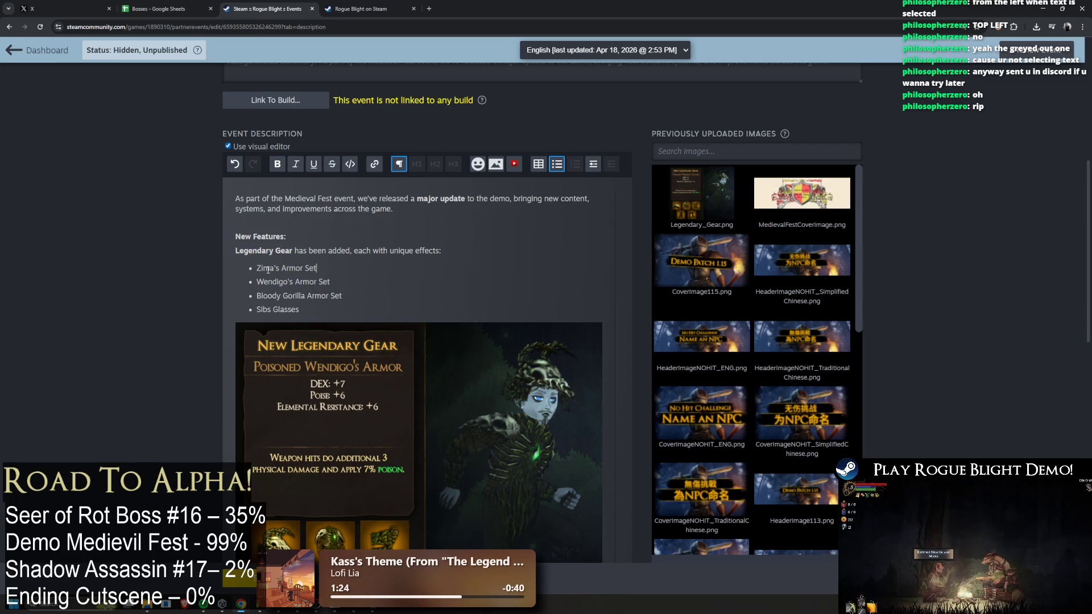
scroll(344, 291, down, 5)
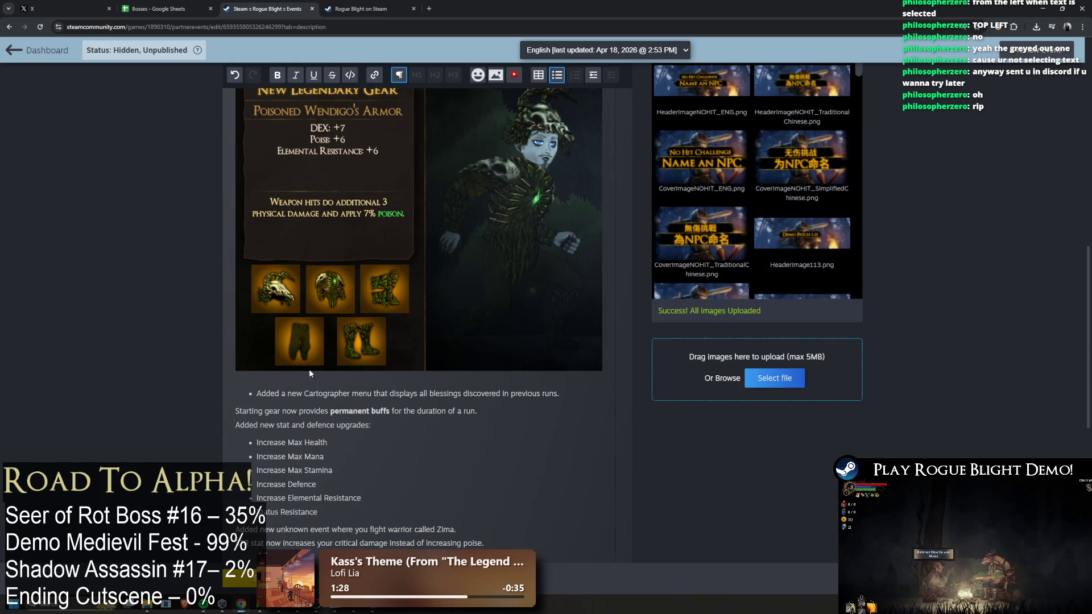
scroll(297, 381, up, 5)
drag(457, 248, 216, 252)
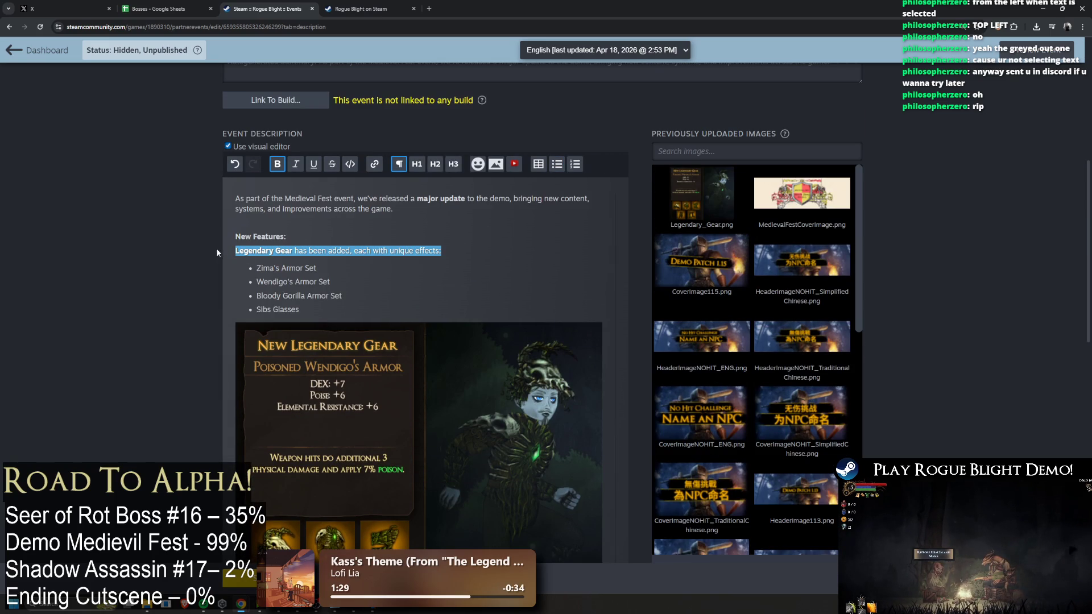
Undo the accidental H1 on the Legendary Gear line and make New Features: an H3 heading
click(418, 165)
key(ctrl+z)
click(303, 239)
click(453, 165)
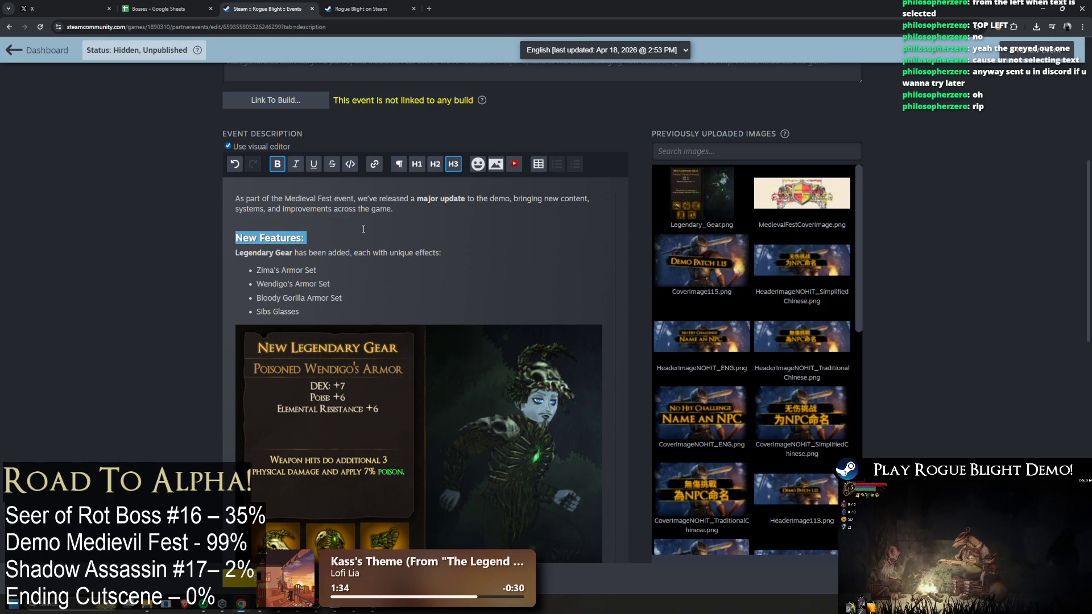
Make the Improvements: and Discord: lines H3 headings as well
scroll(363, 229, down, 8)
drag(290, 360, 218, 359)
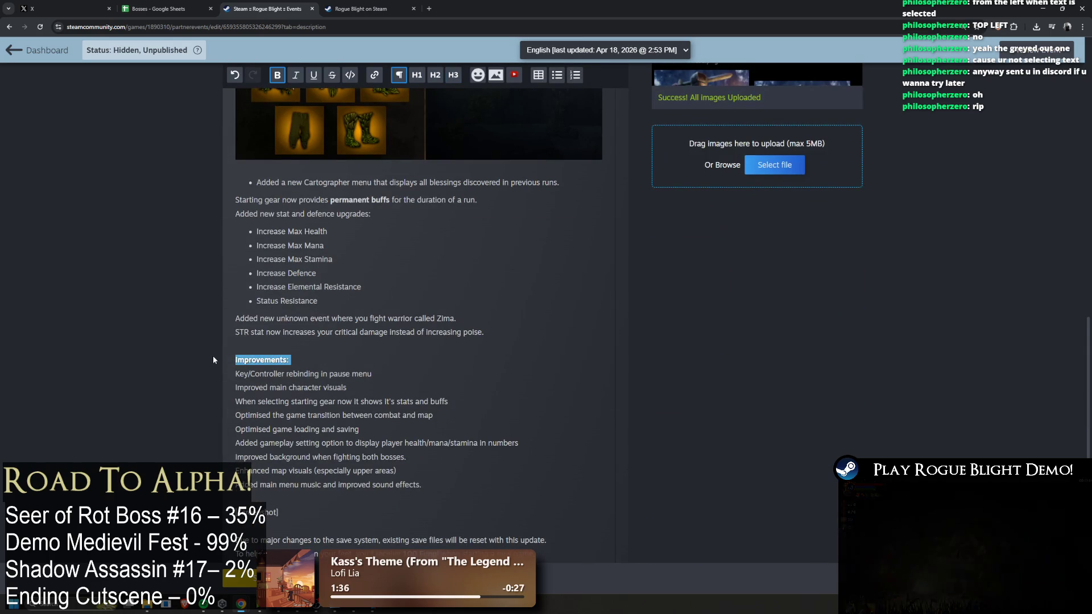
click(453, 75)
scroll(328, 252, down, 2)
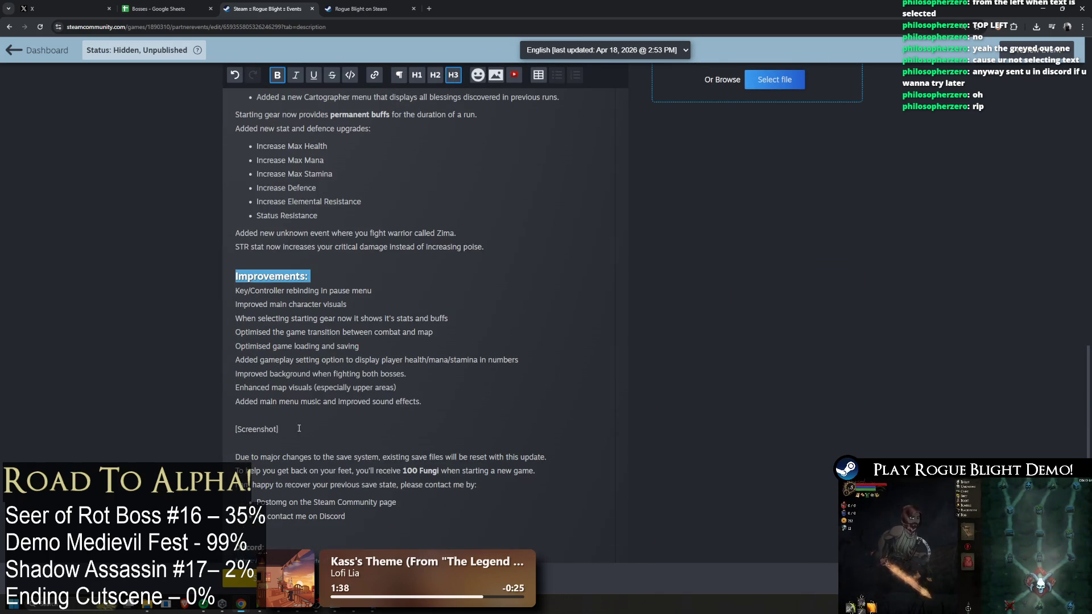
scroll(298, 428, down, 3)
drag(267, 378, 232, 377)
scroll(398, 227, up, 2)
click(453, 74)
Deselect the new Discord: heading and scroll through the post to check the headings
scroll(343, 341, down, 2)
click(343, 346)
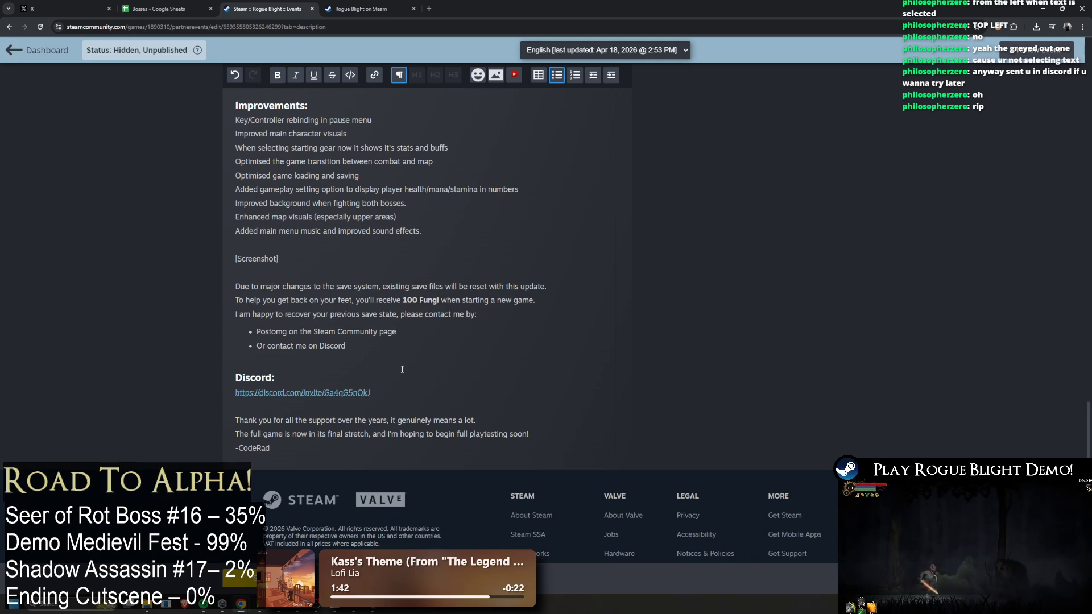
scroll(401, 369, up, 8)
scroll(407, 342, up, 5)
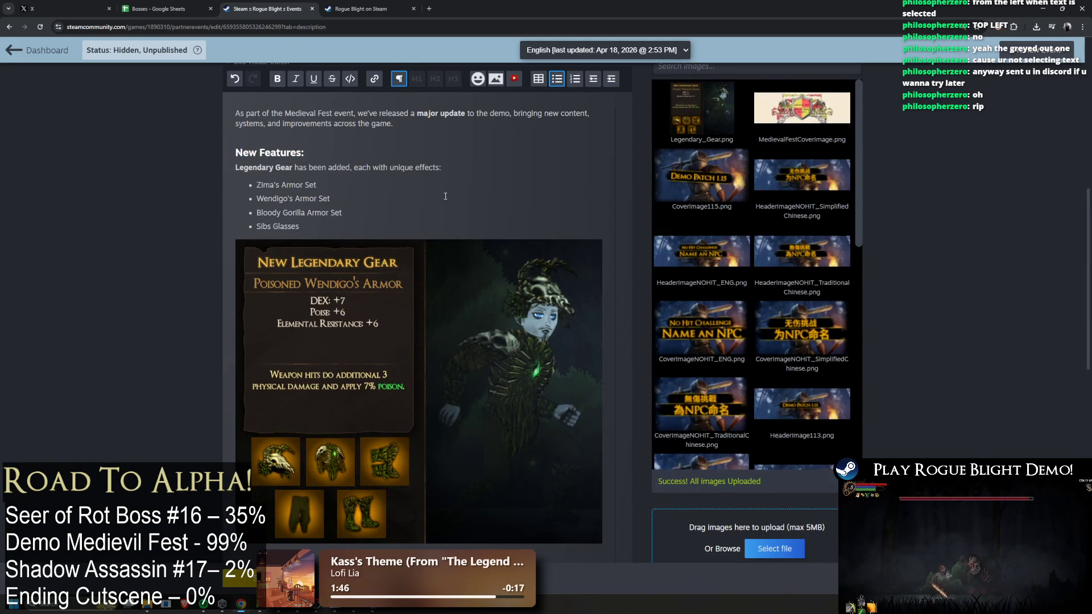
scroll(445, 196, down, 1)
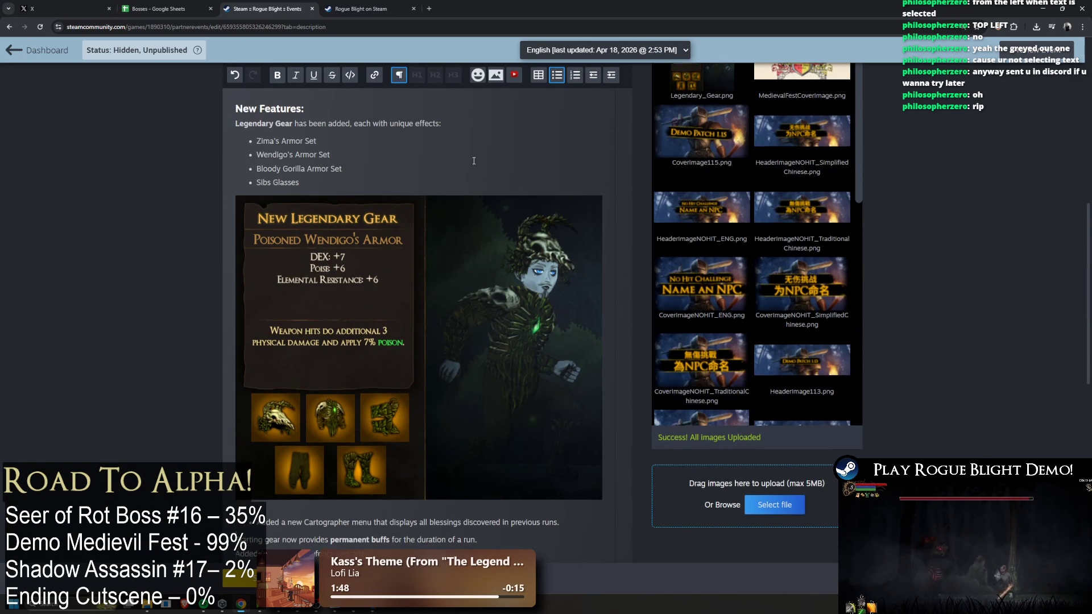
scroll(608, 273, down, 2)
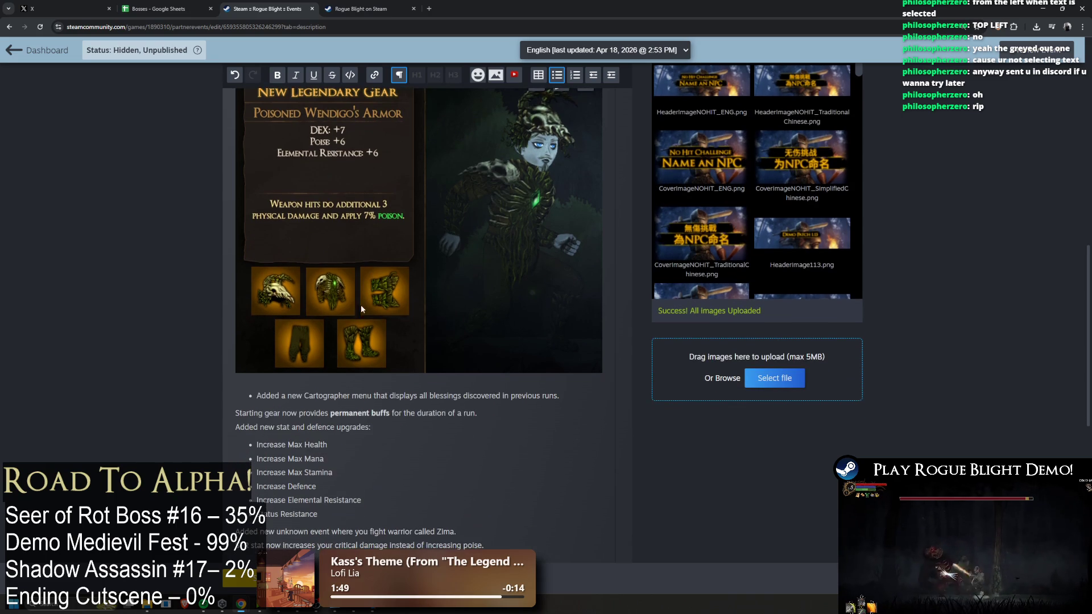
scroll(397, 352, up, 3)
scroll(399, 343, up, 3)
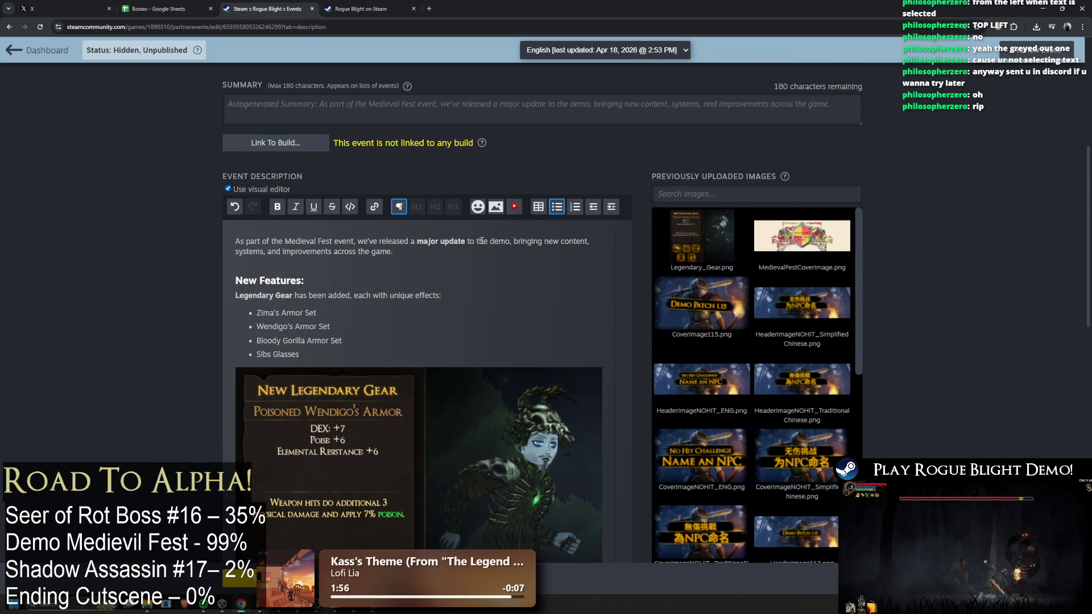
Delete and then restore the blank line above the New Features: heading
click(357, 267)
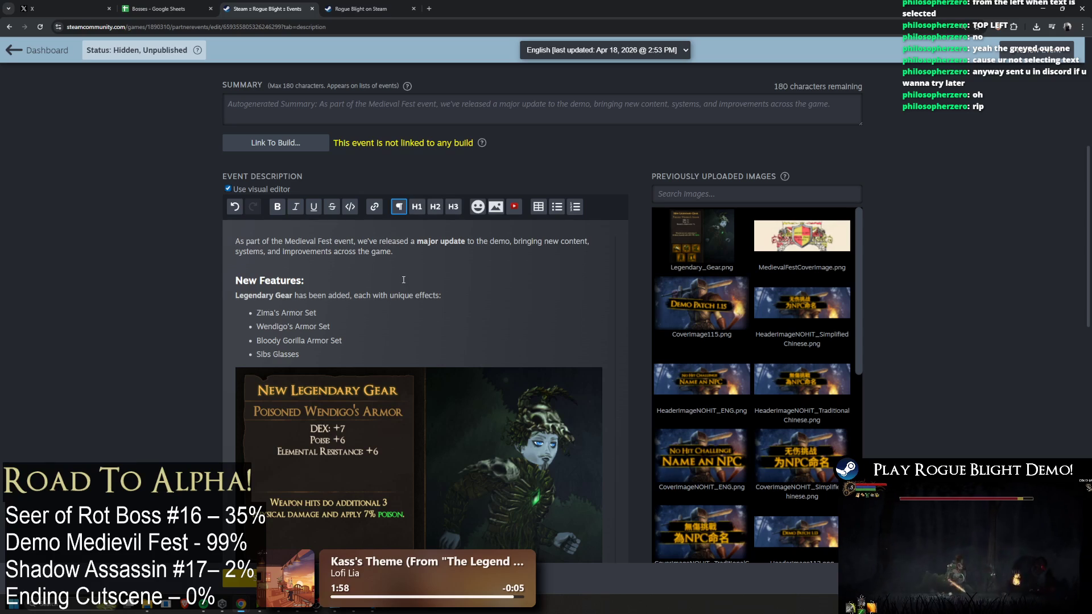
key(BackSpace)
key(Return)
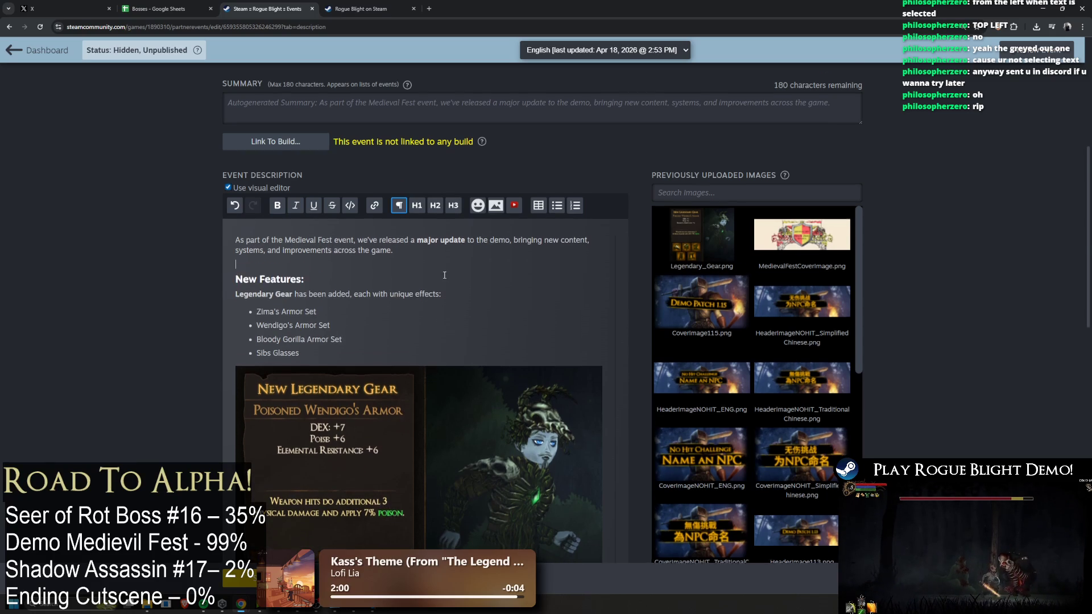
scroll(426, 265, down, 10)
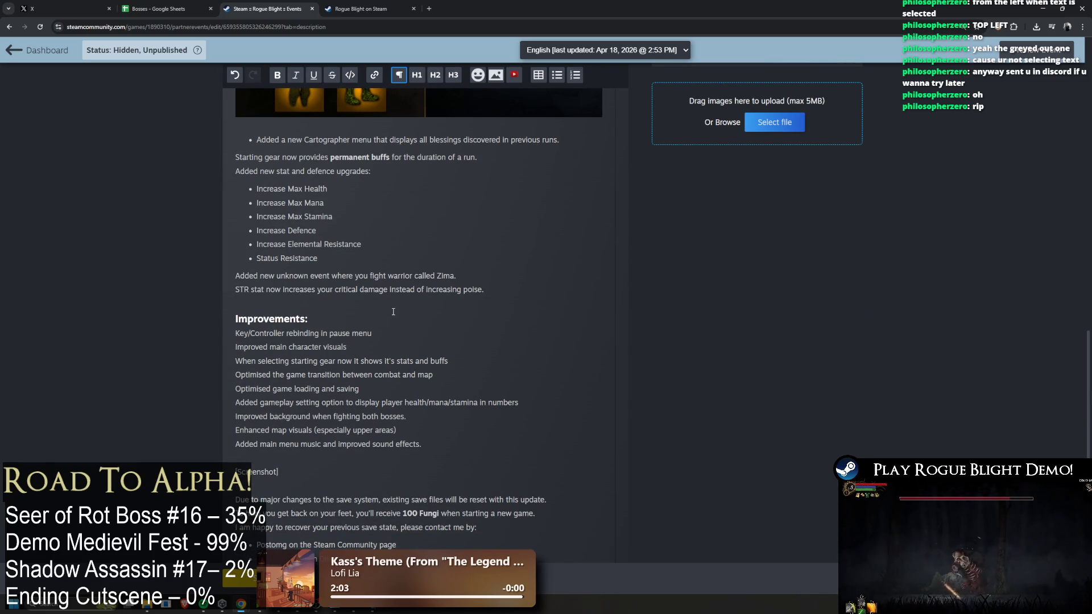
scroll(398, 313, up, 3)
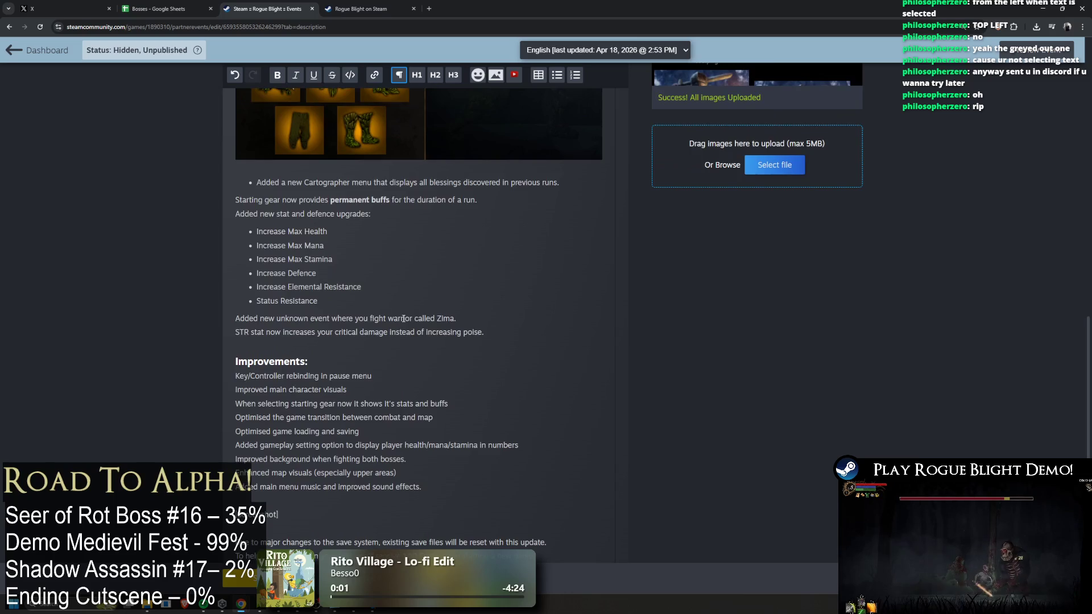
scroll(405, 319, up, 6)
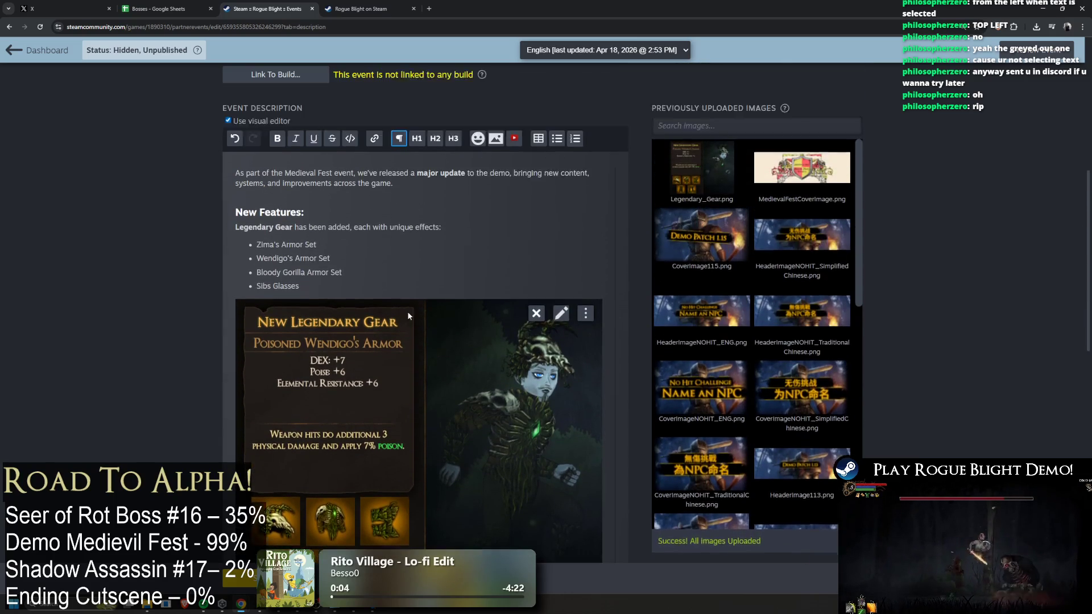
scroll(437, 294, down, 5)
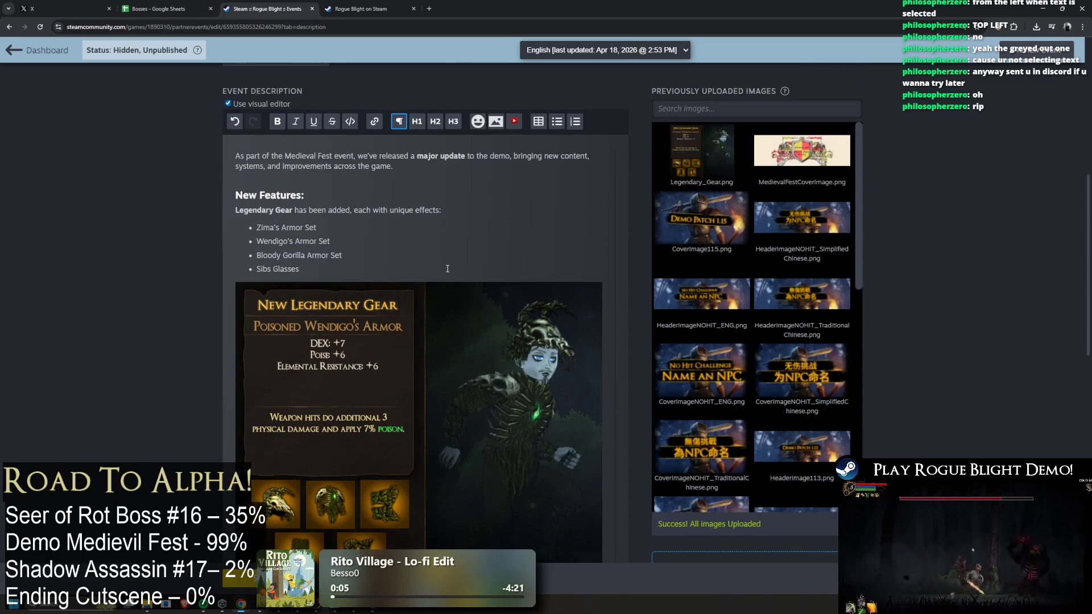
scroll(446, 263, down, 4)
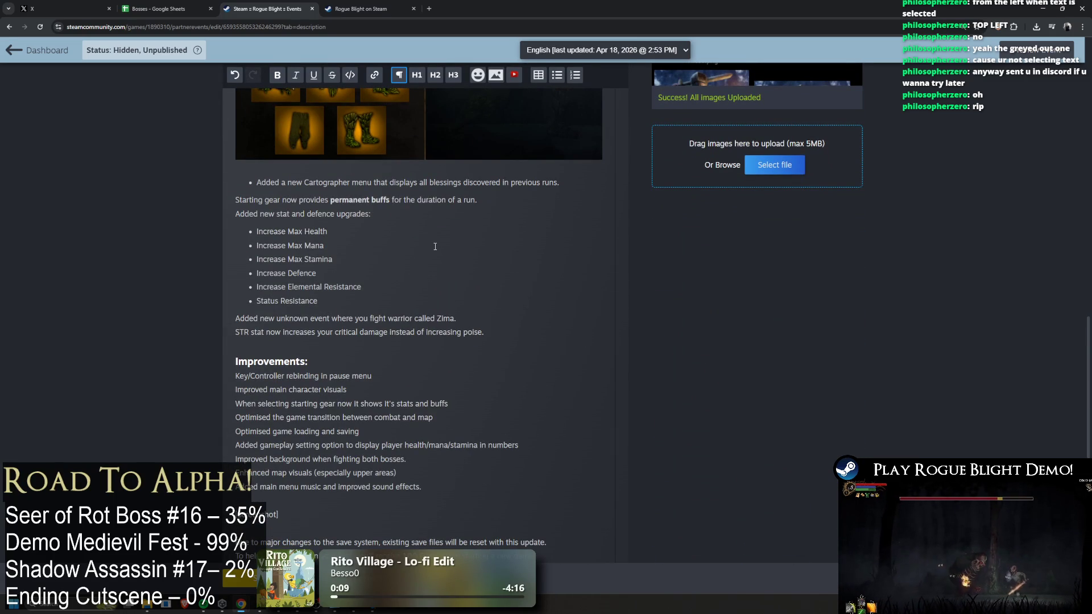
scroll(434, 241, up, 2)
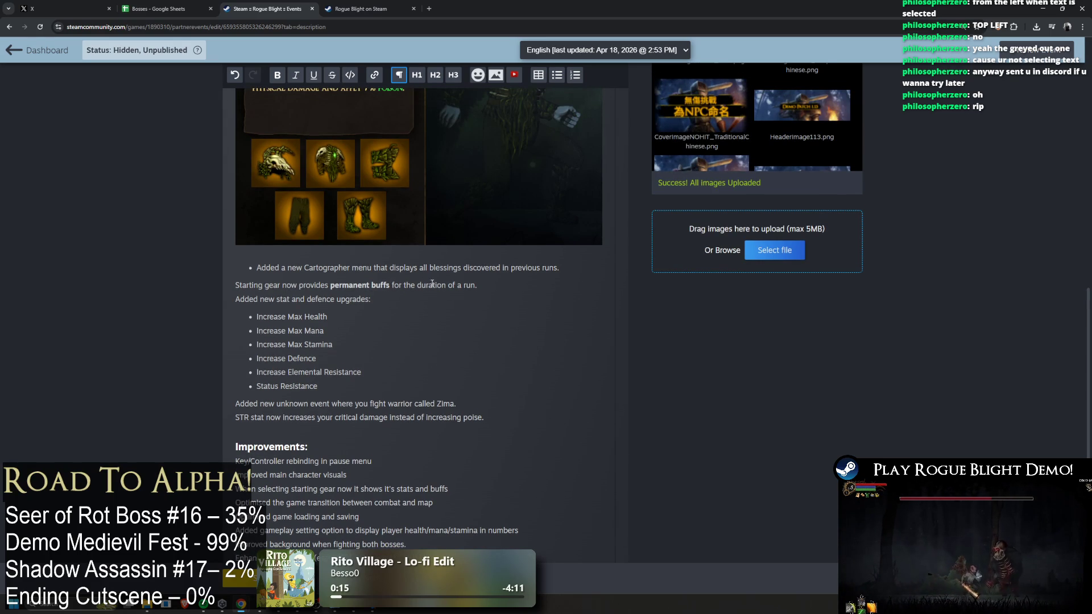
Toggle bullets on and off for the four armor-set lines, leaving them as plain lines
drag(499, 284, 224, 293)
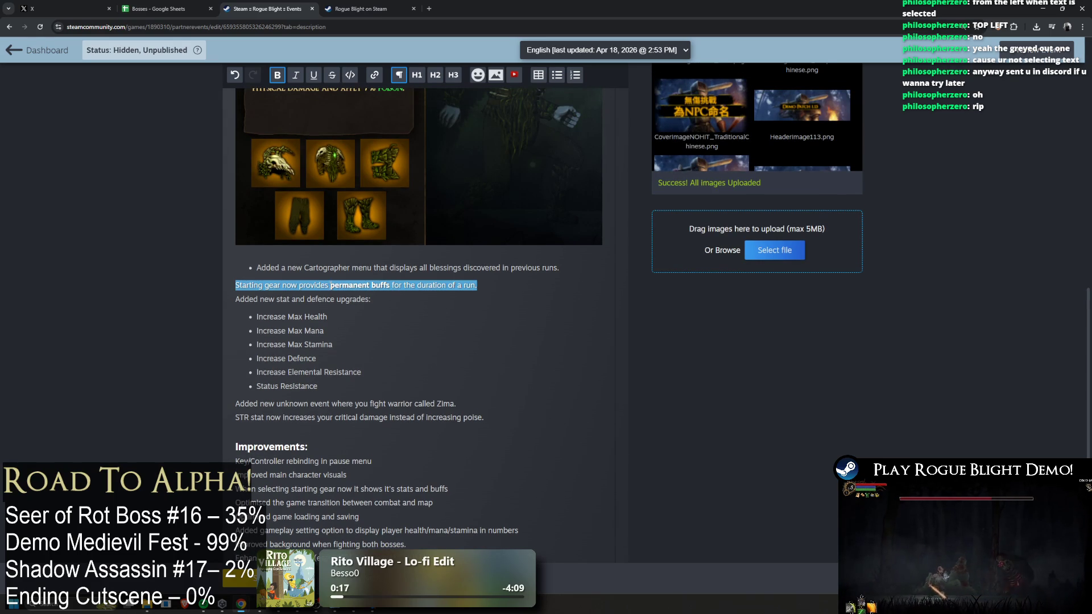
scroll(387, 292, up, 3)
scroll(387, 292, up, 3)
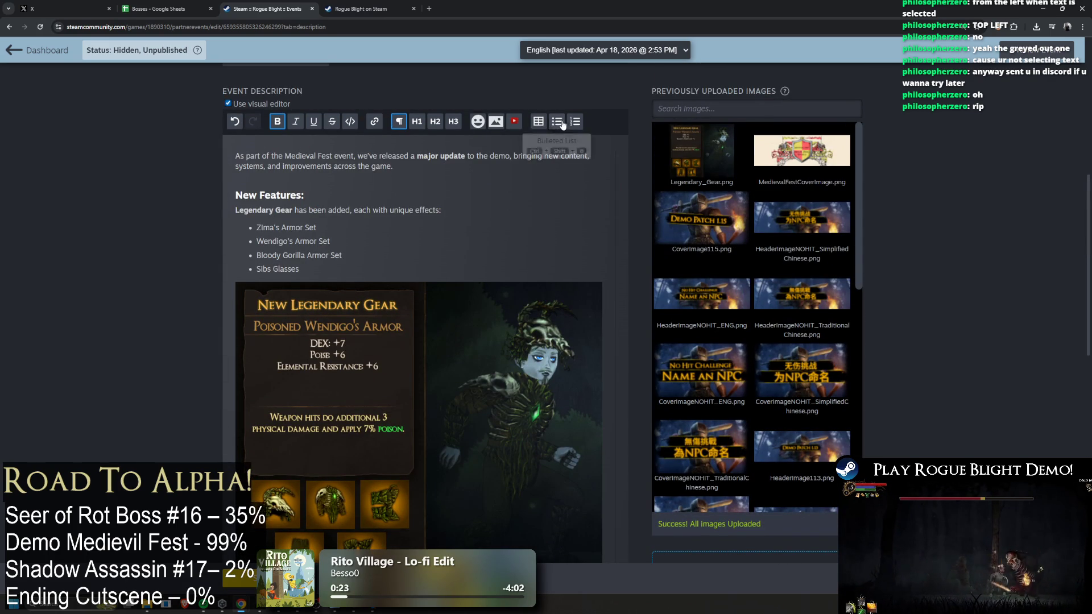
drag(257, 228, 299, 269)
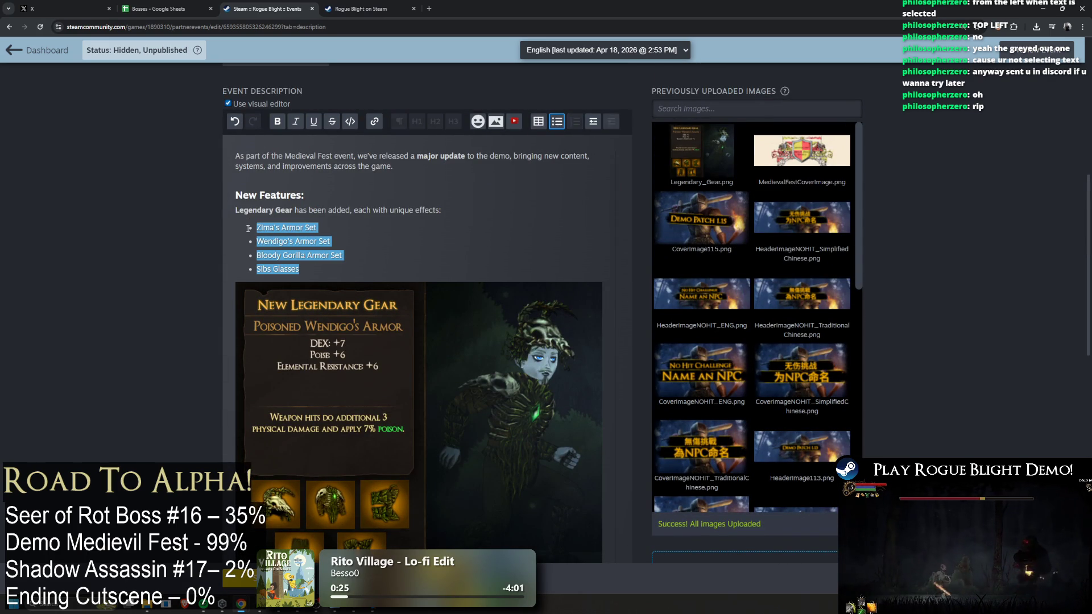
click(564, 122)
click(560, 125)
click(560, 125)
click(576, 122)
click(576, 123)
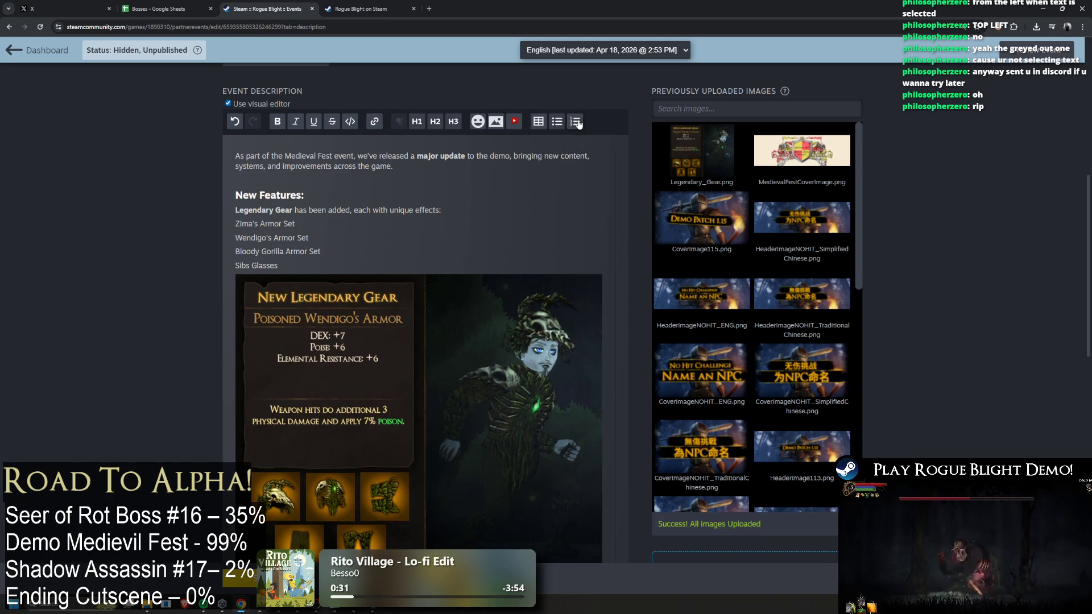
Bullet Zima's Armor Set through Sibs Glasses, then add the Legendary Gear line as a bullet
key(ctrl+shift+Left)
key(ctrl+shift+Left)
key(ctrl+shift+Left)
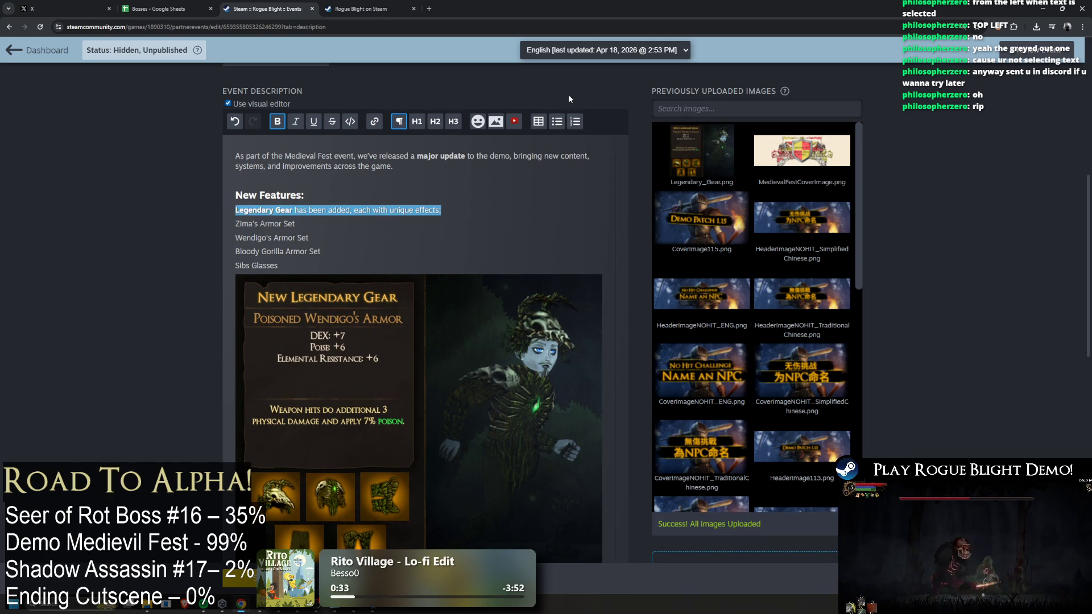
drag(281, 261, 231, 208)
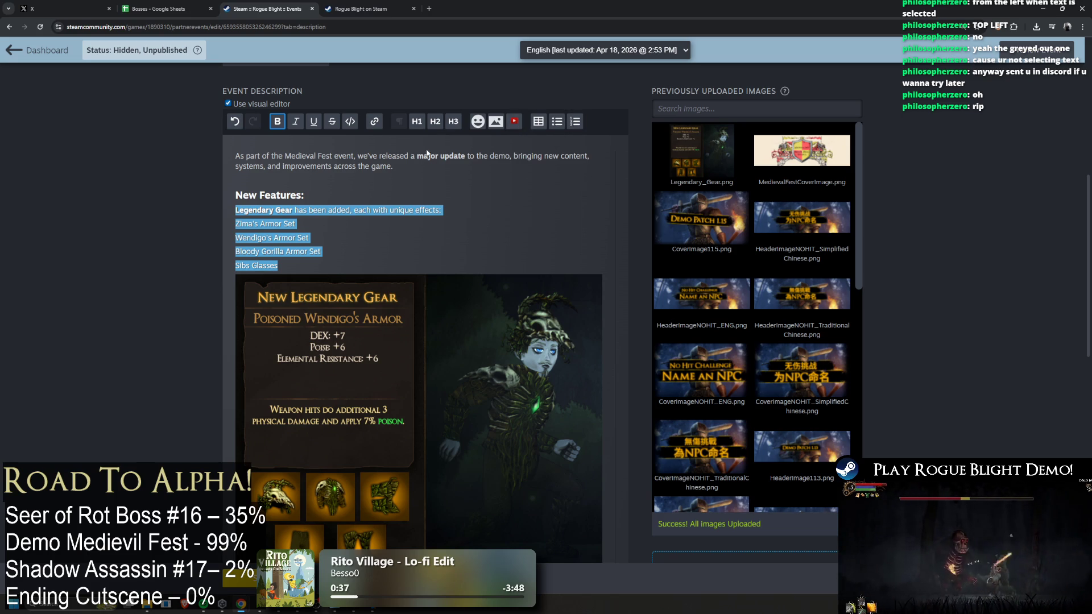
drag(278, 266, 217, 231)
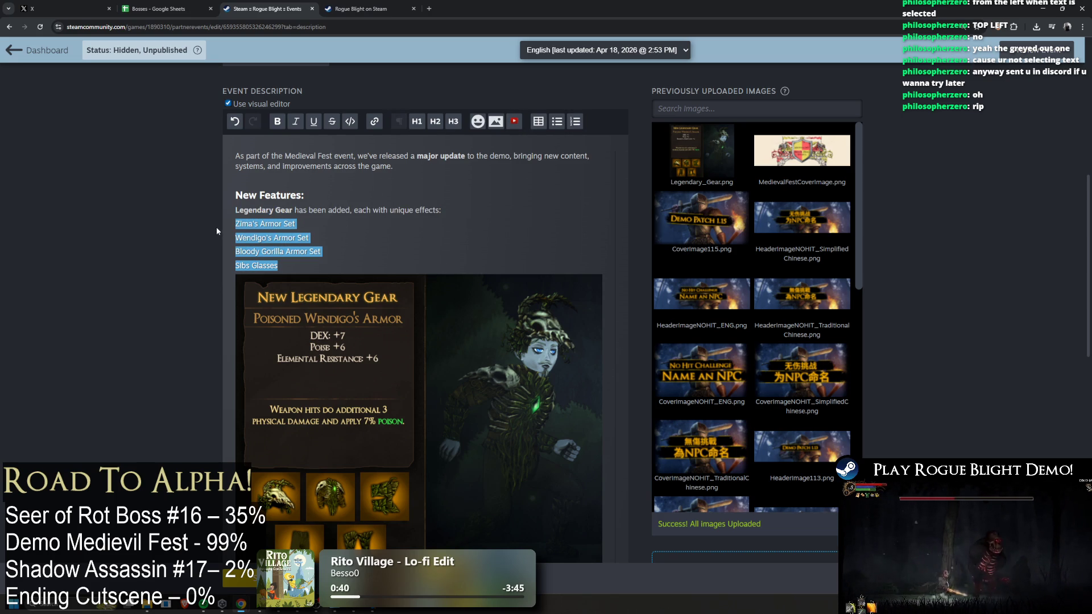
click(557, 121)
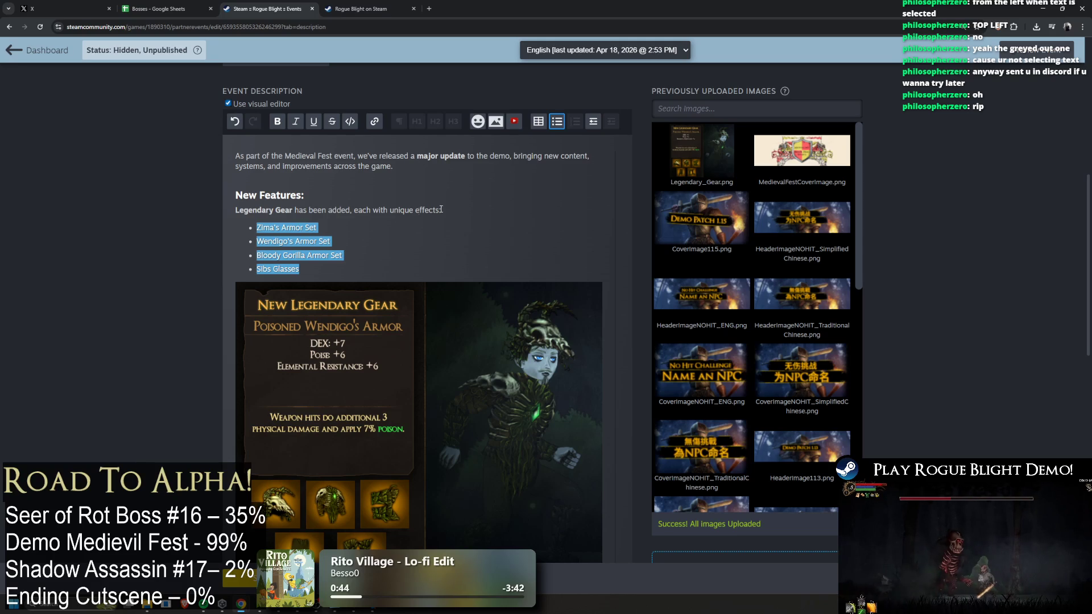
drag(442, 210, 199, 211)
click(557, 121)
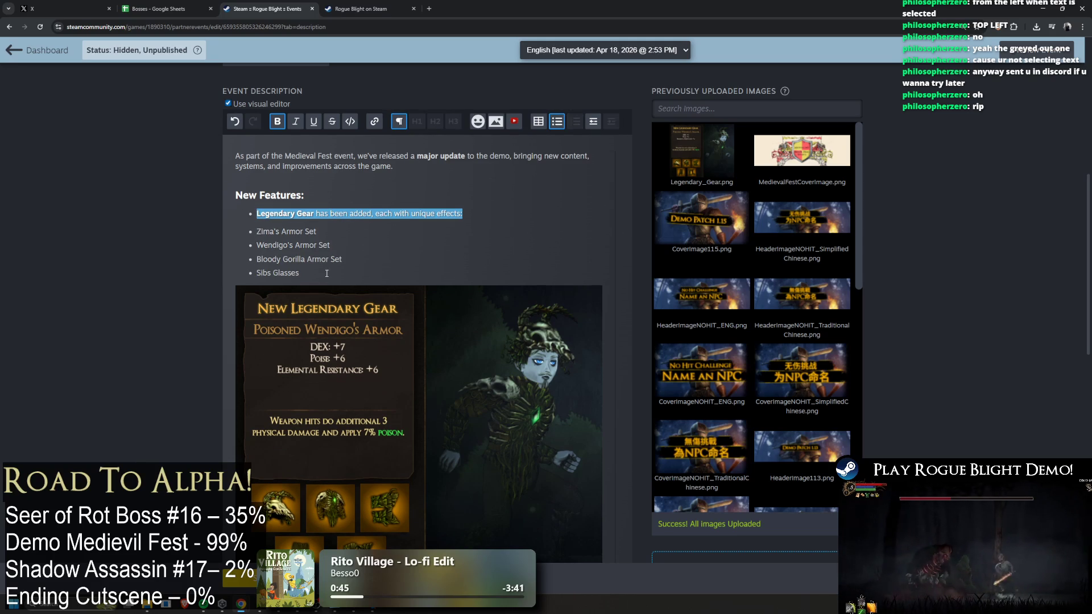
drag(327, 273, 253, 231)
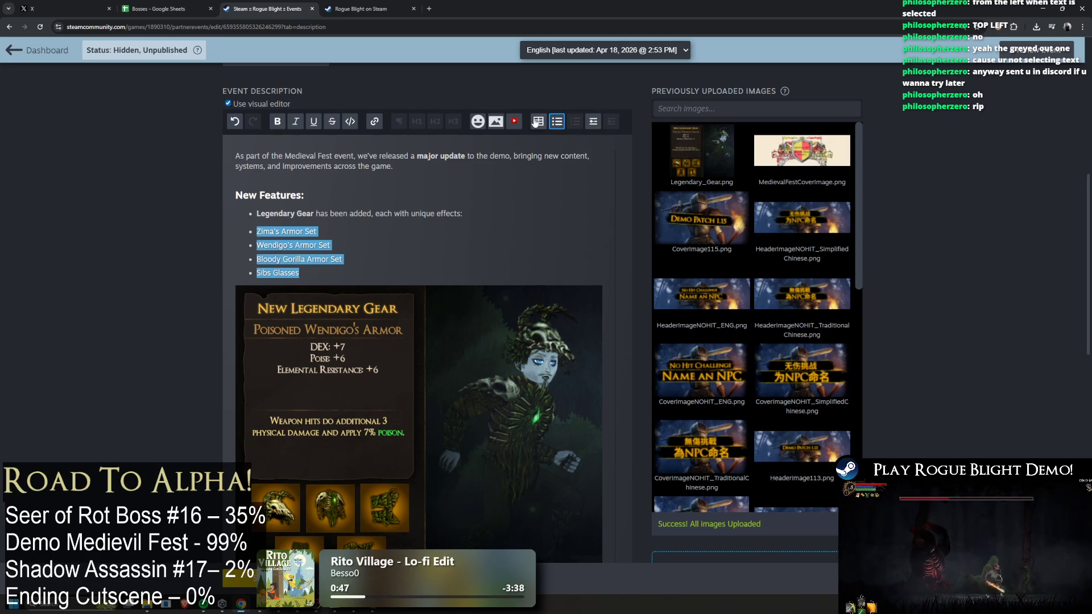
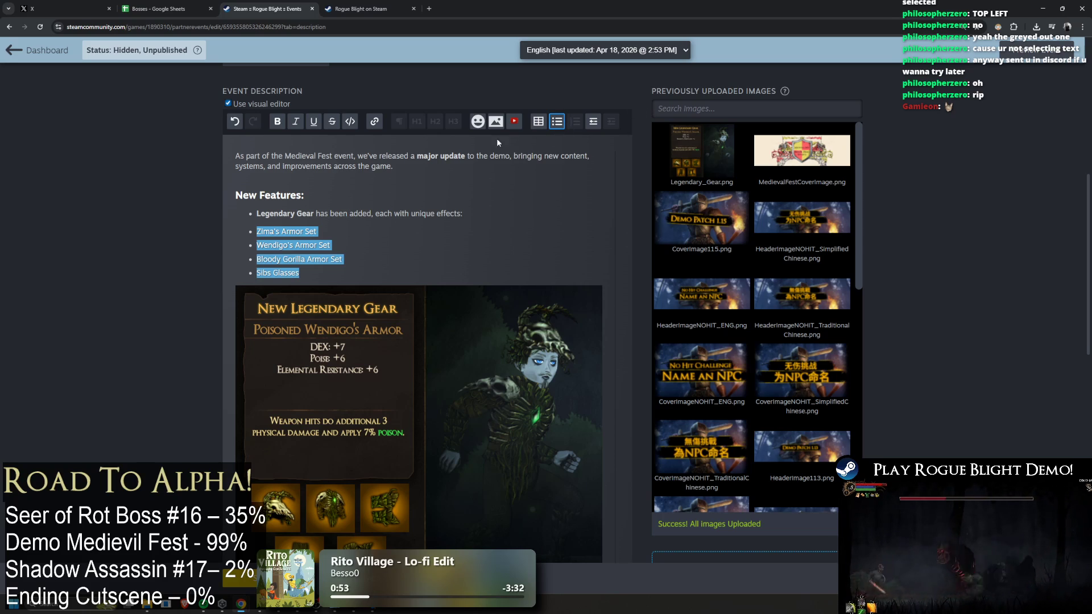
Undo the list change and swap the Cartographer and Starting gear bullets for leading dashes
key(ctrl+z)
scroll(398, 342, down, 3)
click(257, 437)
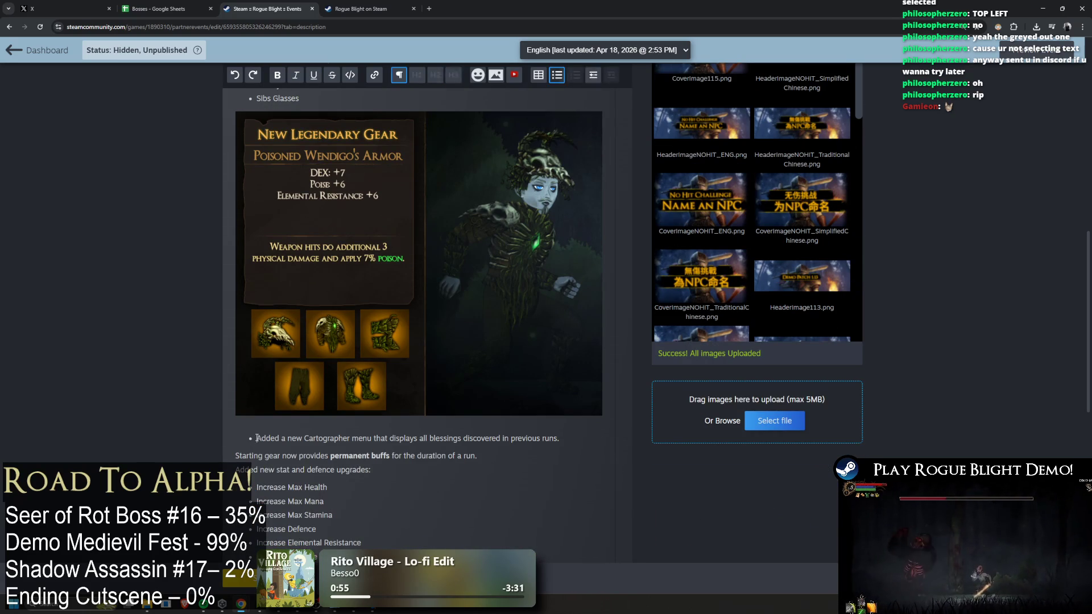
key(BackSpace)
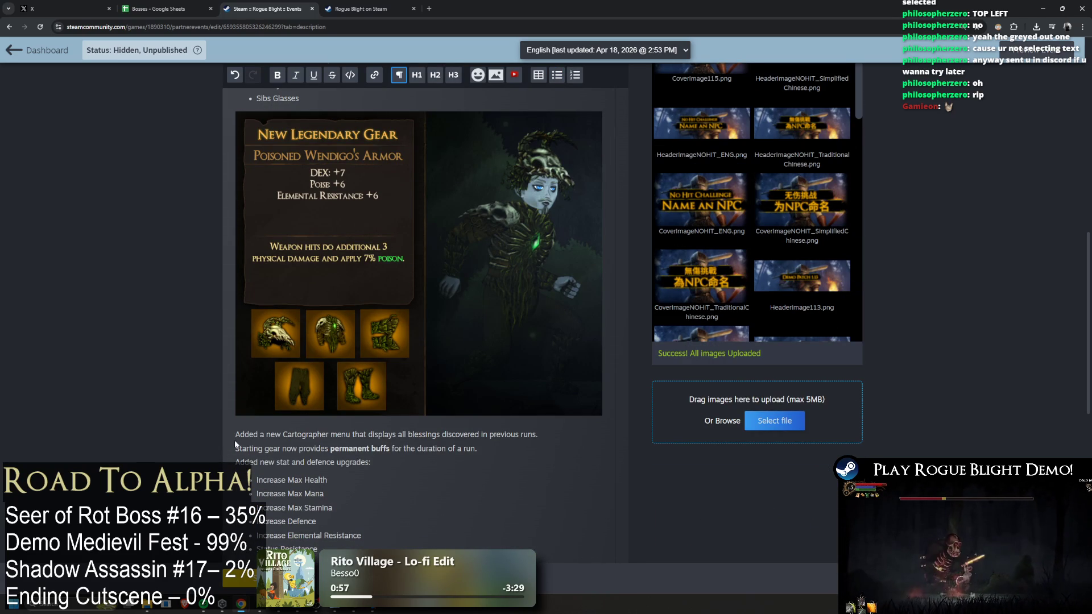
text(-)
click(237, 449)
text(-)
scroll(233, 152, up, 2)
Make the Legendary Gear line a bullet item without a leading dash
click(235, 167)
text(-)
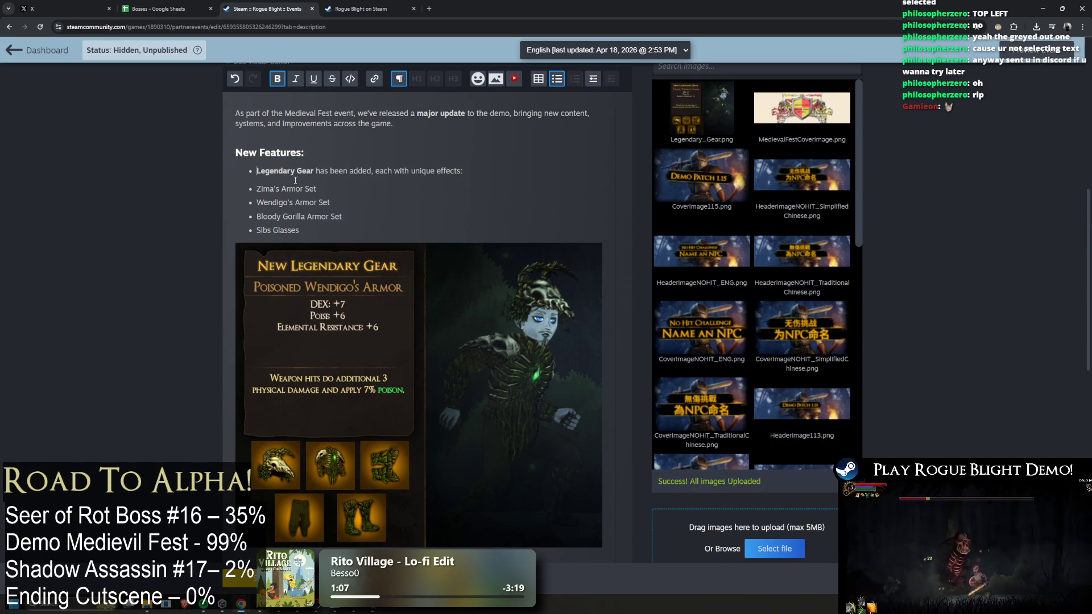
key(ctrl+z)
key(BackSpace)
key(BackSpace)
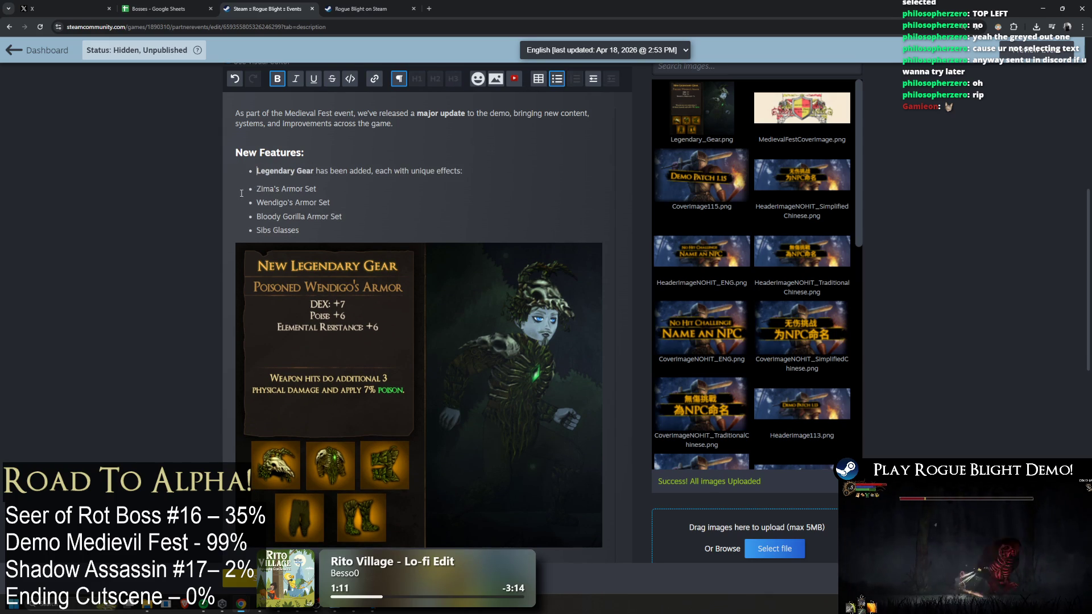
click(556, 81)
Remove the bullets from the armor set lines, from Wendigo's Armor Set to Sibs Glasses
click(259, 198)
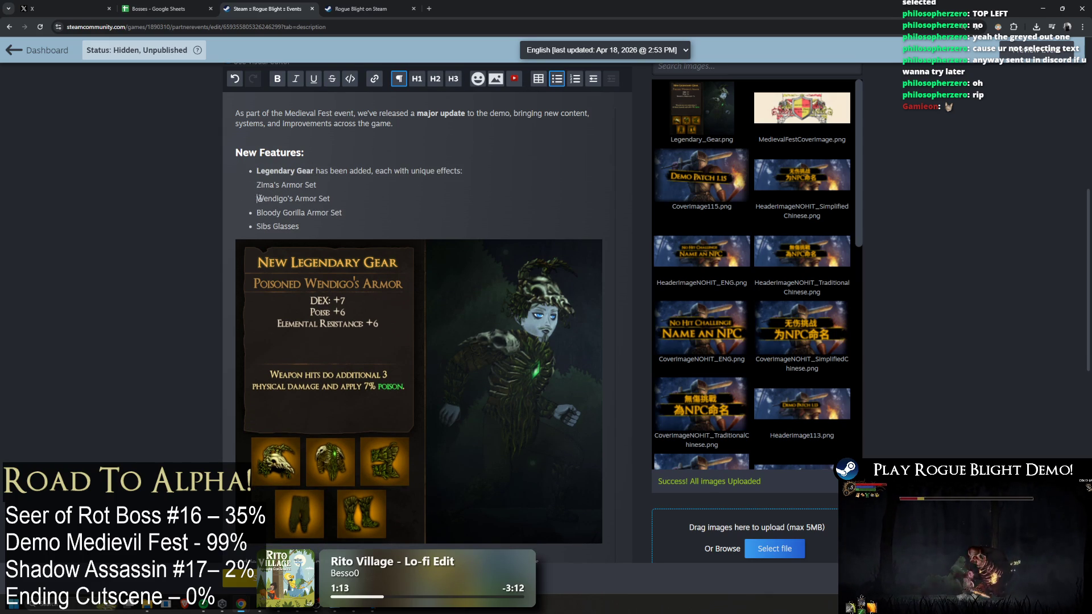
key(ctrl+z)
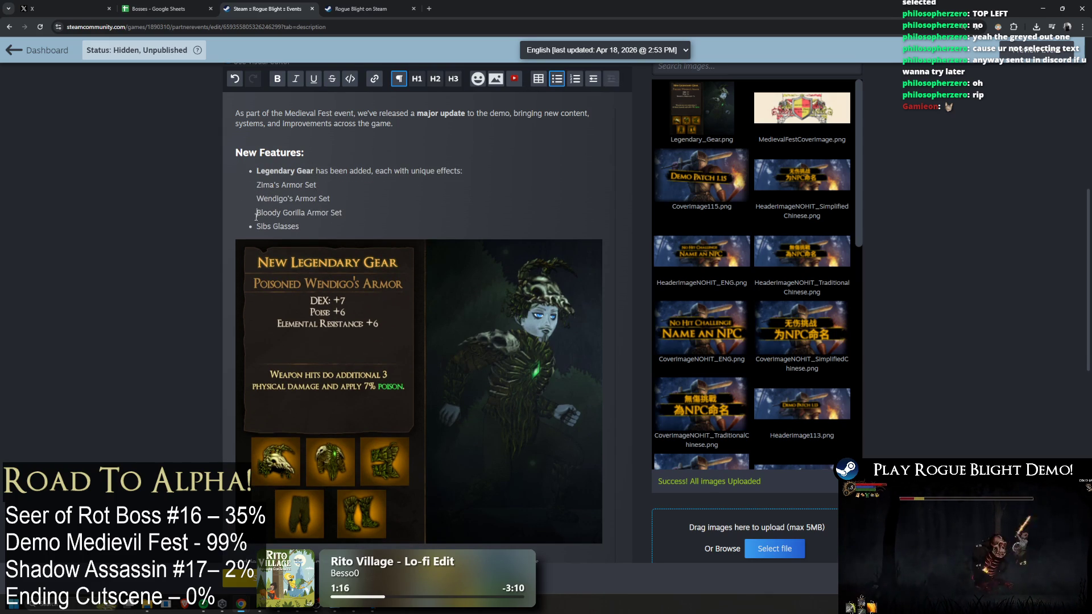
click(483, 171)
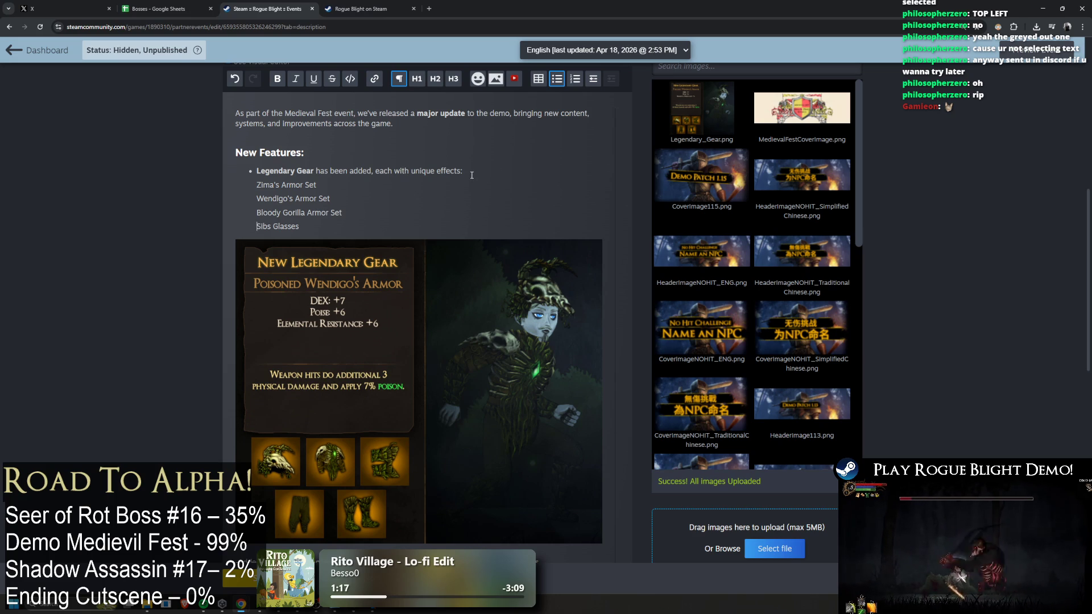
scroll(471, 176, down, 5)
click(239, 312)
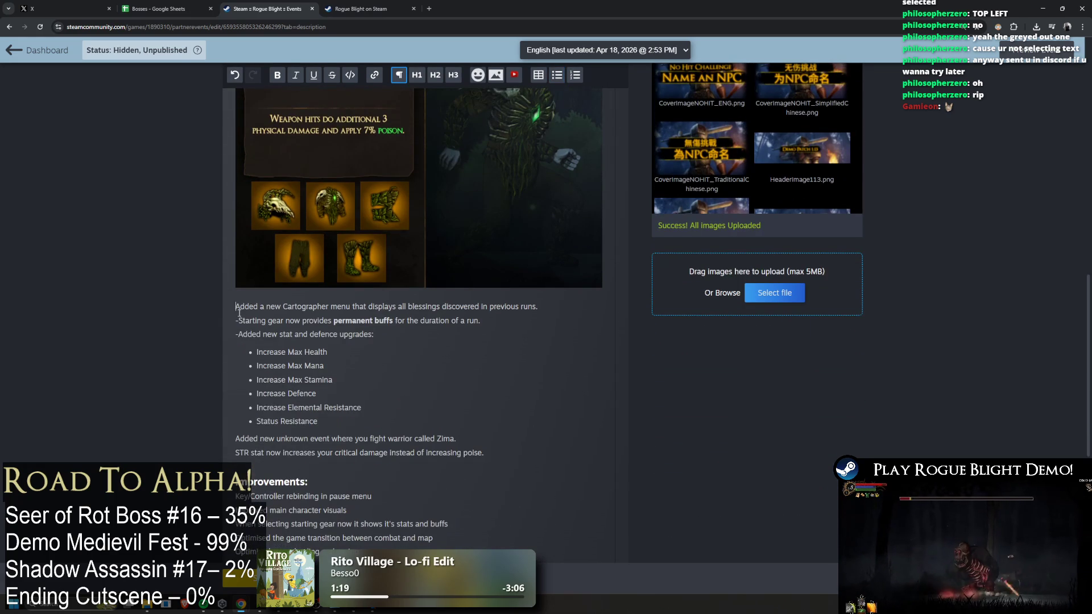
Delete the leading dashes and bullet the Cartographer, Starting gear and Added new stat lines
key(BackSpace)
key(Down)
key(Delete)
key(Up)
key(Up)
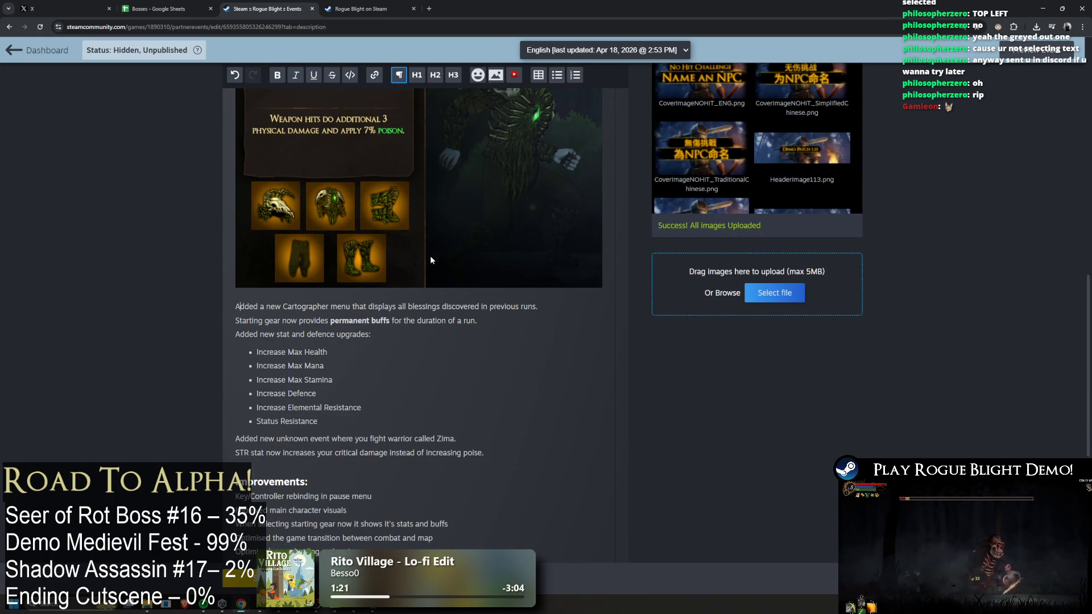
key(shift+Down)
key(shift+Down)
key(shift+Down)
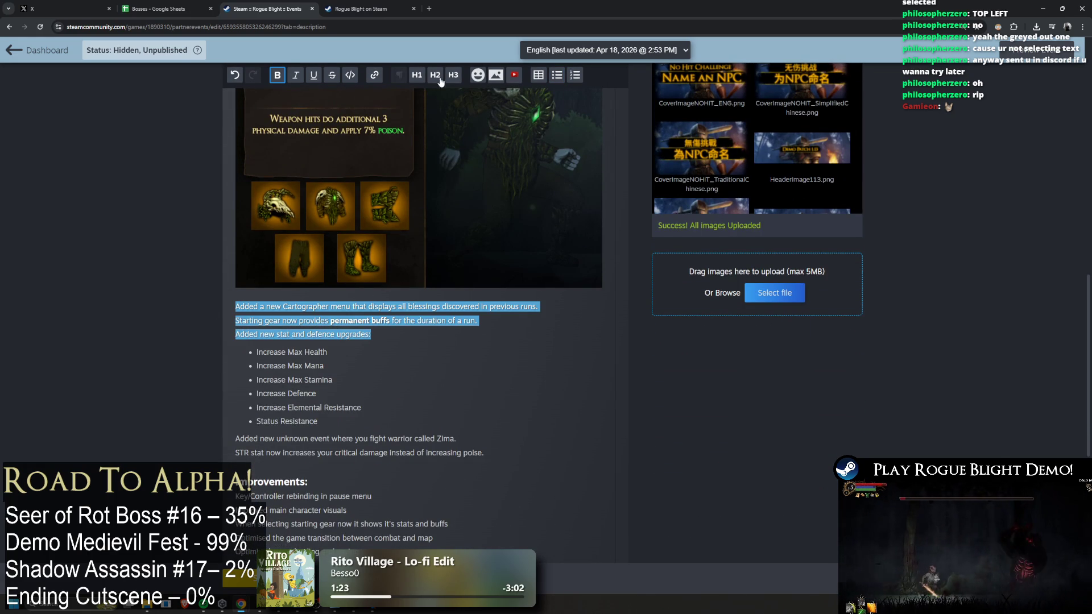
click(557, 74)
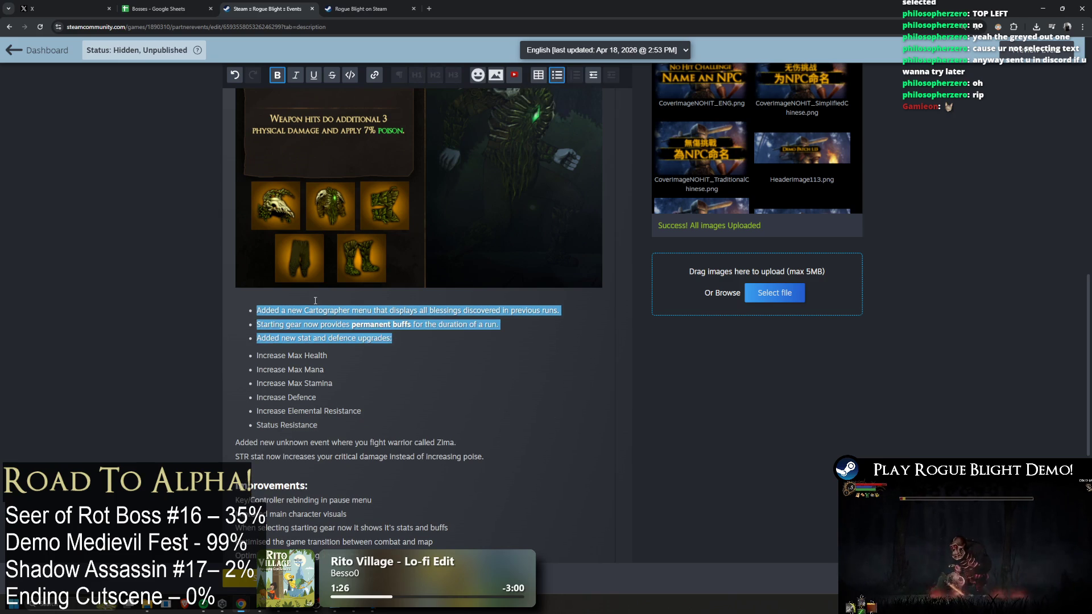
Unbullet the six stat upgrade lines, from Increase Max Health through Status Resistance
click(257, 355)
key(BackSpace)
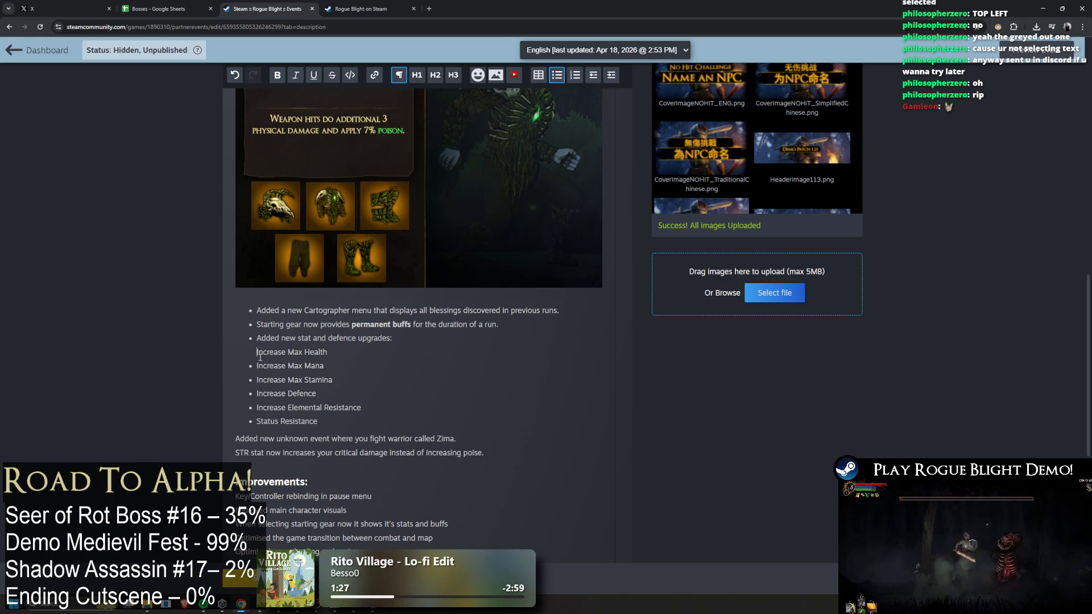
click(257, 366)
key(BackSpace)
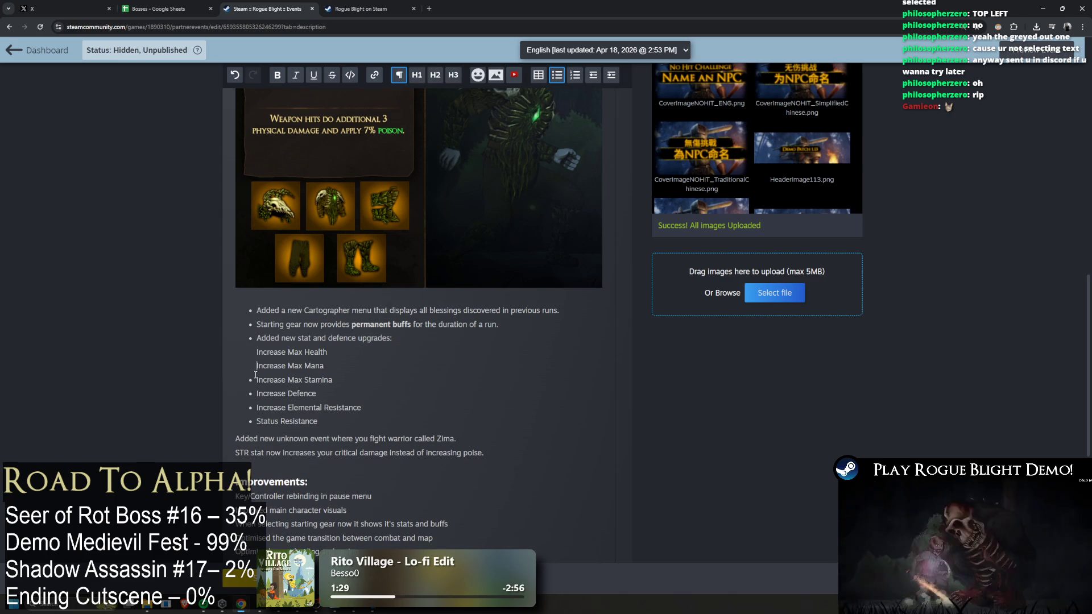
click(257, 380)
key(BackSpace)
click(257, 393)
key(BackSpace)
click(257, 407)
key(BackSpace)
click(257, 421)
key(BackSpace)
Bullet the STR stat line and every line of the Improvements section
drag(507, 448, 236, 438)
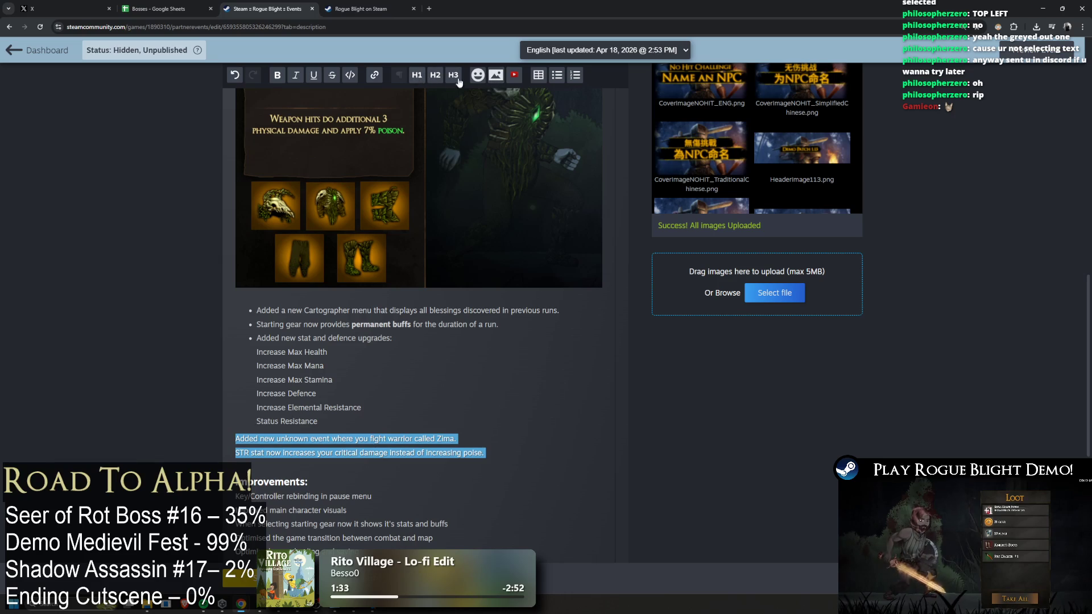
click(557, 75)
scroll(398, 284, down, 4)
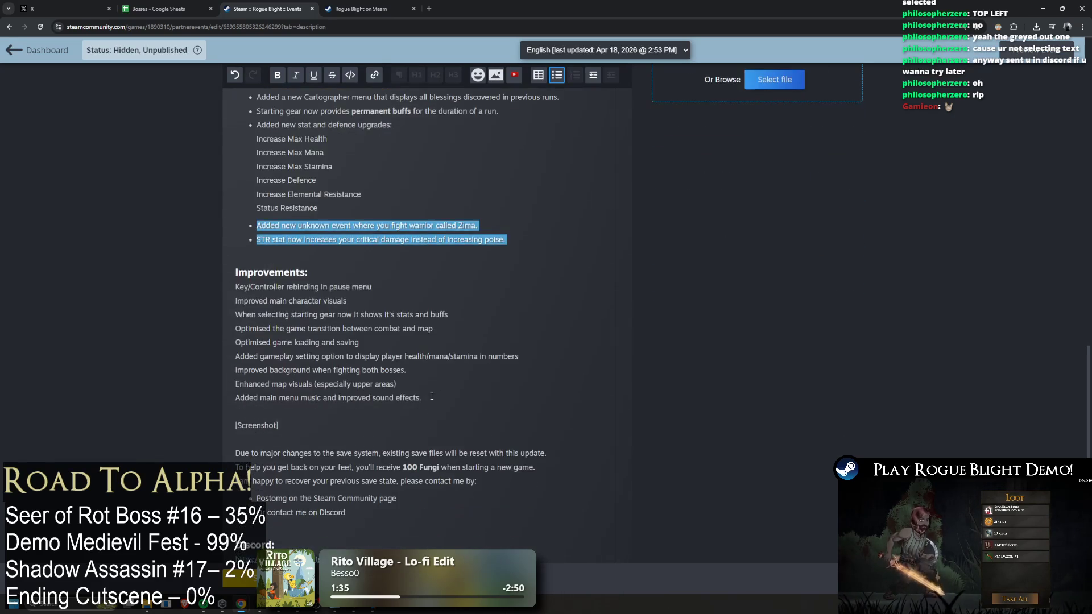
drag(423, 398, 216, 281)
click(556, 75)
scroll(378, 348, down, 3)
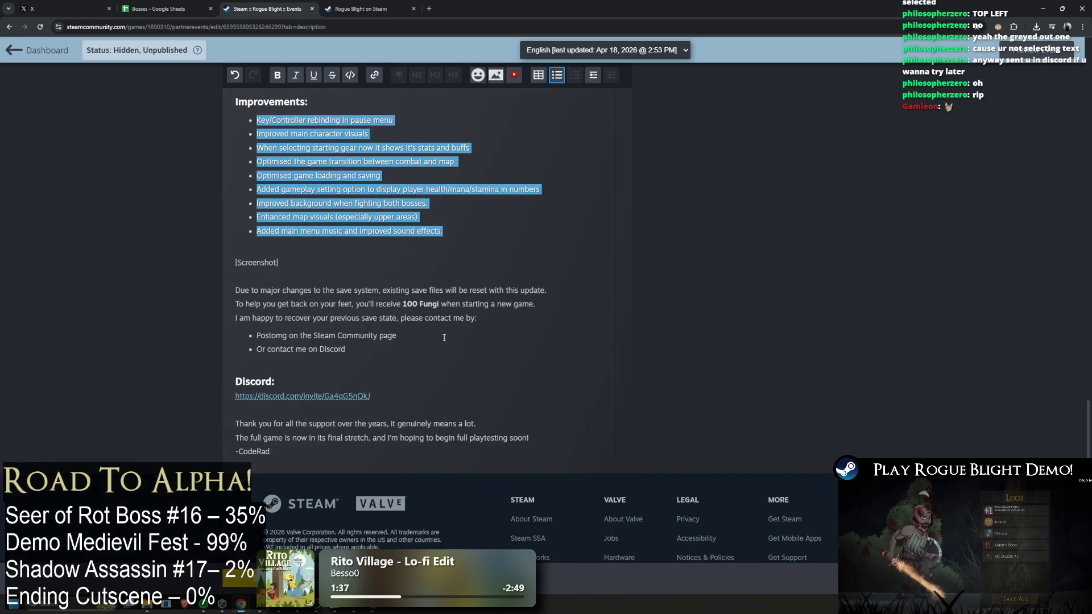
click(346, 258)
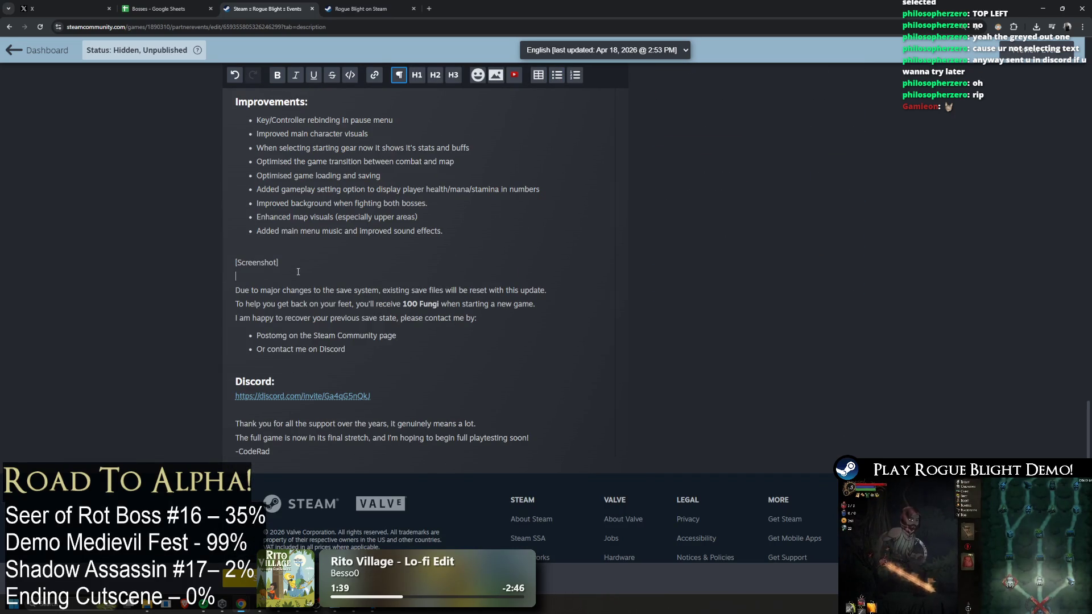
Switch to the Rogue Blight store page and show the second gameplay screenshot
scroll(346, 258, up, 1)
scroll(398, 270, down, 1)
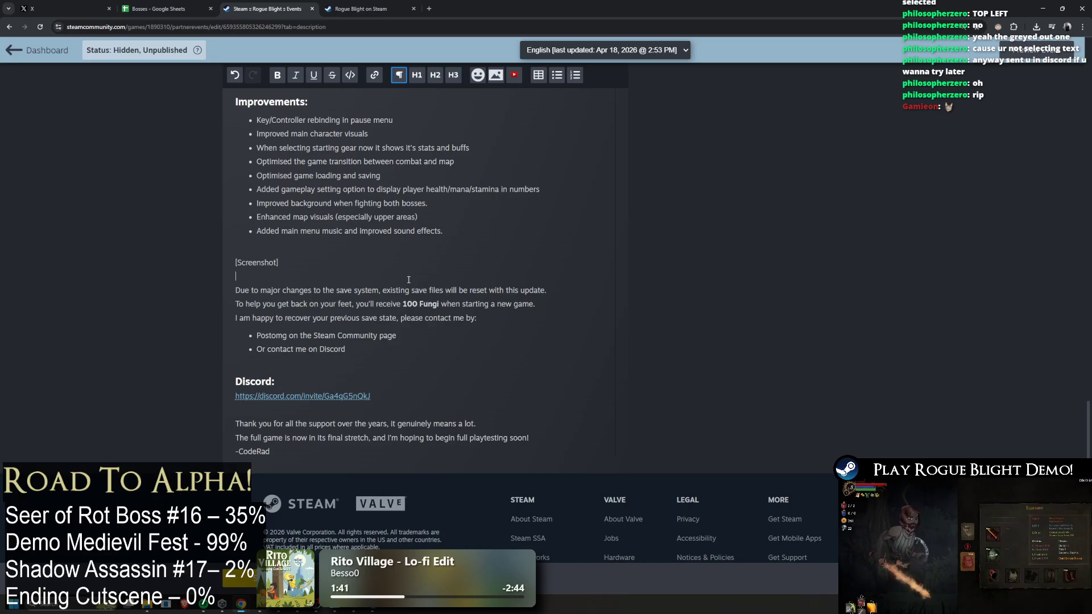
scroll(421, 244, up, 5)
scroll(420, 245, up, 8)
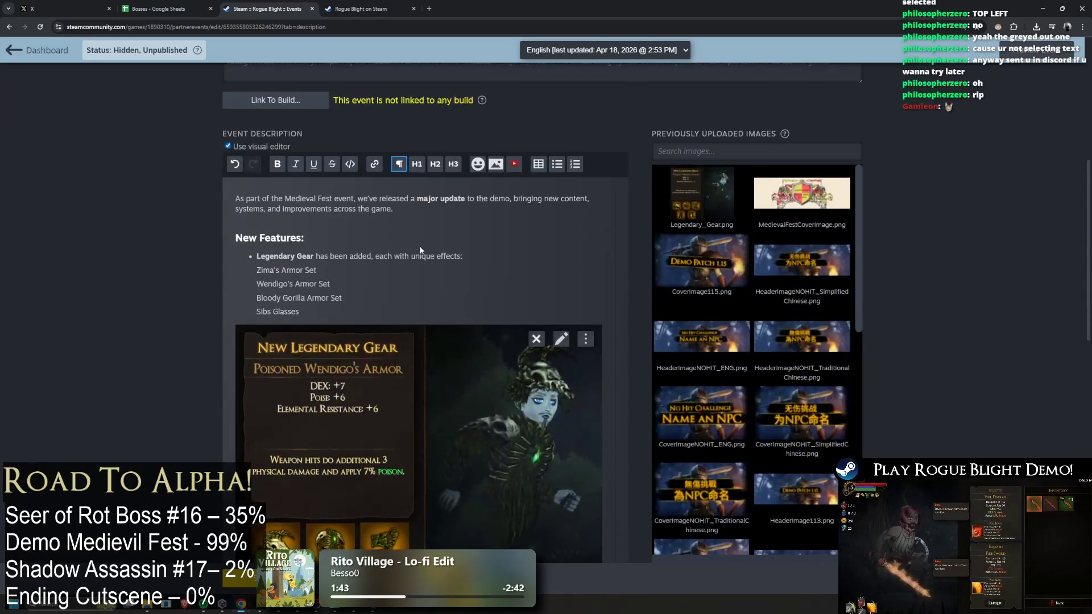
scroll(432, 182, up, 3)
scroll(432, 182, up, 5)
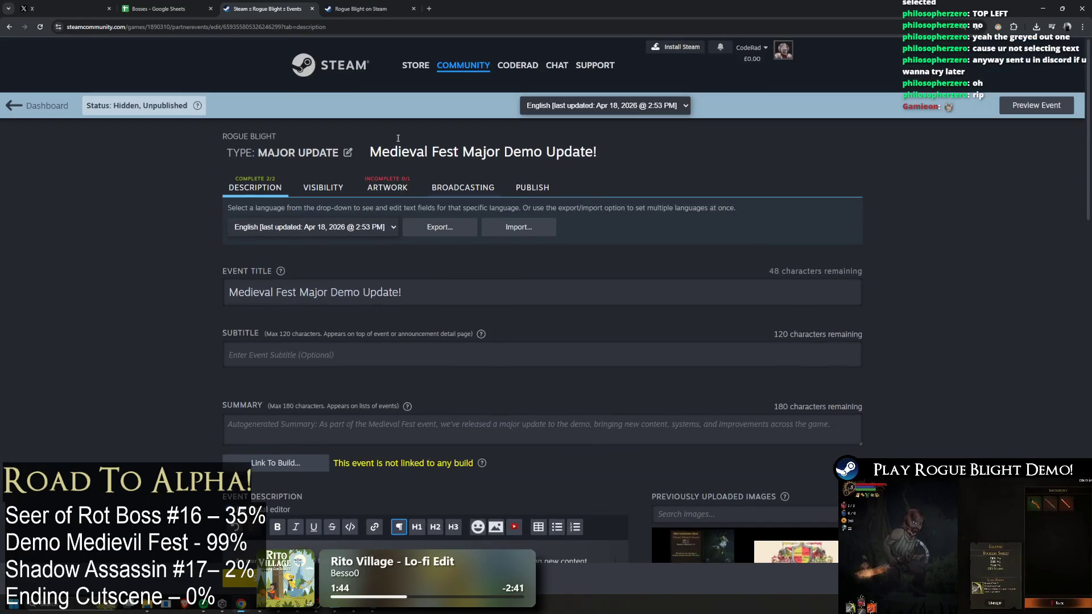
key(ctrl+Tab)
click(380, 296)
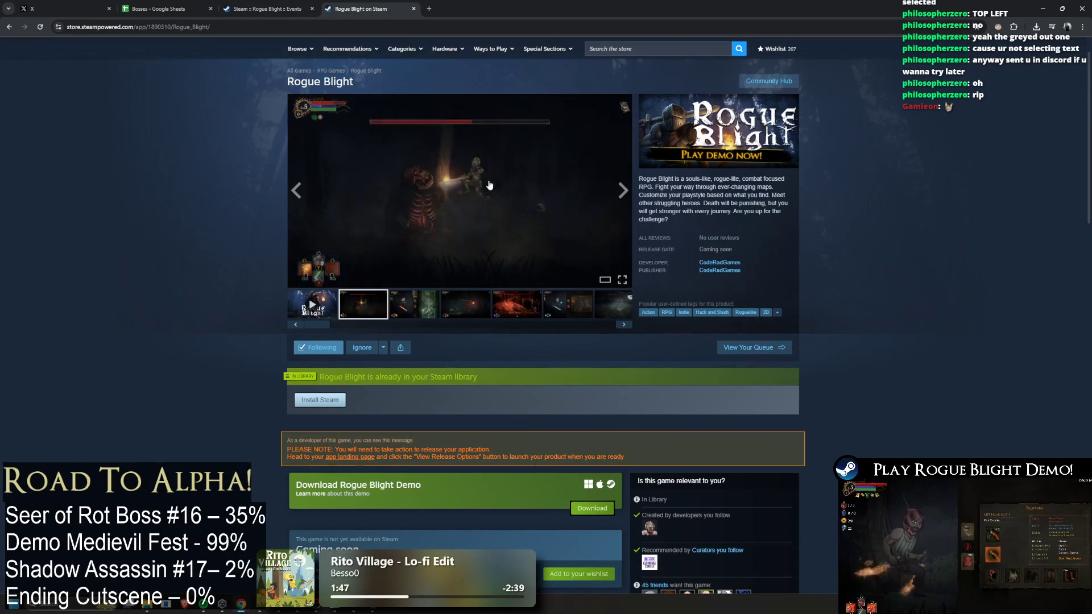
Dismiss the screenshot's context menu and move through the browser tabs to the Bosses spreadsheet
right_click(455, 167)
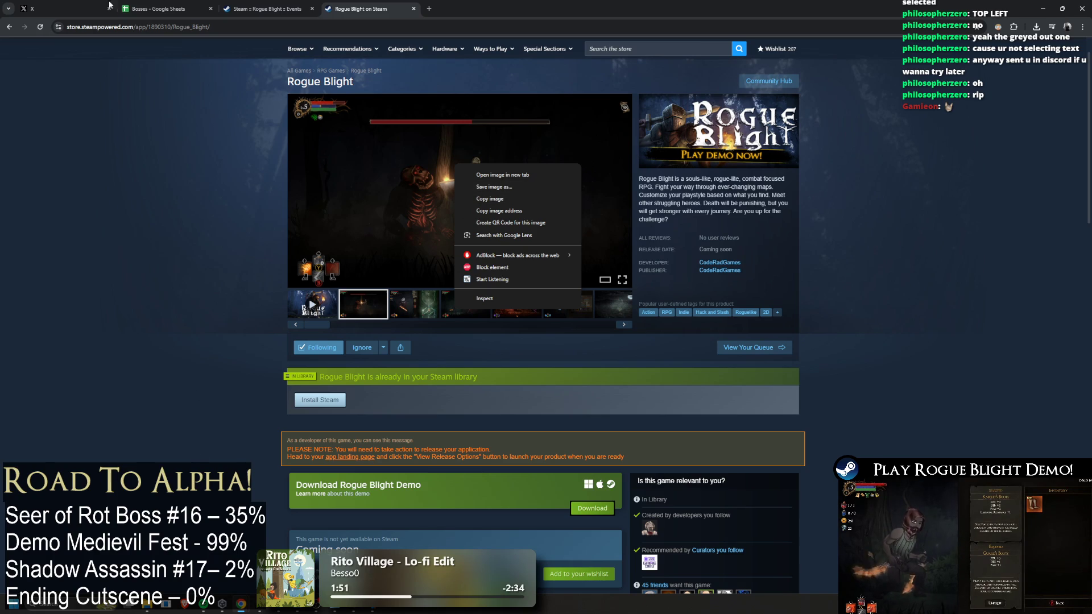
click(68, 9)
click(165, 9)
click(352, 4)
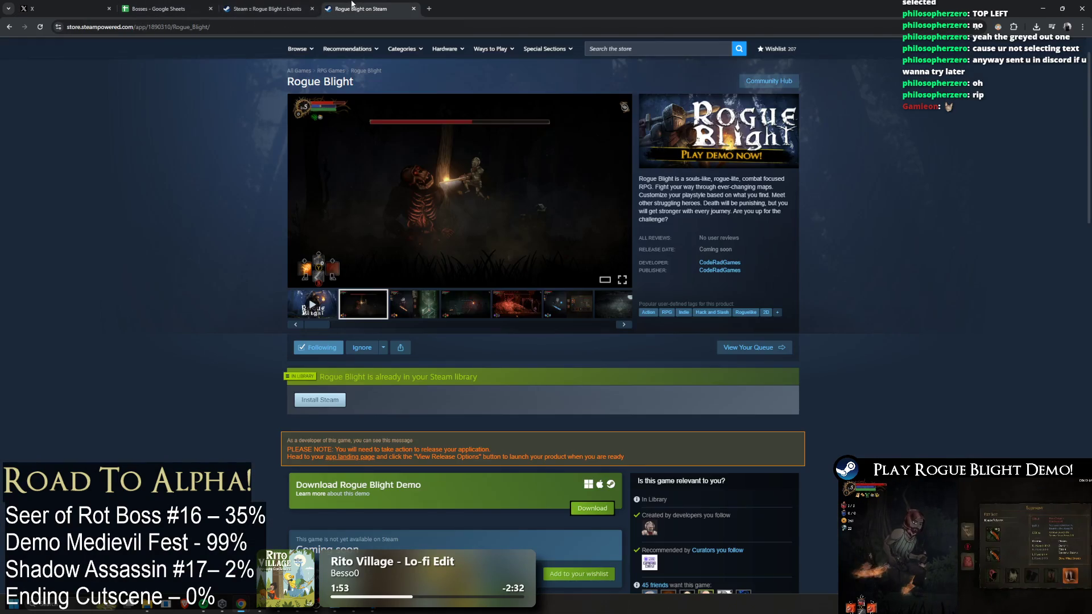
click(268, 7)
click(163, 5)
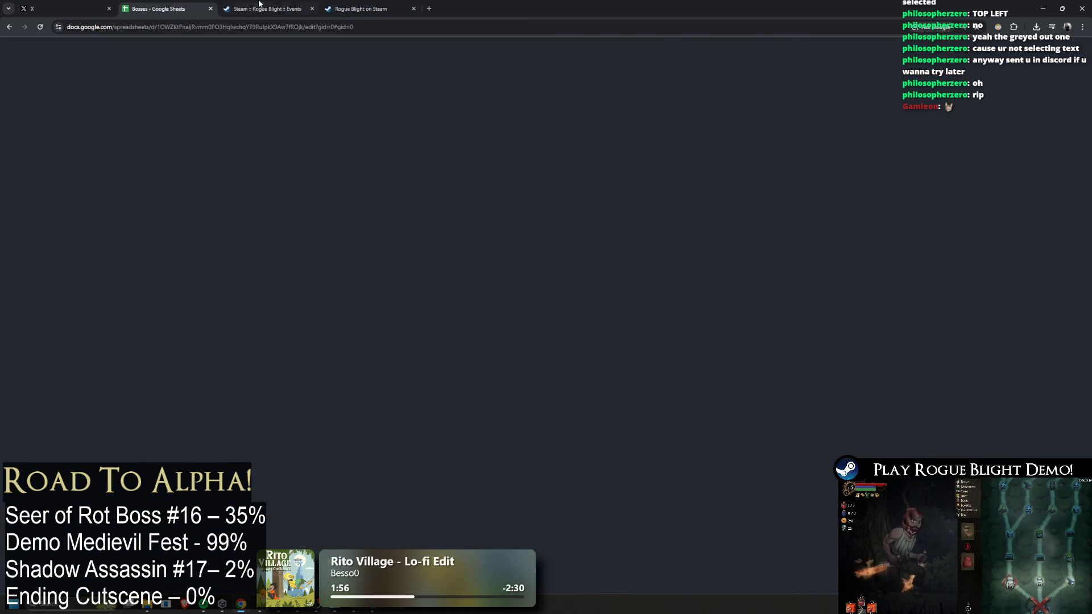
Switch back to the Steam event editor tab
click(243, 3)
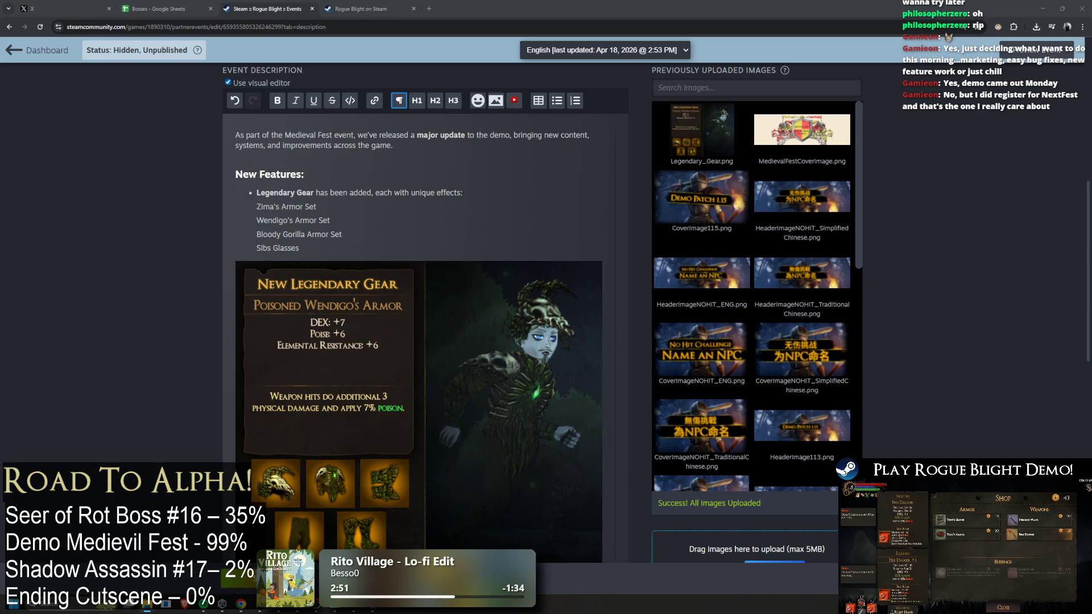
Append 'that can rarely drop from monsters' to the Legendary Gear bullet
scroll(488, 278, down, 3)
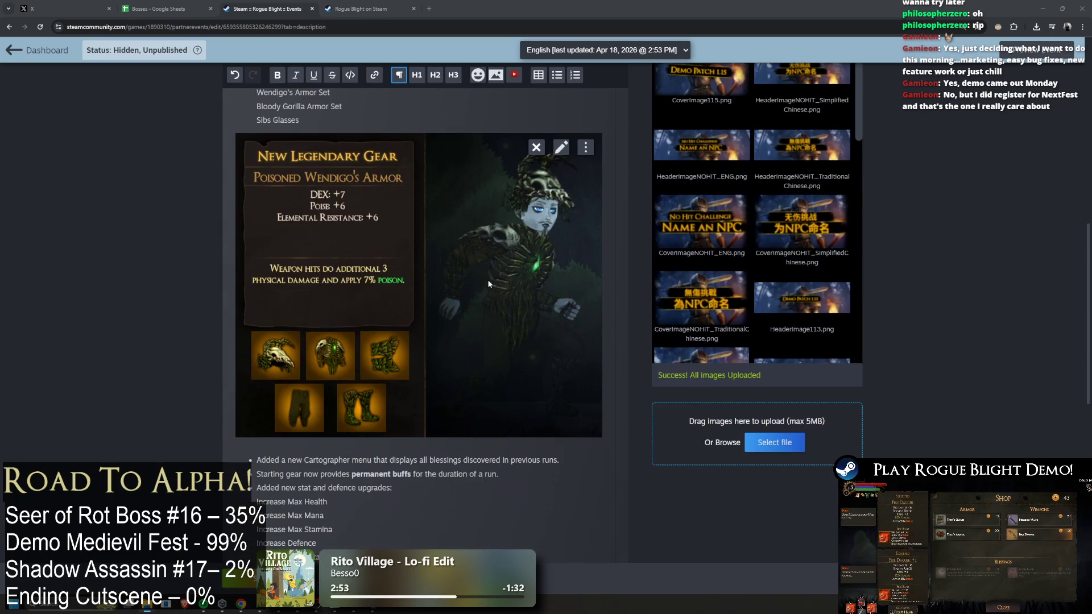
scroll(486, 298, up, 1)
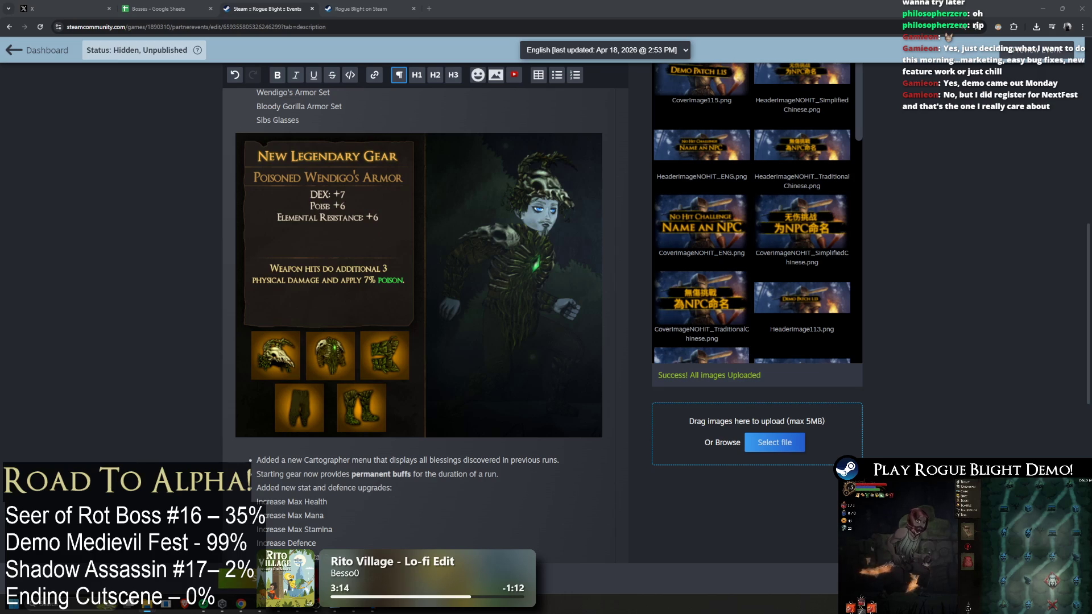
scroll(356, 250, up, 1)
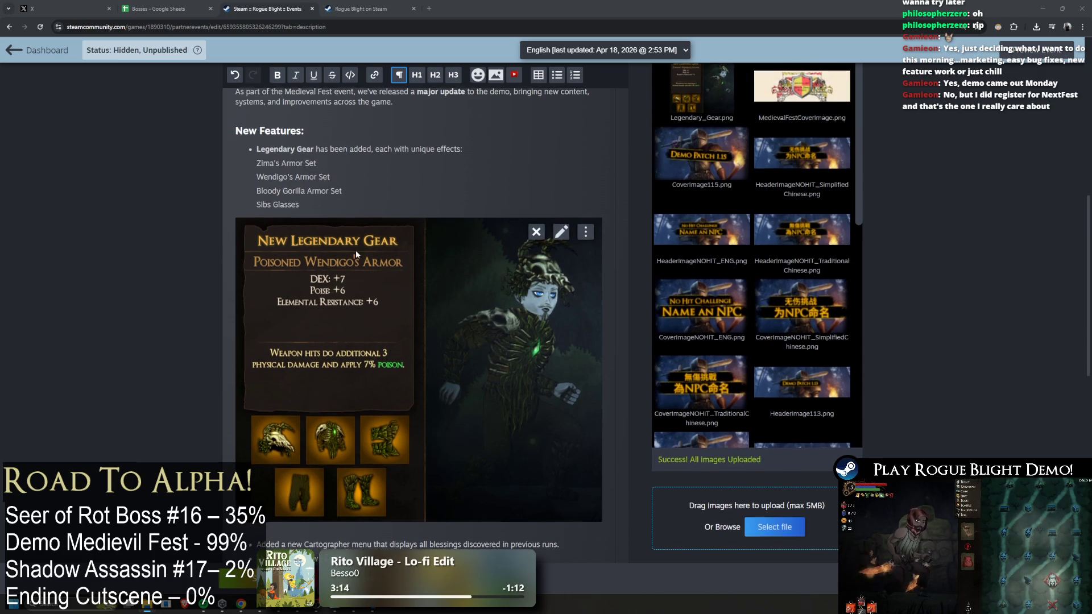
click(451, 150)
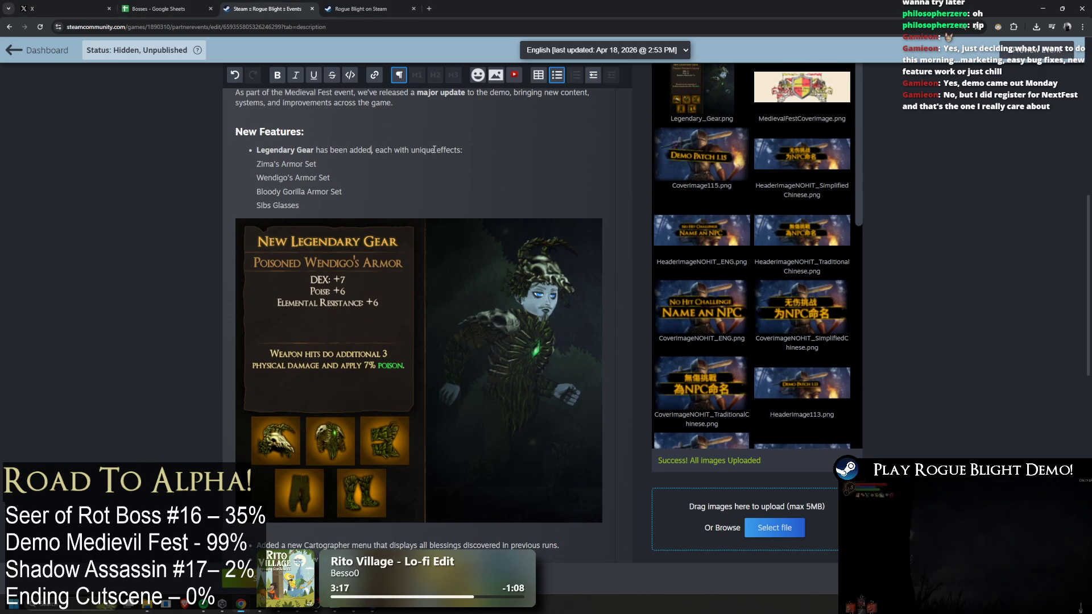
text(that can )
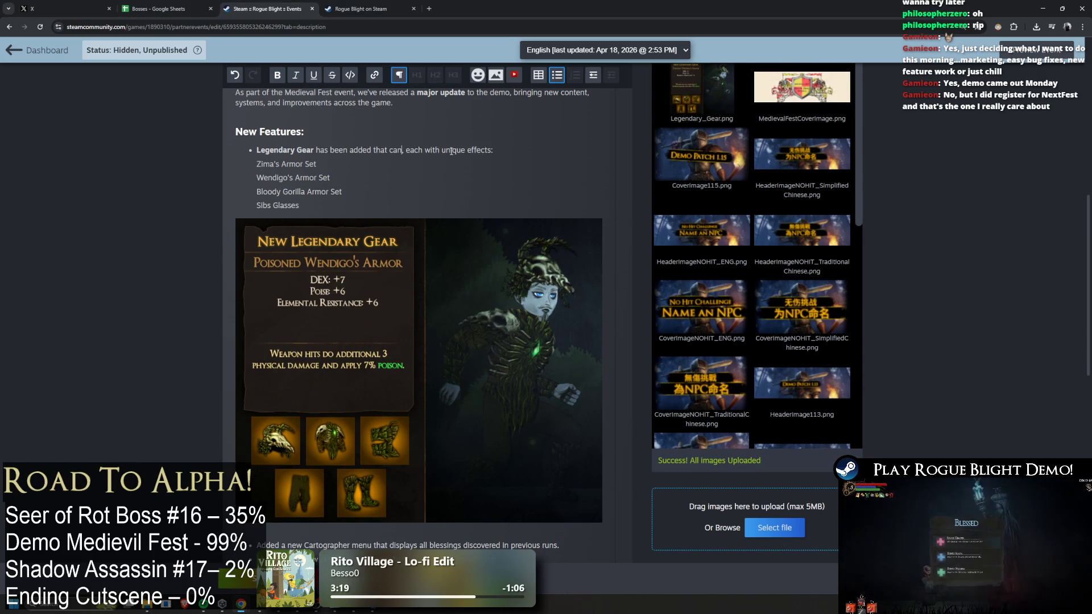
text(rarely drop)
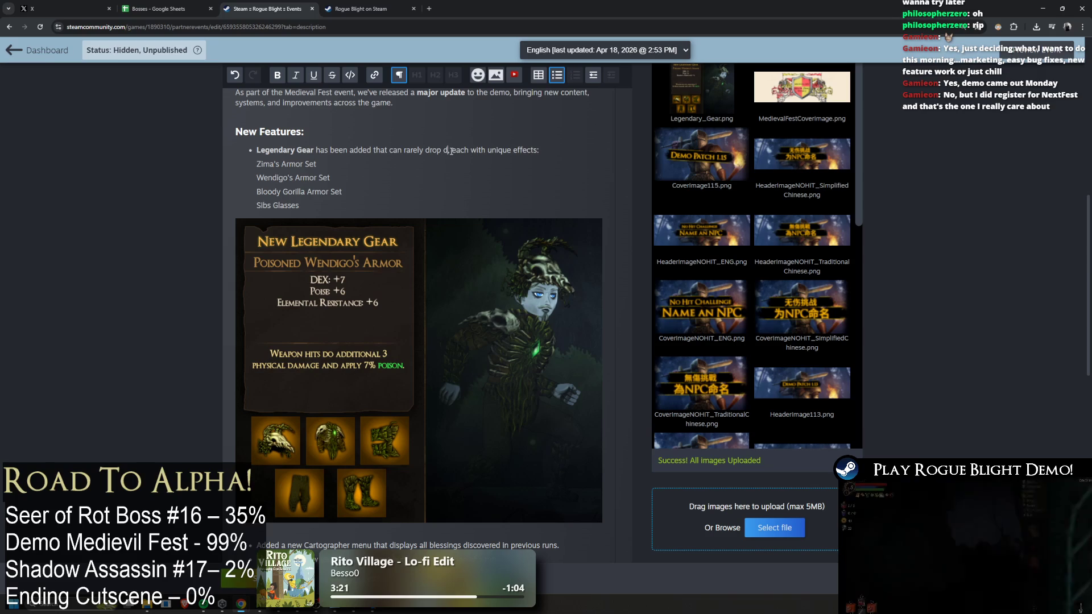
text( from monsters)
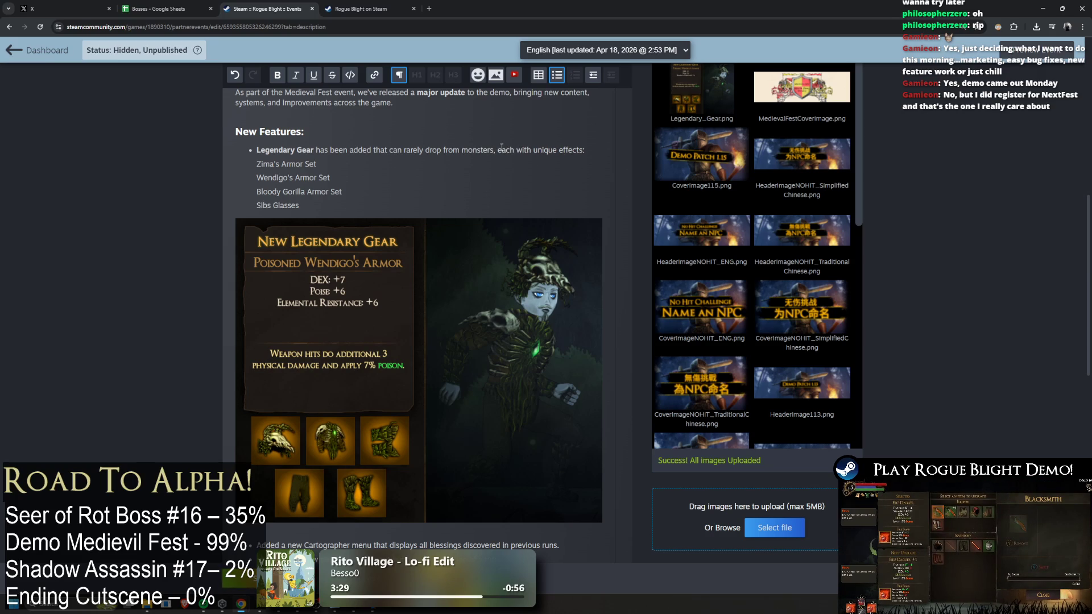
Move Wendigo's Armor Set to the end of the list, after Sibs Glasses
triple_click(342, 178)
key(BackSpace)
key(BackSpace)
click(315, 190)
text(#)
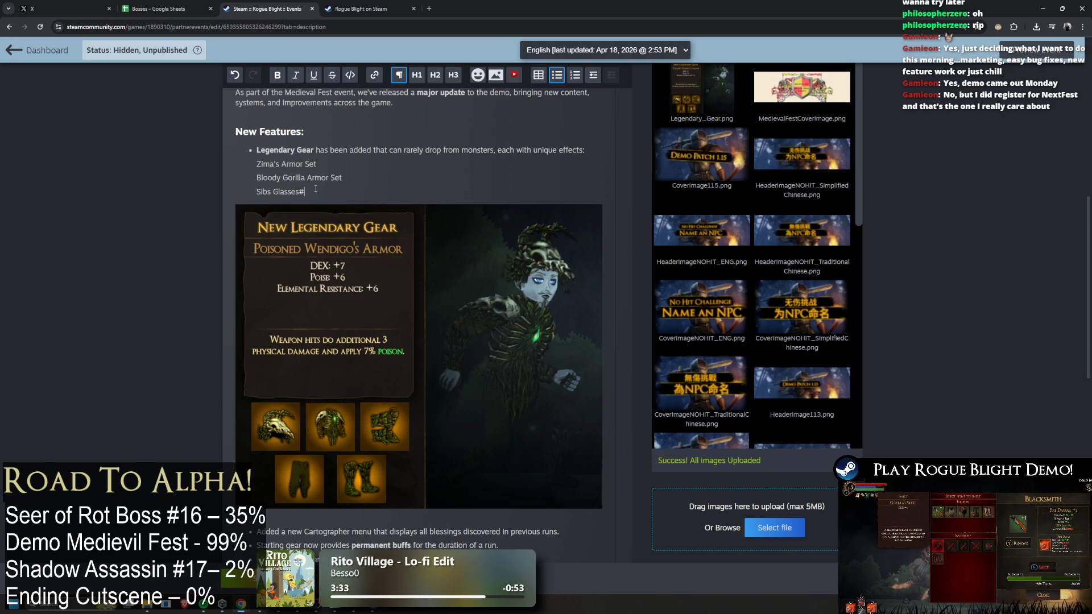
key(ctrl+z)
key(ctrl+z)
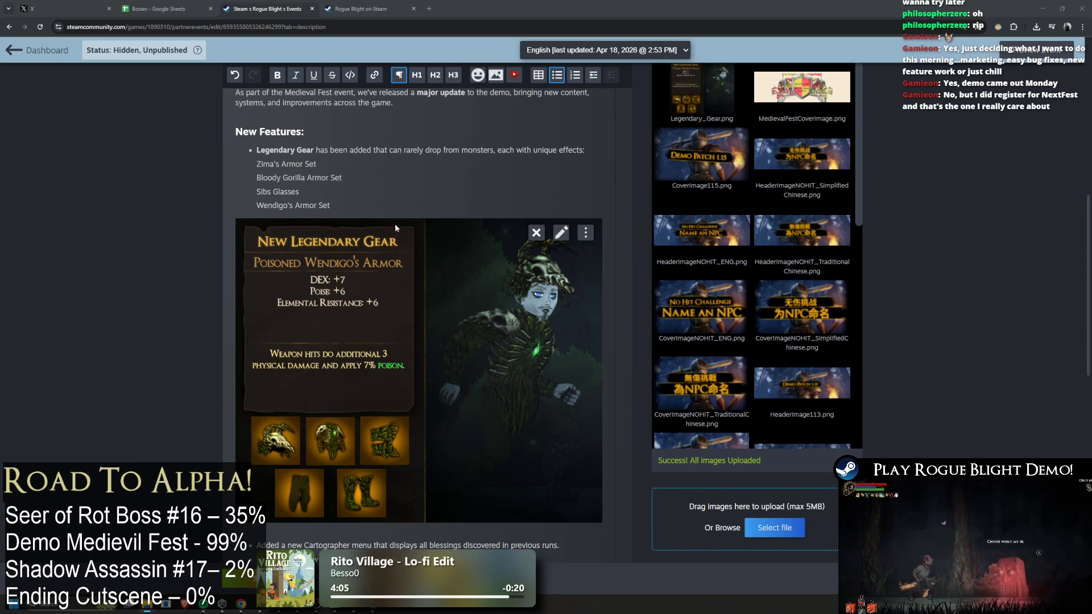
Remove the period after 'sound effects' and begin an 'and much more!' line below the Improvements list
scroll(397, 225, down, 3)
scroll(398, 230, down, 3)
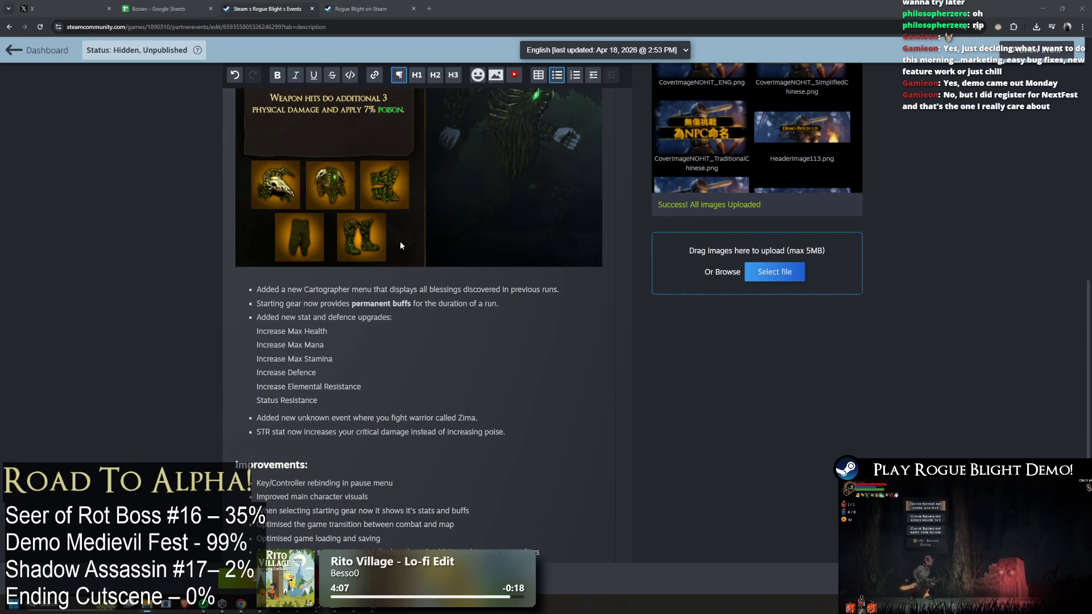
right_click(399, 244)
click(347, 339)
scroll(348, 340, down, 7)
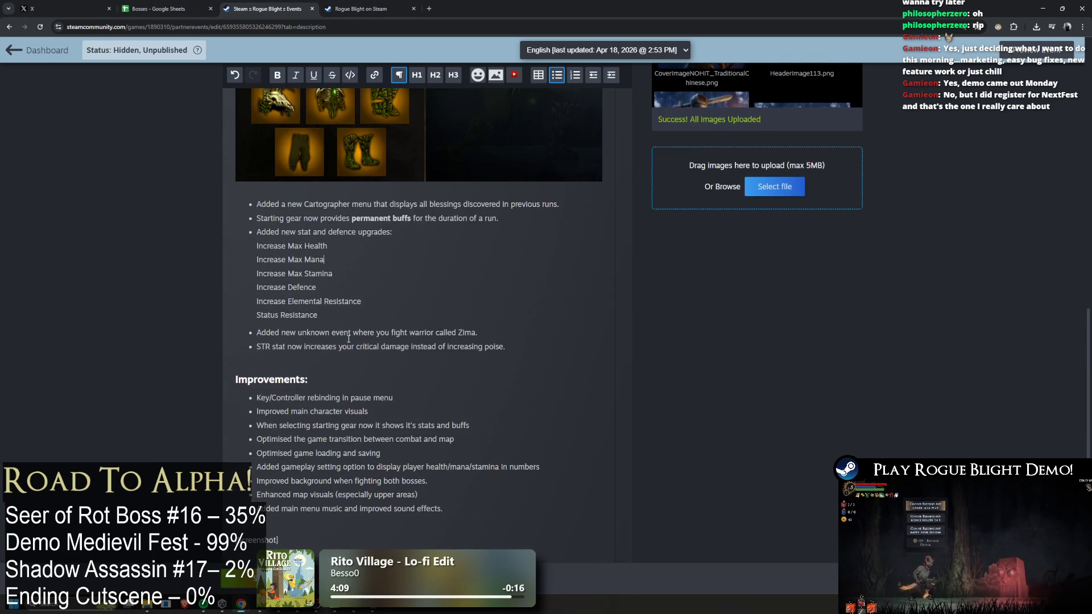
scroll(351, 341, down, 2)
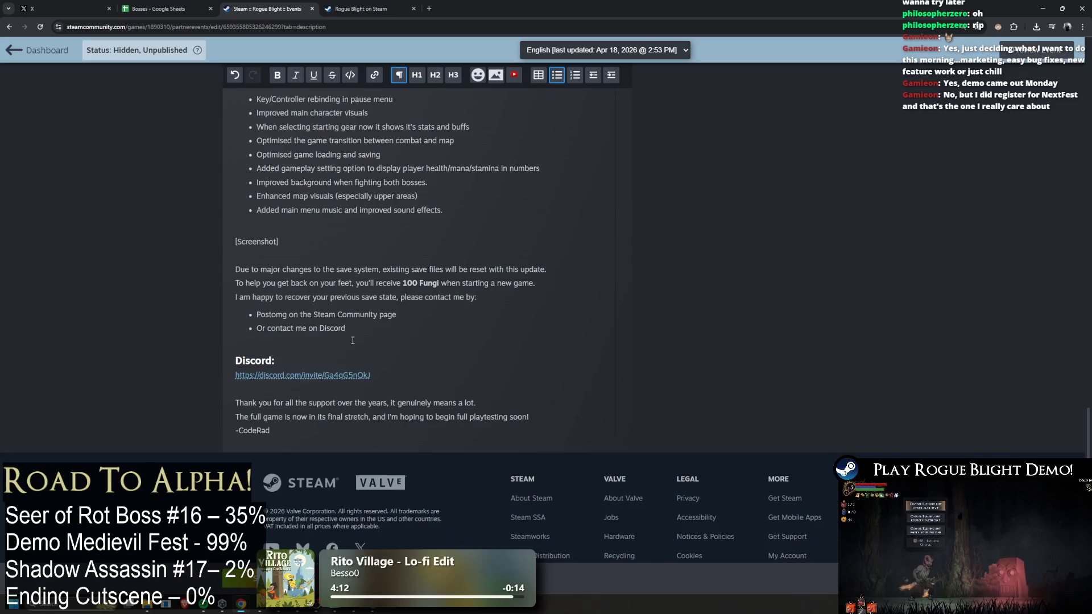
scroll(354, 340, up, 3)
click(492, 296)
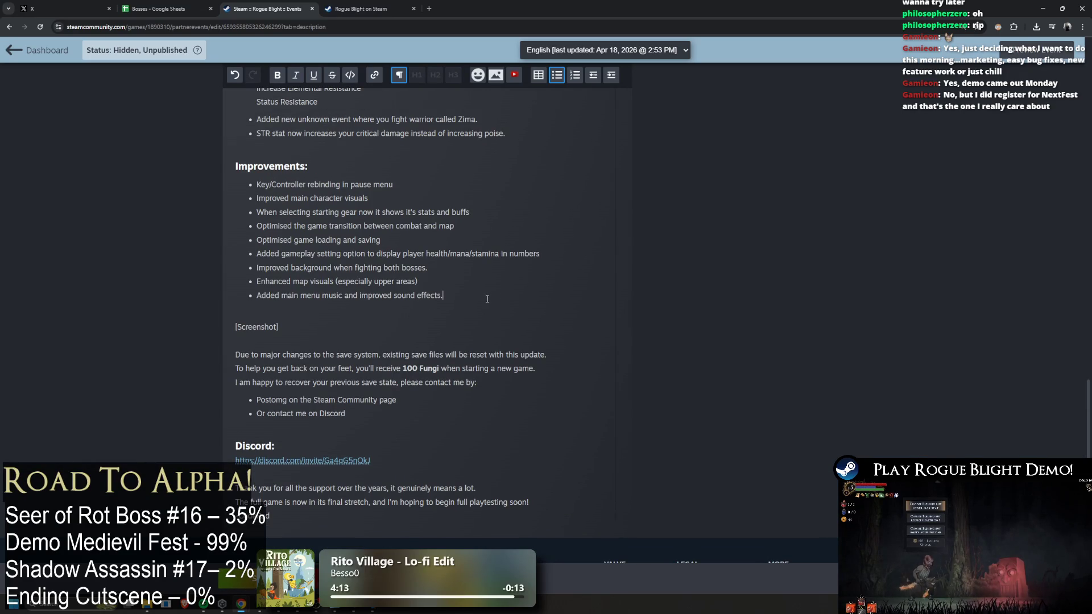
key(Return)
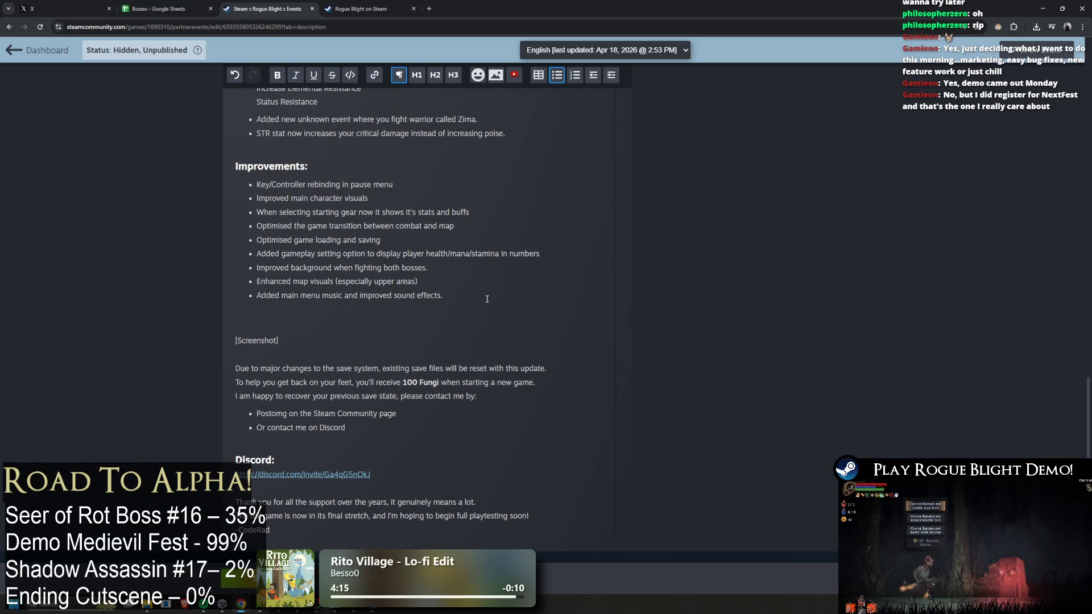
key(BackSpace)
key(BackSpace)
key(Return)
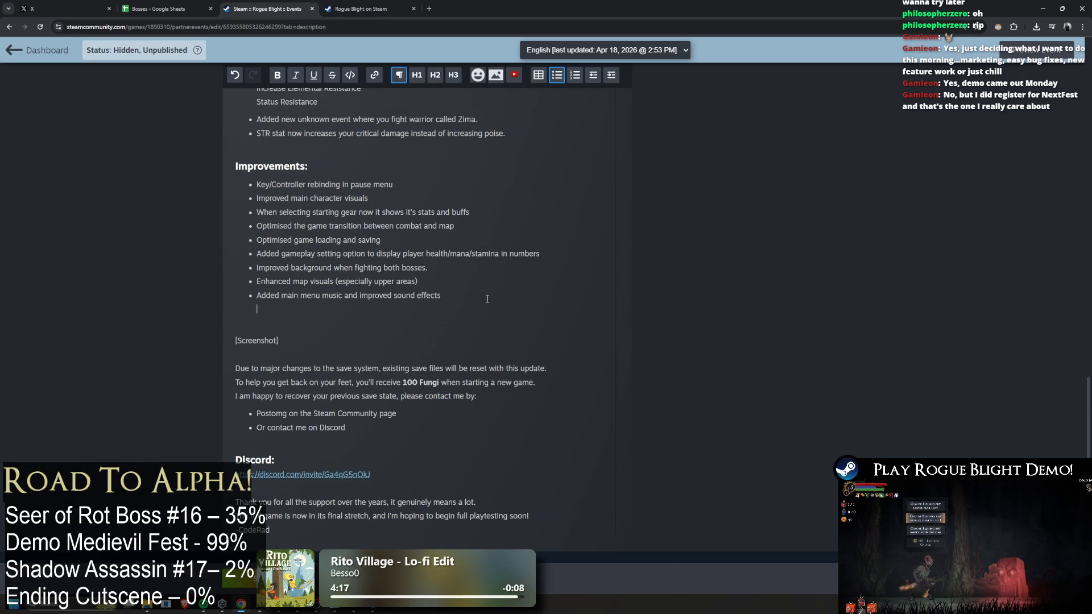
key(BackSpace)
key(BackSpace)
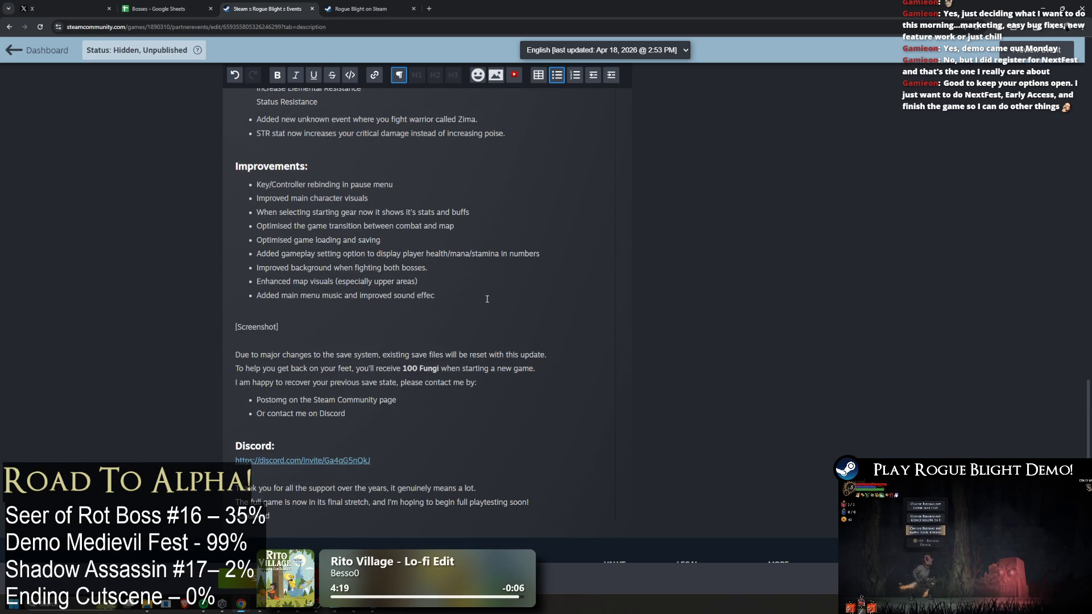
text(ts)
key(Return)
text(and much more!)
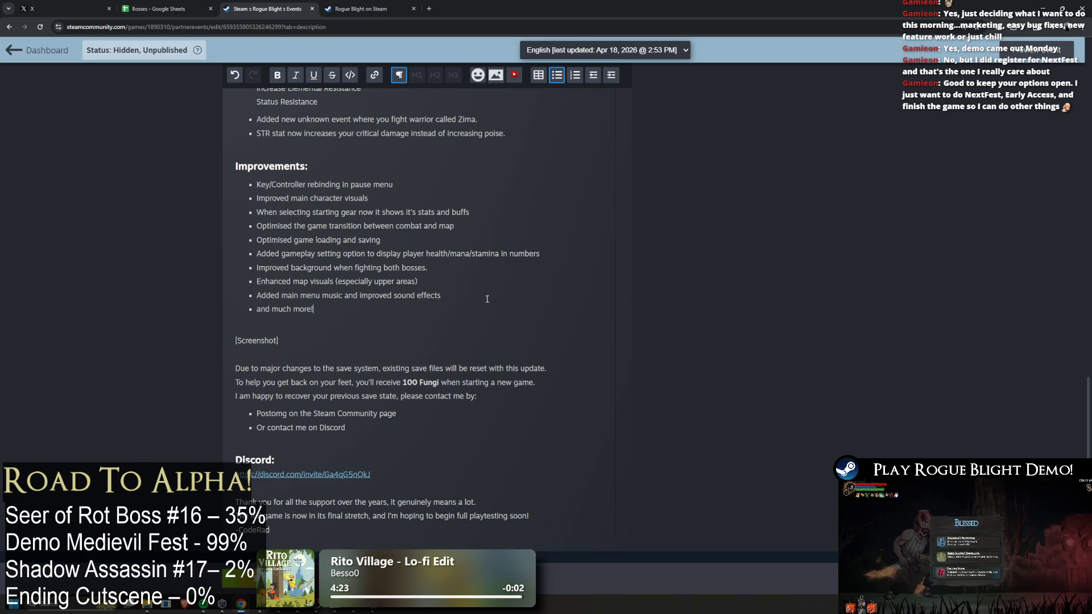
Rework the 'and much more!' bullet line, ending by deleting it
click(262, 309)
key(shift+Return)
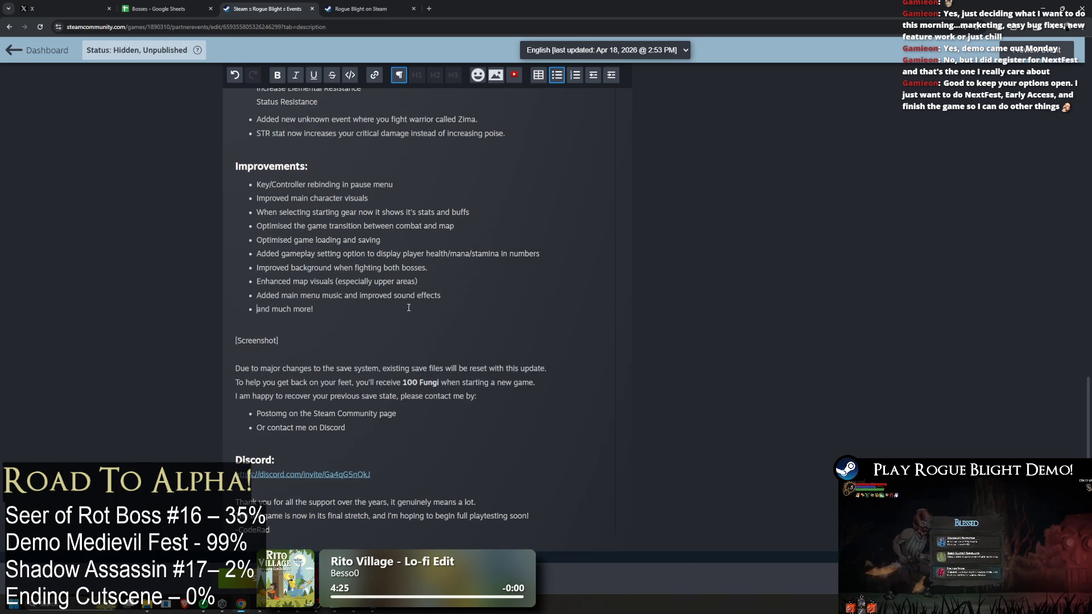
key(BackSpace)
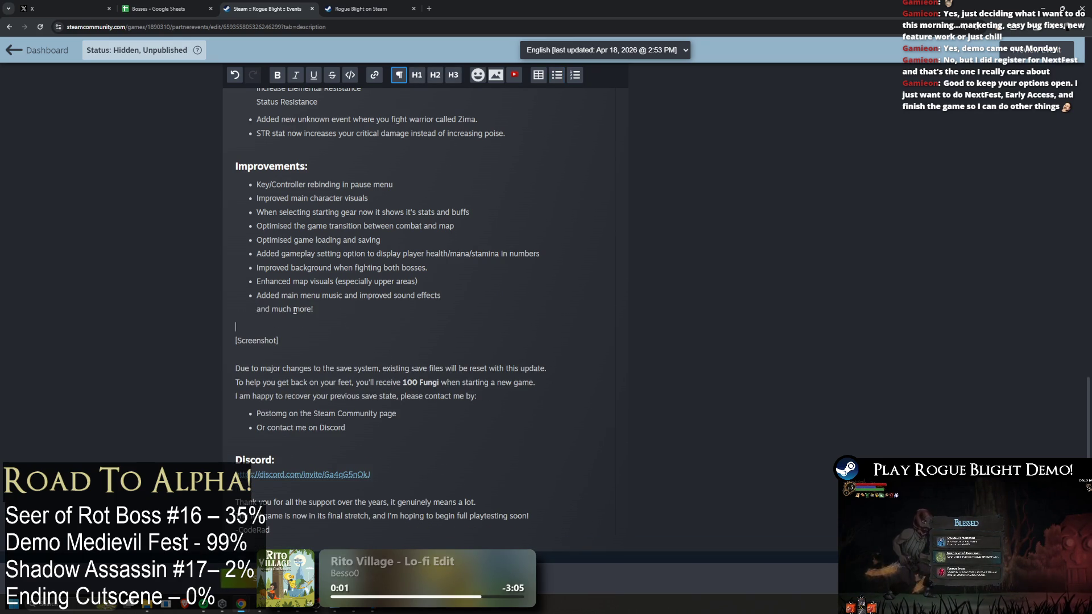
click(253, 309)
key(shift+Return)
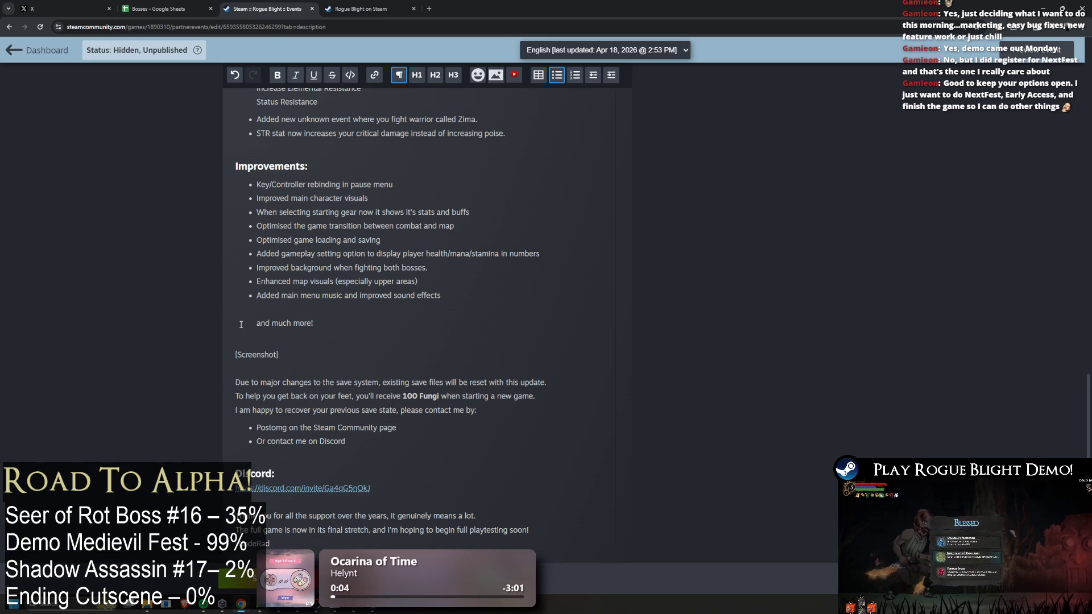
key(Return)
key(BackSpace)
triple_click(265, 318)
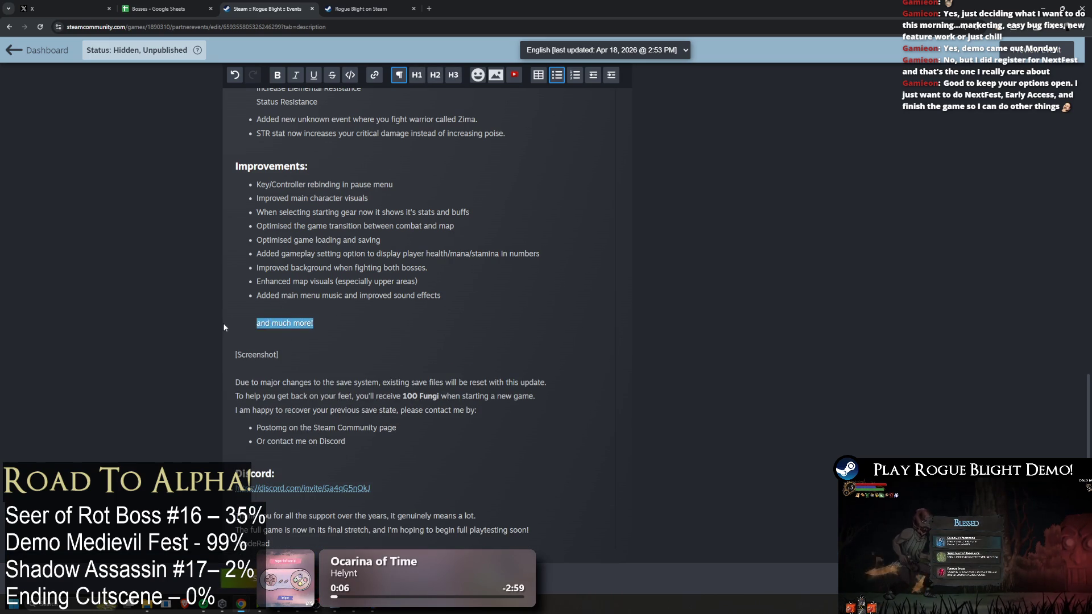
key(BackSpace)
key(BackSpace)
Add 'and much more!' as an unbulleted line above the [Screenshot] placeholder
click(276, 313)
key(Return)
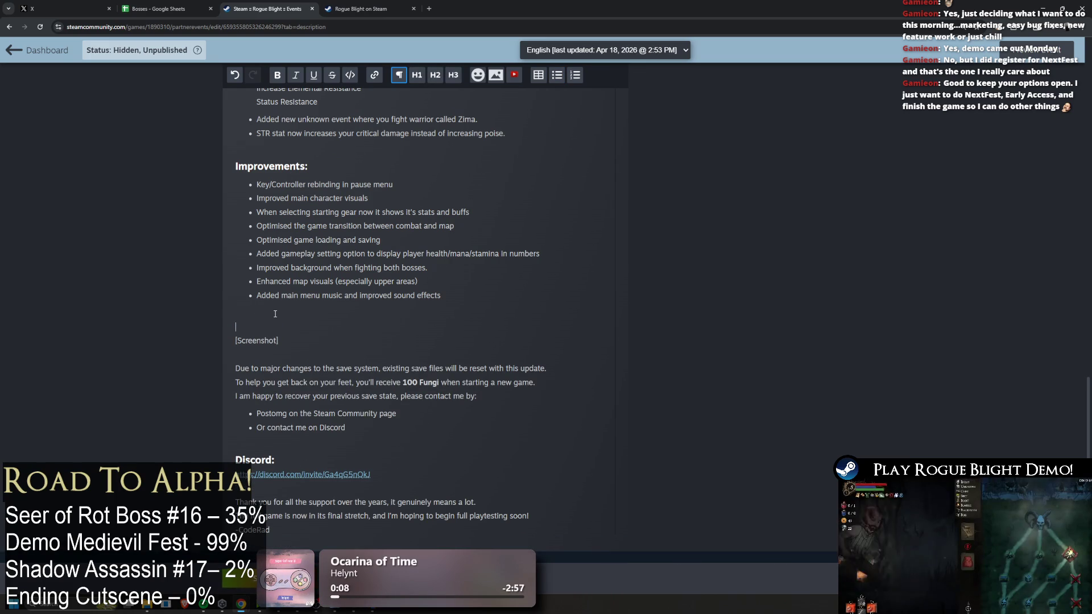
text(and much more!)
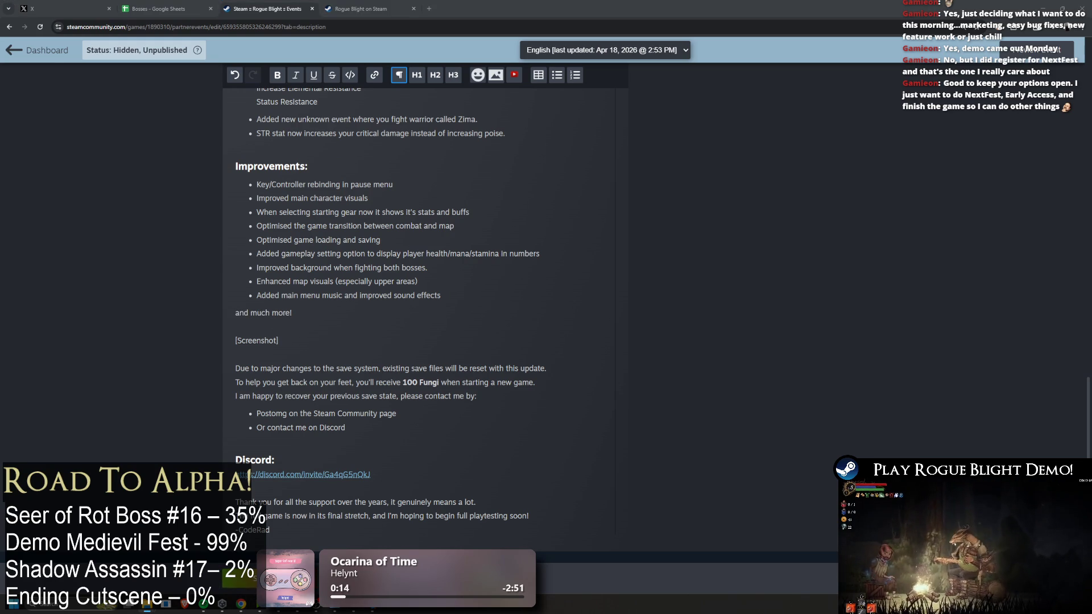
key(alt+Tab)
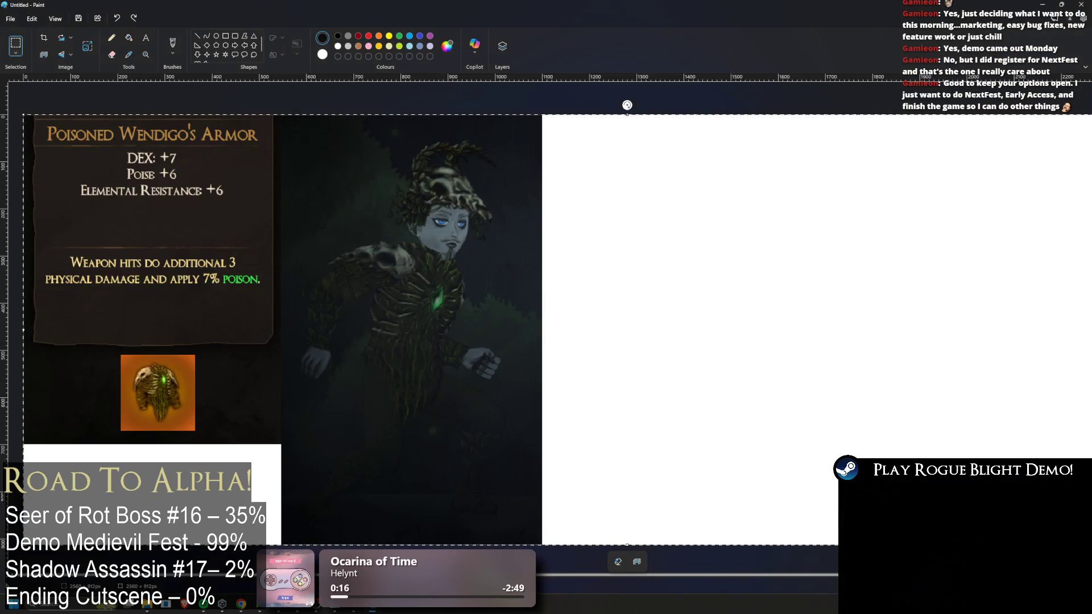
key(alt+Tab)
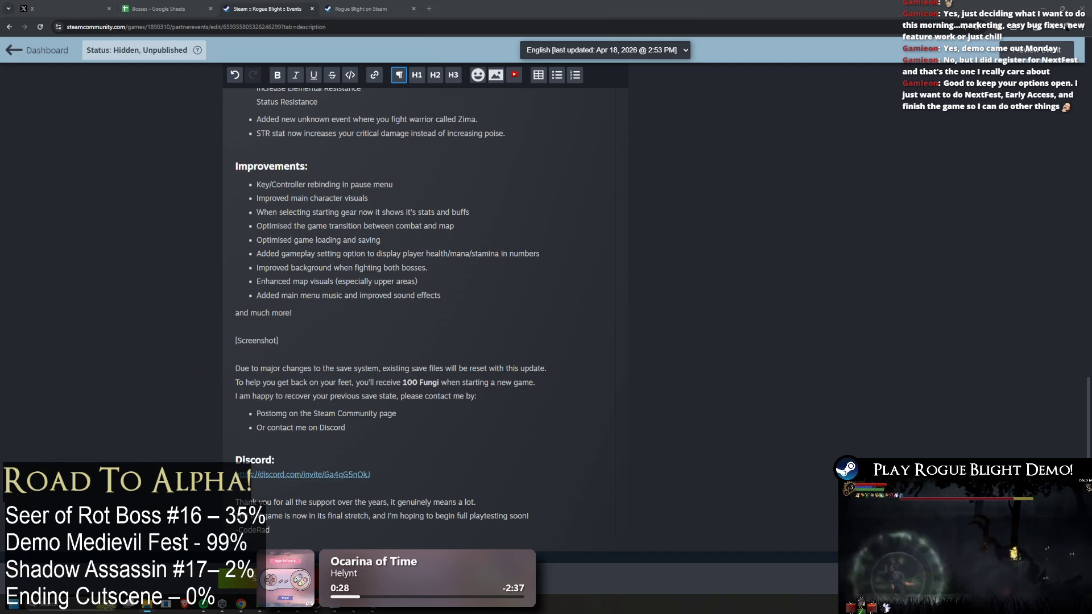
scroll(702, 343, up, 15)
Upload Gorilla_Screenshot.png after pasting the CURRENT2 screenshots folder path into the Open dialog
mouse_move(699, 324)
mouse_down()
mouse_move(683, 269)
mouse_move(749, 259)
mouse_up()
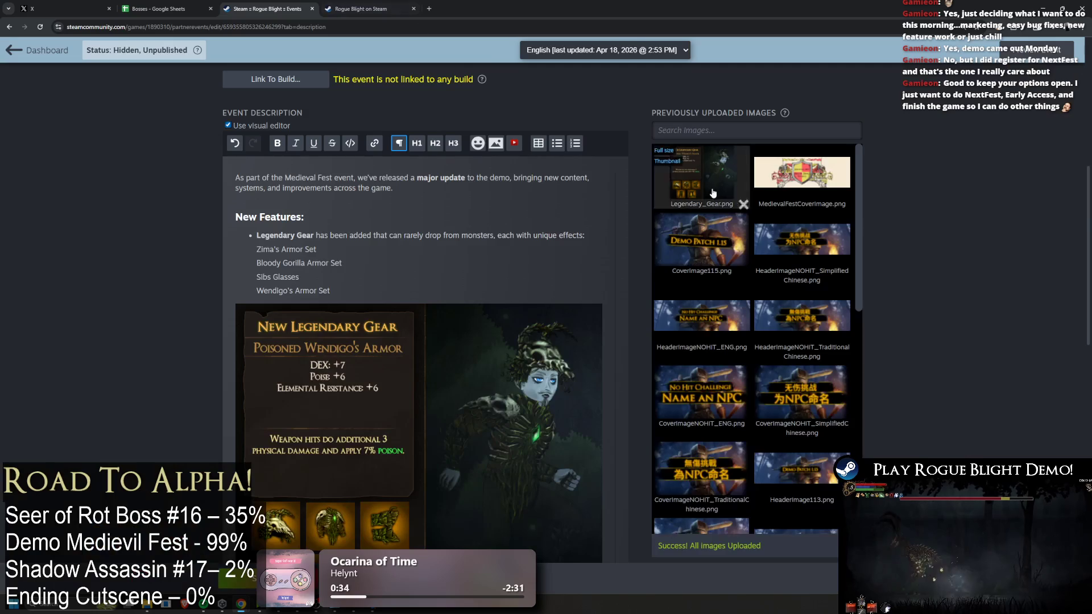
scroll(805, 398, down, 4)
scroll(802, 415, down, 10)
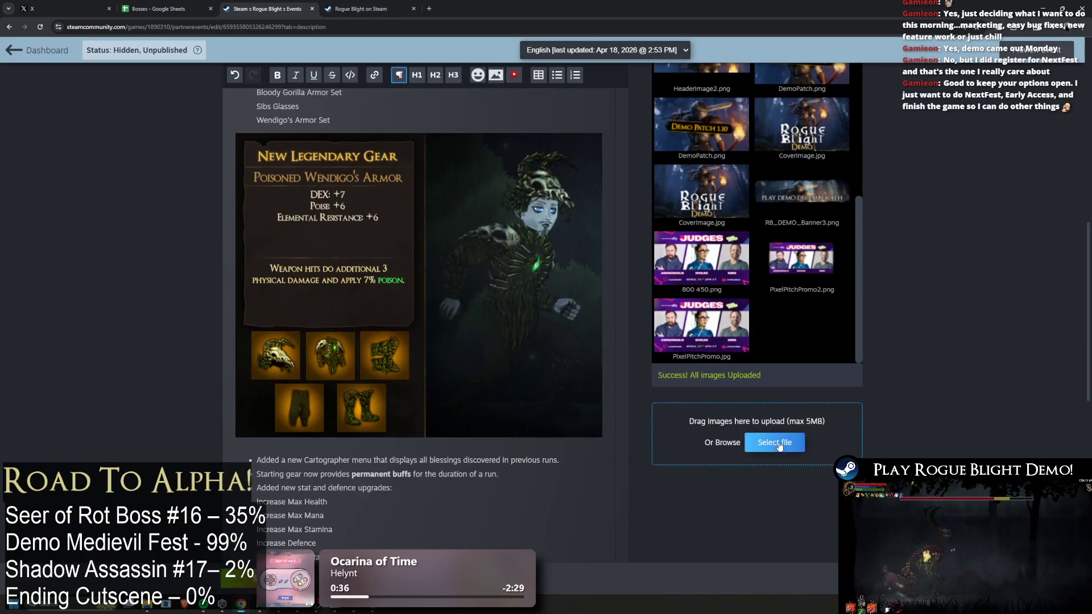
click(778, 442)
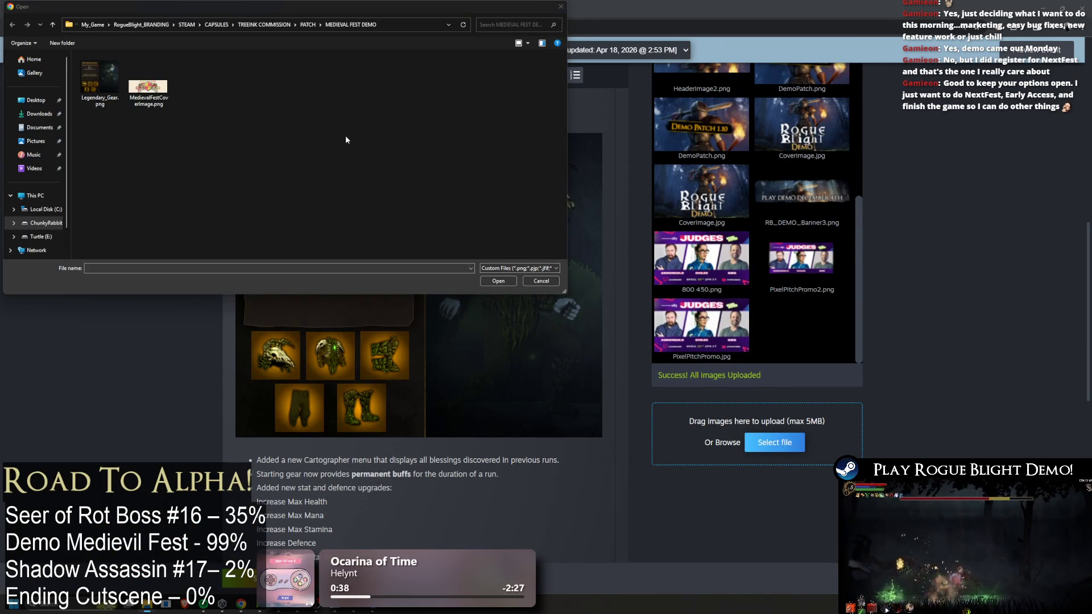
click(352, 25)
text(D:\My_Game\RogueBlight_BRANDING\STEAM\SCREENSHOTS\CURRENT2)
key(Return)
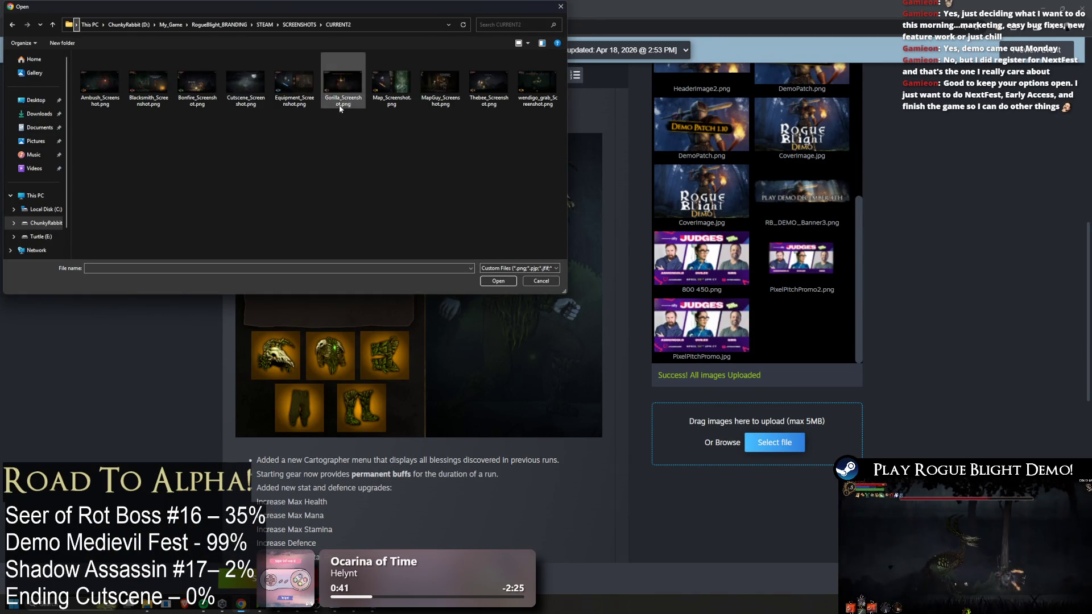
double_click(342, 82)
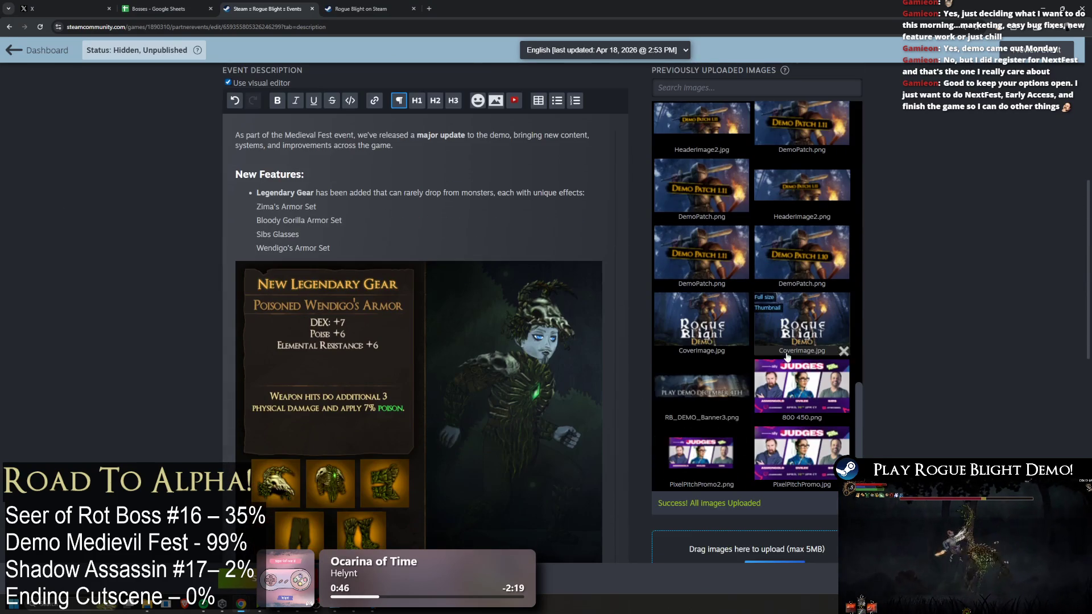
scroll(739, 314, up, 10)
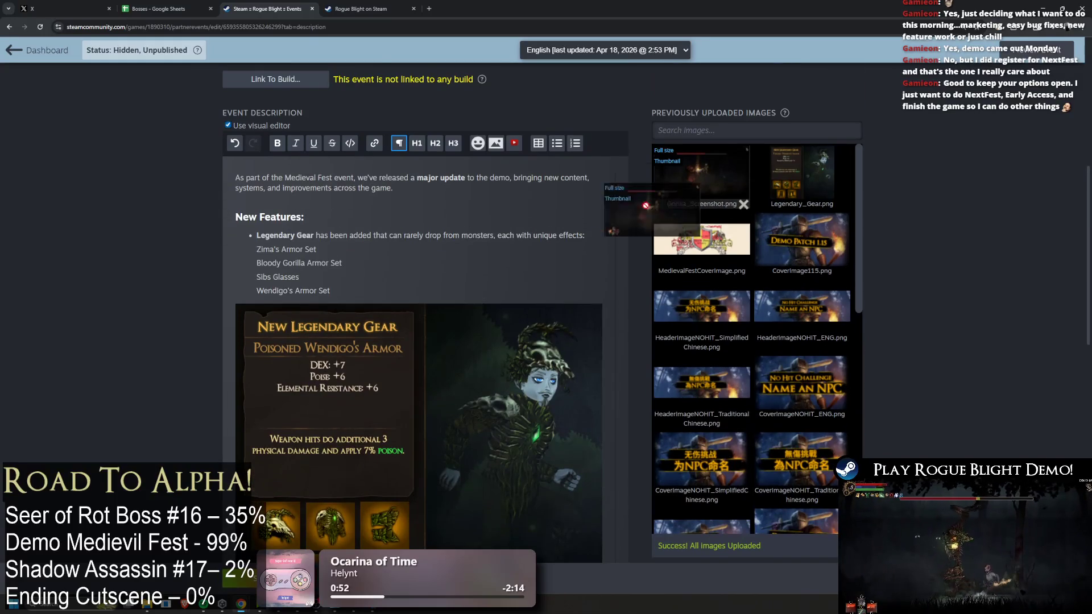
mouse_move(739, 202)
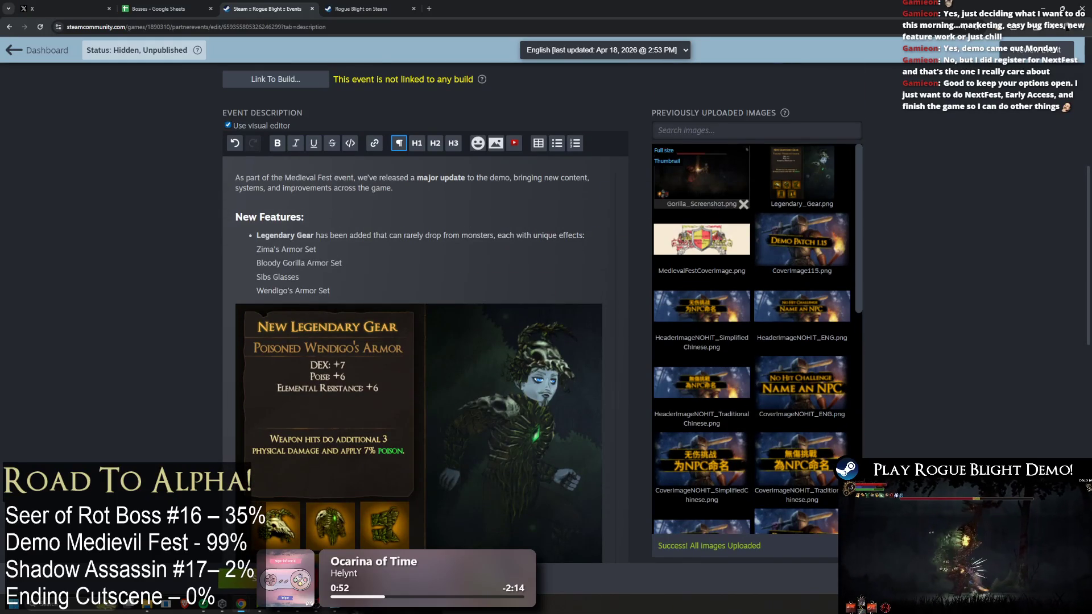
Place the Gorilla screenshot below 'and much more!' and delete the [Screenshot] placeholder text
mouse_move(699, 165)
mouse_down()
mouse_move(443, 326)
mouse_move(551, 568)
mouse_move(471, 325)
mouse_move(455, 364)
mouse_move(449, 489)
mouse_move(543, 548)
mouse_move(290, 549)
mouse_up()
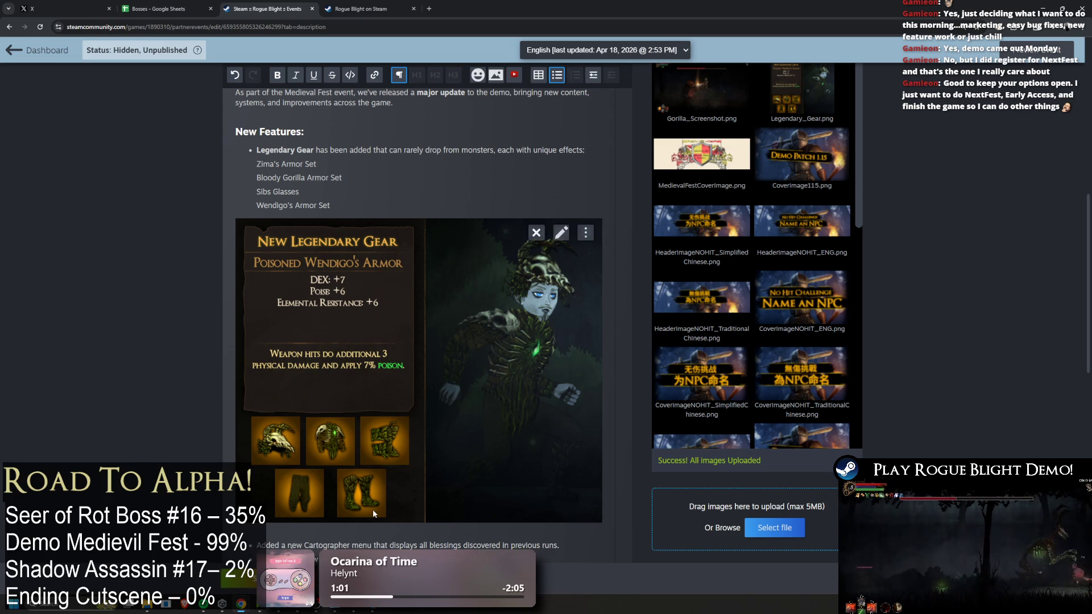
scroll(415, 517, down, 8)
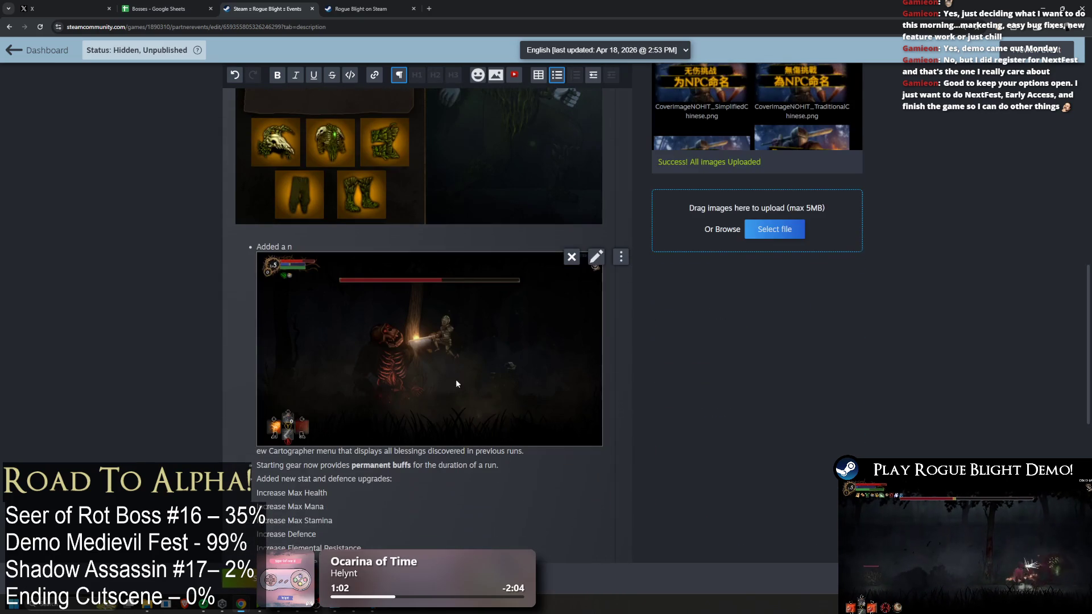
mouse_move(422, 228)
mouse_down()
mouse_move(389, 454)
mouse_move(404, 436)
mouse_move(386, 477)
mouse_up()
scroll(398, 455, down, 4)
click(312, 252)
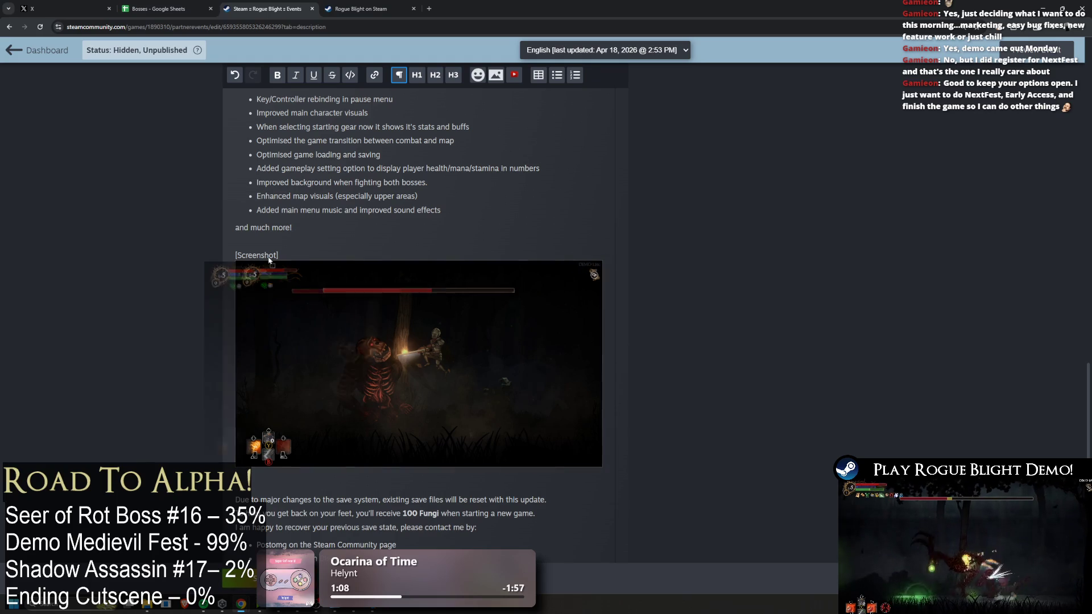
key(BackSpace)
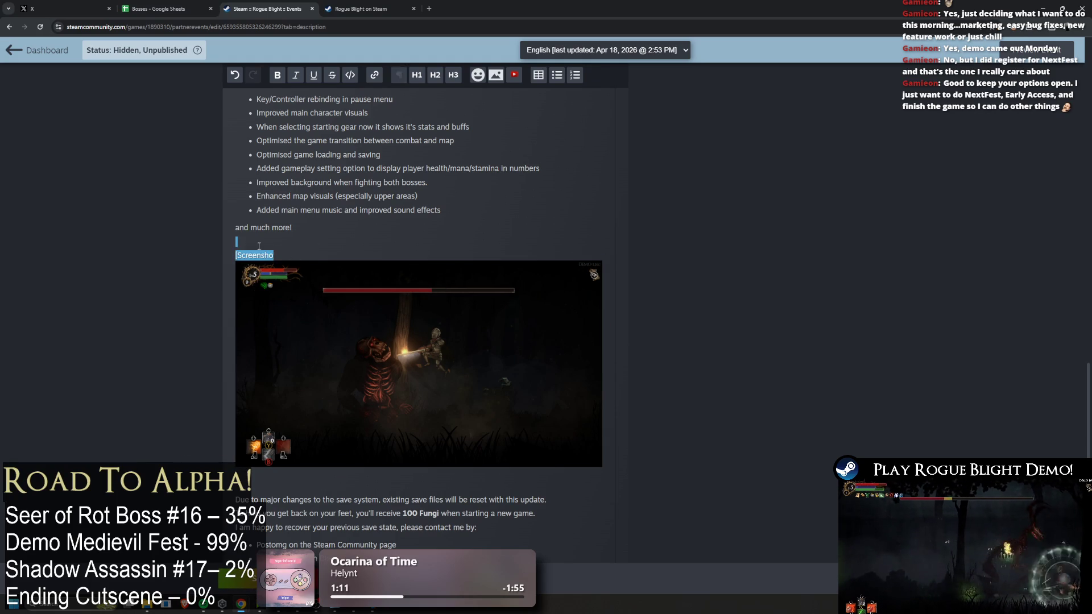
key(shift+Home)
key(BackSpace)
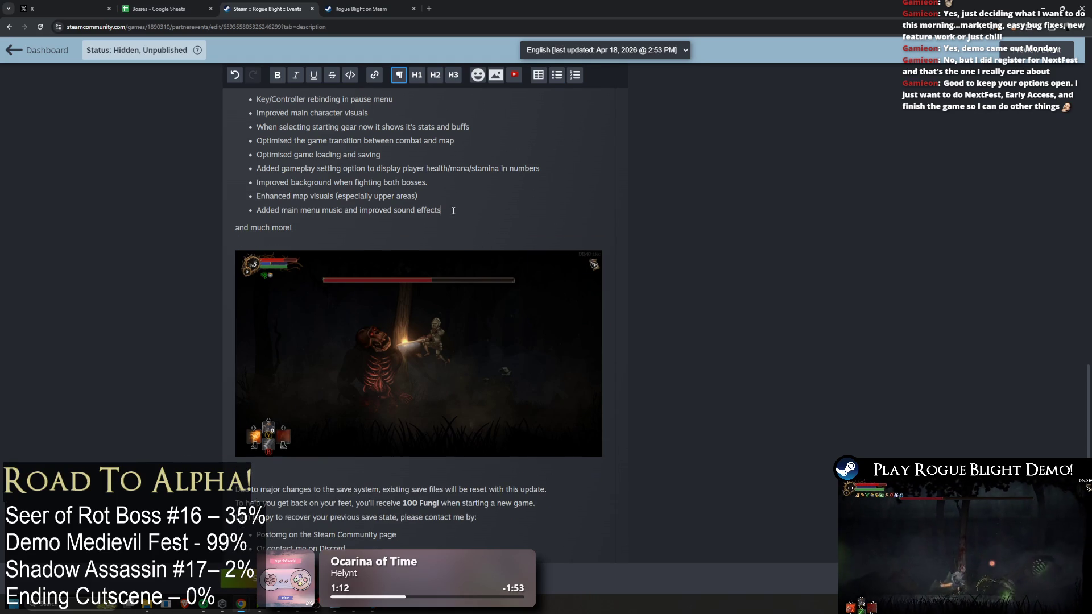
Correct 'Postomg' so the bullet reads 'Post on the Steam Community page'
click(453, 211)
scroll(501, 258, up, 3)
scroll(512, 273, down, 2)
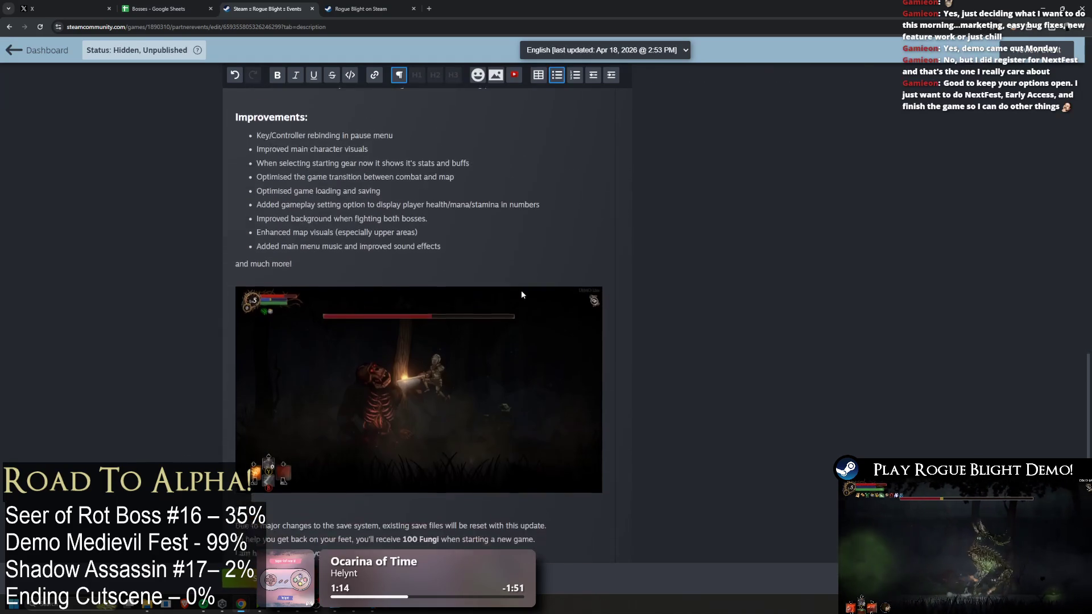
scroll(522, 285, down, 2)
click(449, 432)
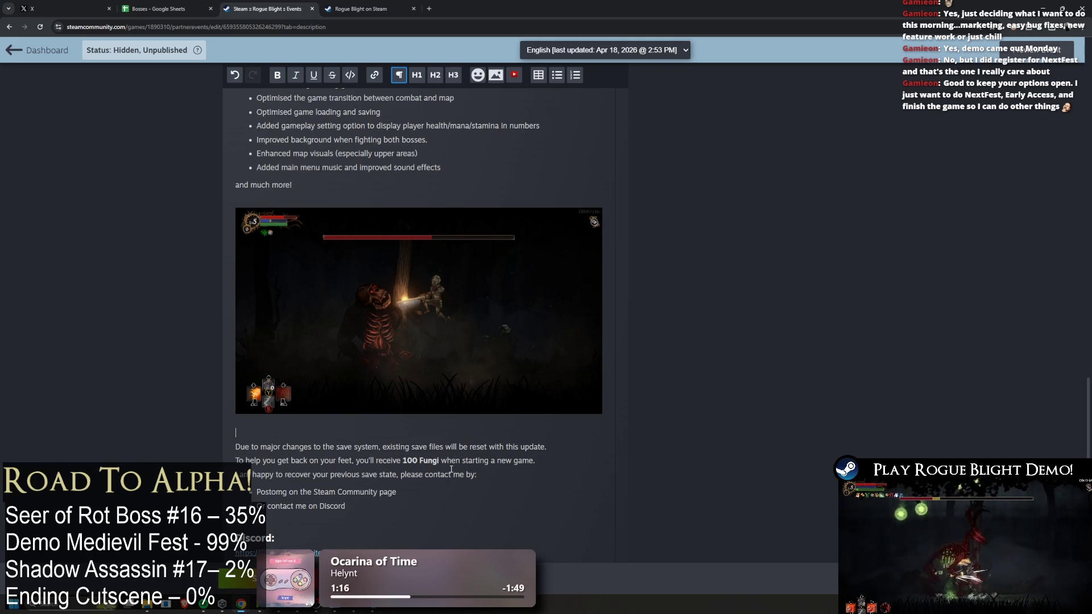
scroll(455, 468, down, 1)
click(277, 449)
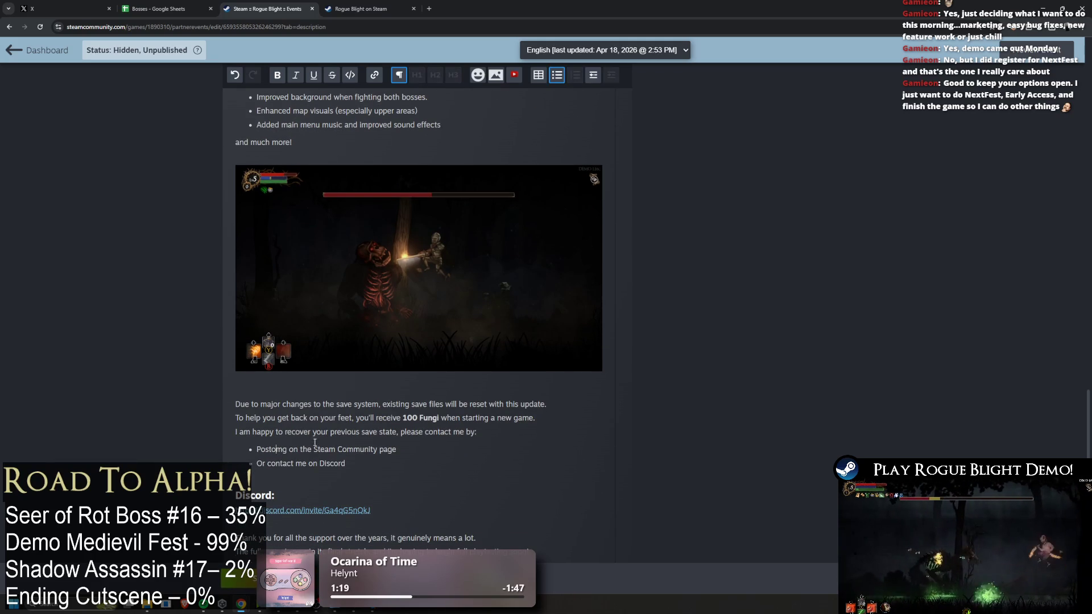
key(Delete)
key(Delete)
key(BackSpace)
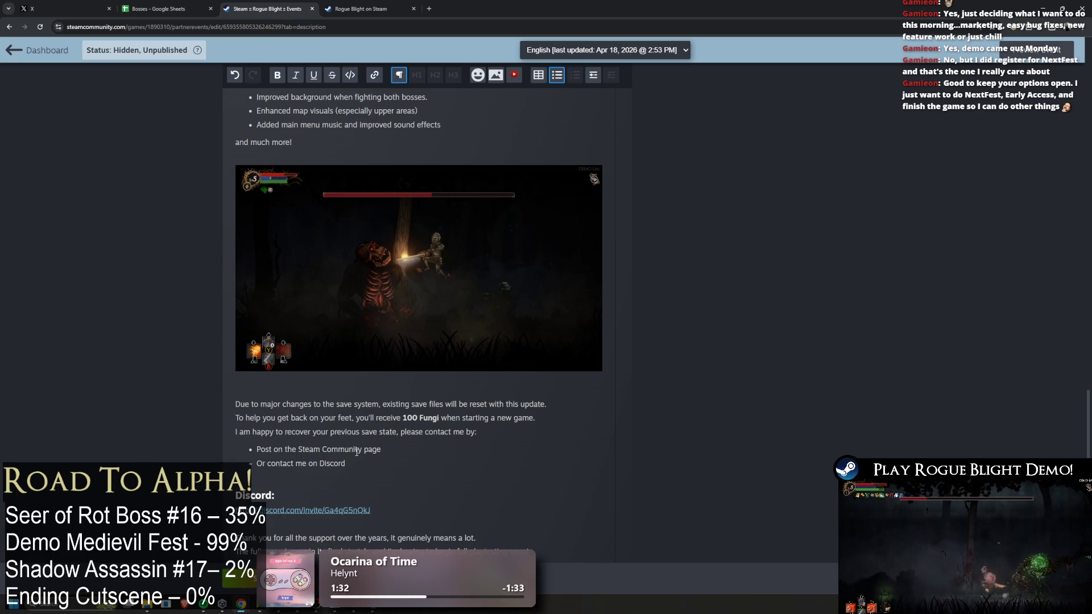
Tidy the spacing below the Discord bullet, leaving a plain non-bullet line
scroll(393, 443, down, 2)
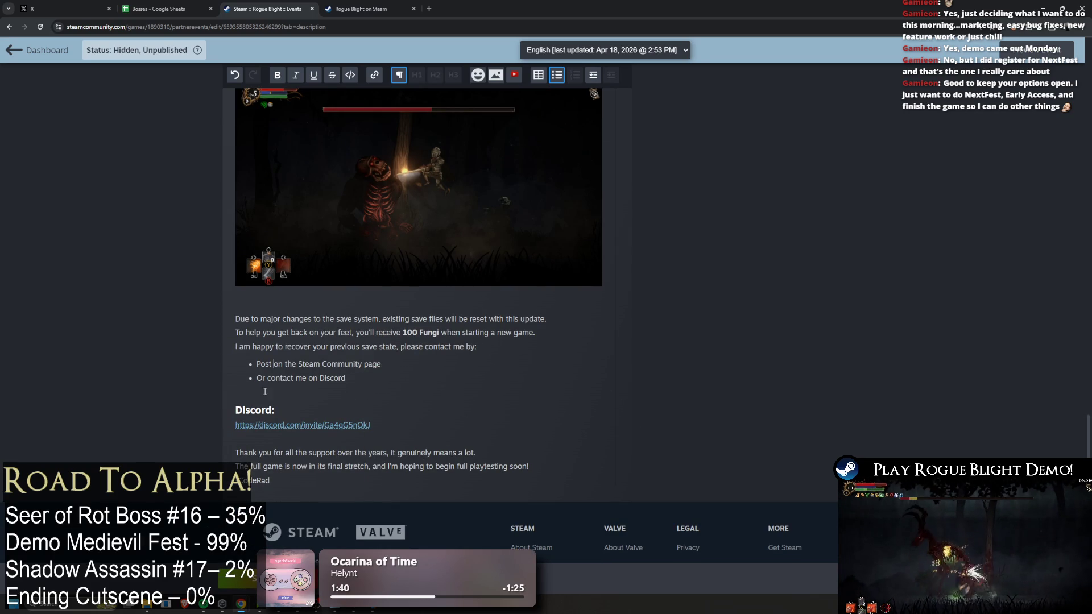
click(410, 391)
key(BackSpace)
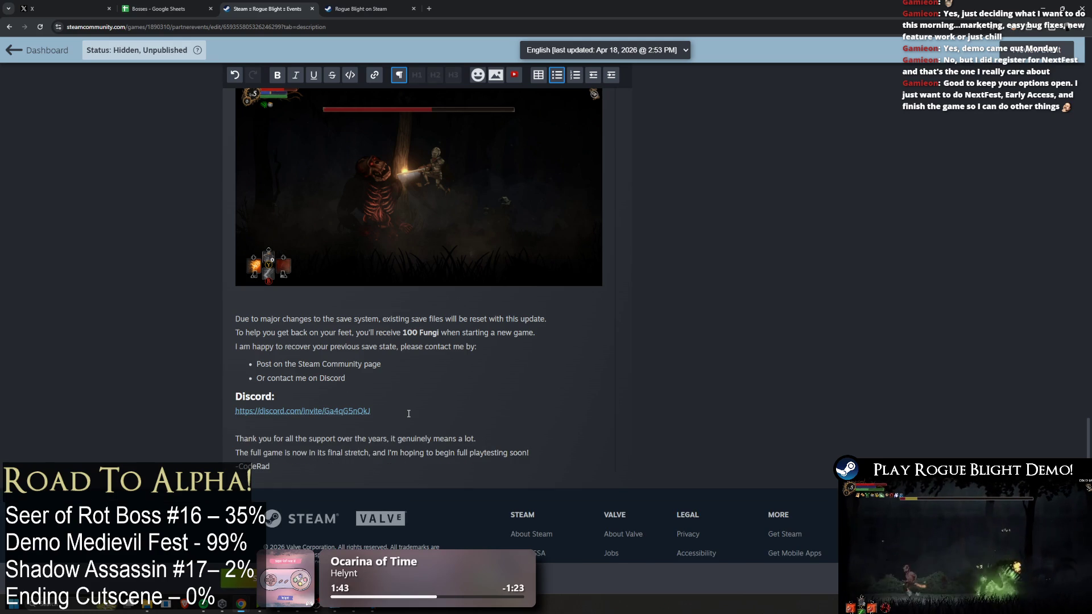
key(Return)
key(BackSpace)
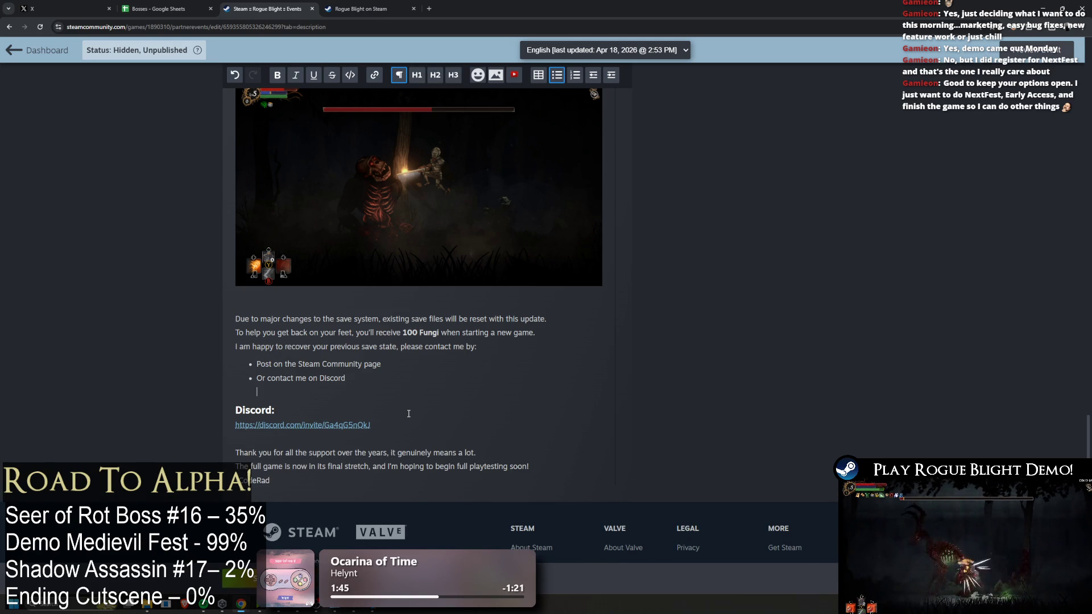
mouse_move(442, 169)
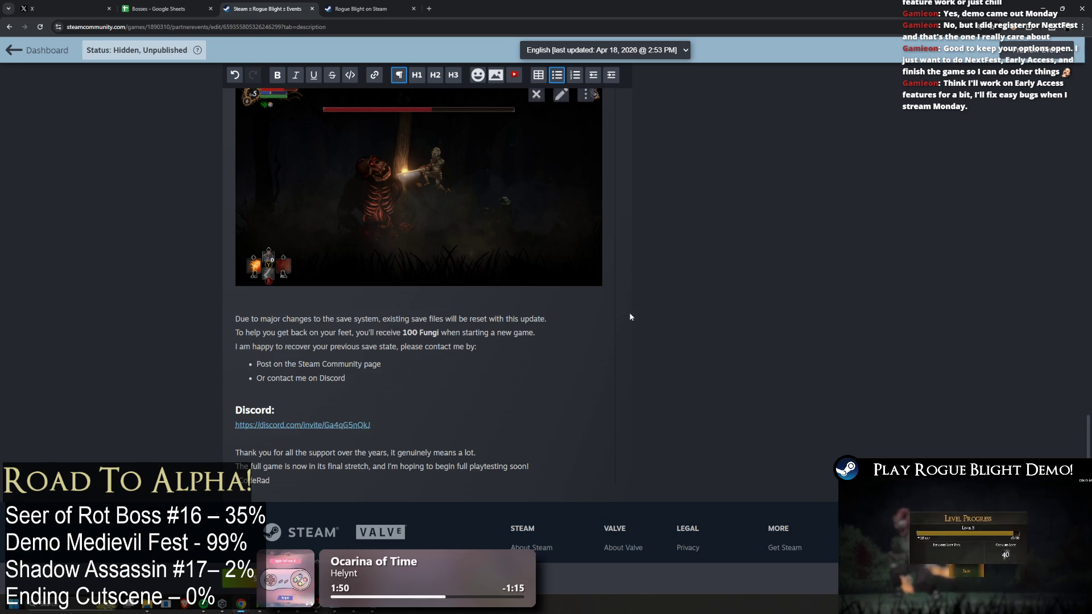
Drag the gameplay screenshot up to just below the Medieval Fest intro paragraph
scroll(621, 305, up, 15)
scroll(590, 341, down, 15)
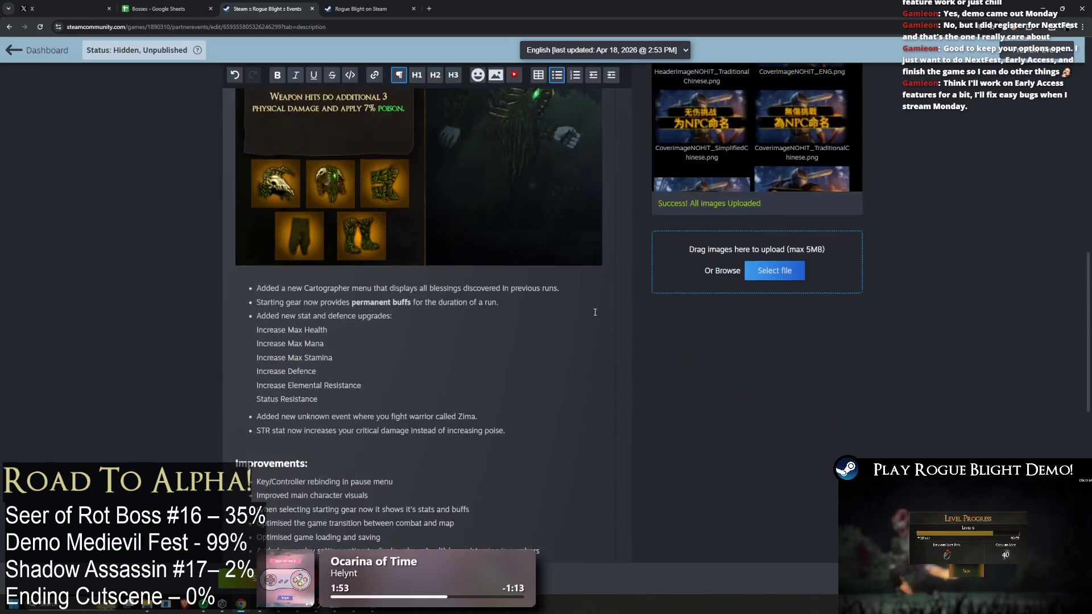
mouse_move(509, 346)
mouse_down()
mouse_move(462, 359)
mouse_move(341, 103)
mouse_move(281, 486)
mouse_move(313, 123)
mouse_move(299, 93)
mouse_move(285, 122)
mouse_move(303, 491)
mouse_up()
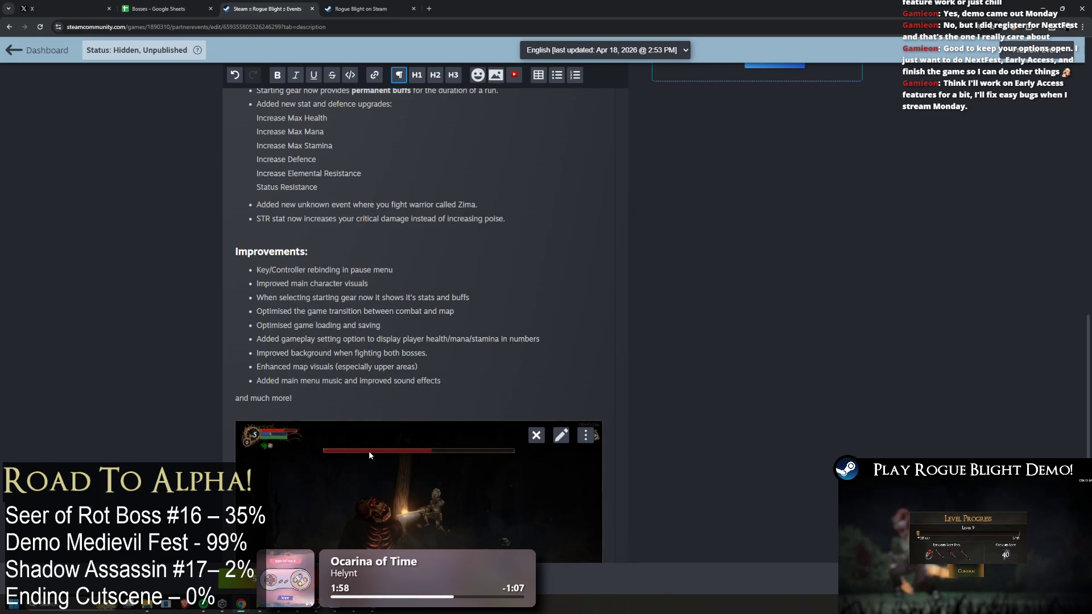
mouse_move(535, 435)
mouse_down()
mouse_move(375, 362)
mouse_move(387, 91)
mouse_move(384, 364)
mouse_move(414, 260)
mouse_move(419, 363)
mouse_move(407, 166)
mouse_up()
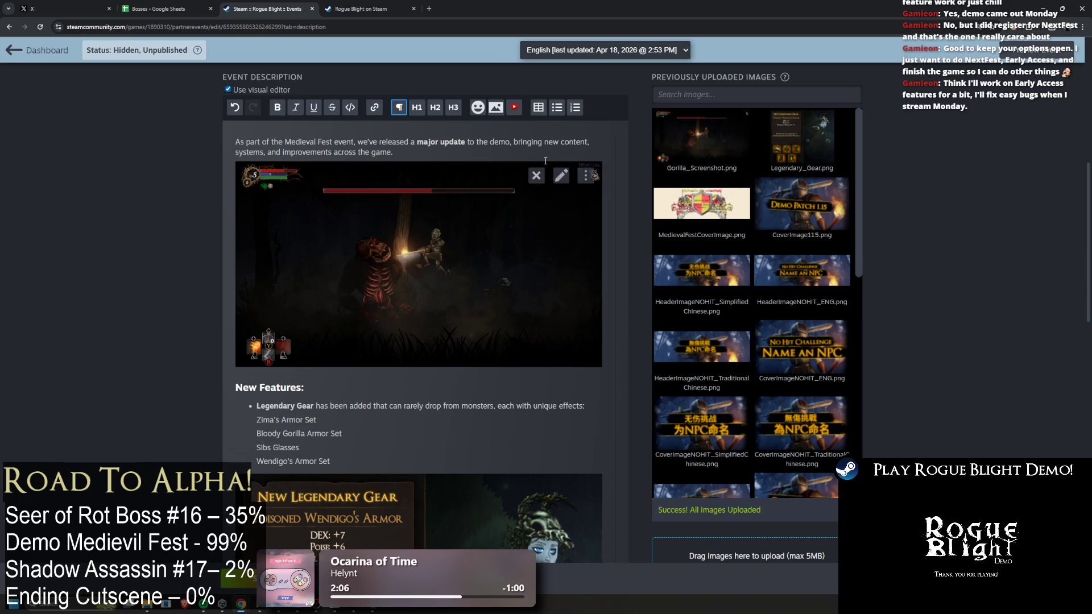
scroll(357, 207, down, 10)
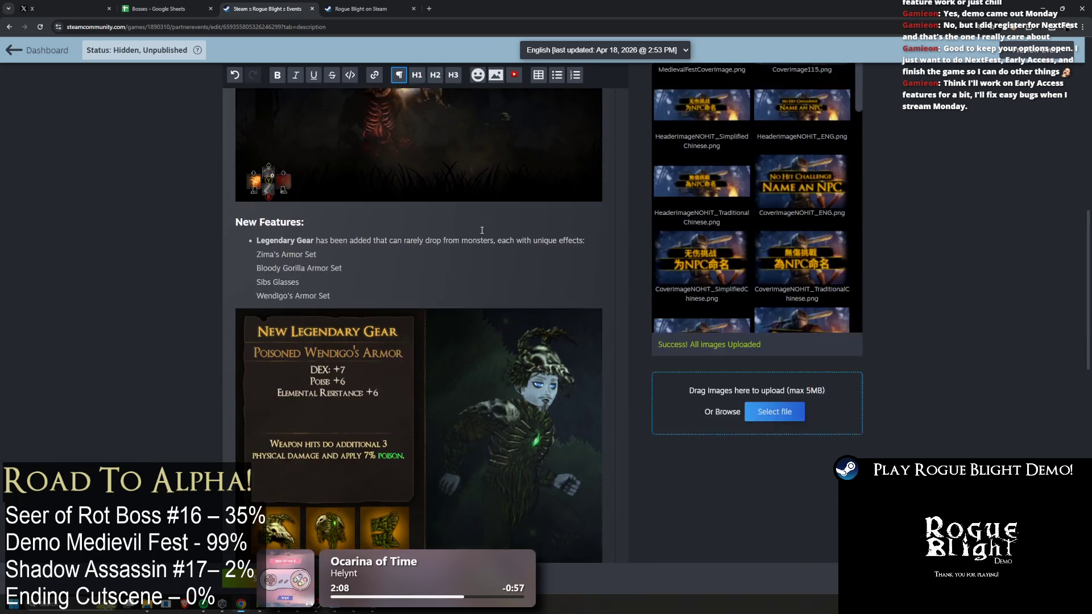
scroll(557, 208, down, 4)
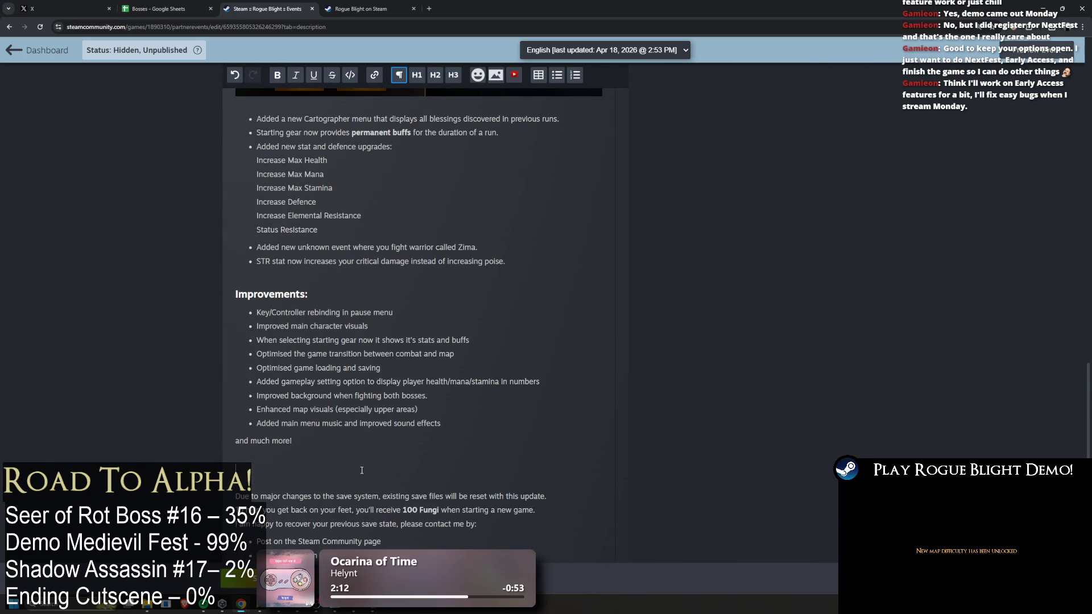
Remove the empty line above the save-system notice and add one under 'and much more!'
key(BackSpace)
key(BackSpace)
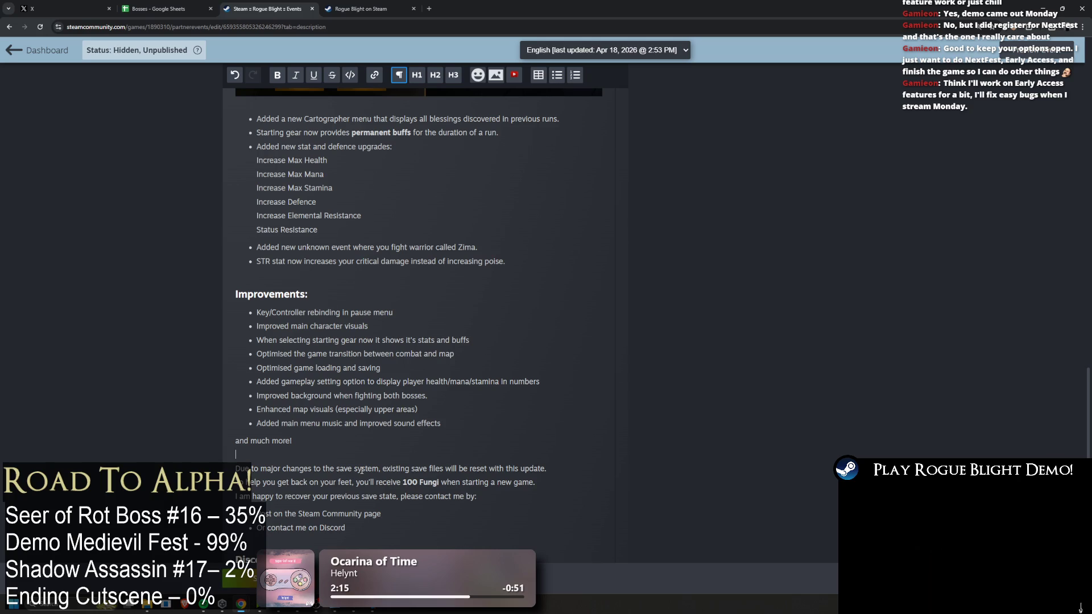
key(Return)
scroll(353, 398, down, 3)
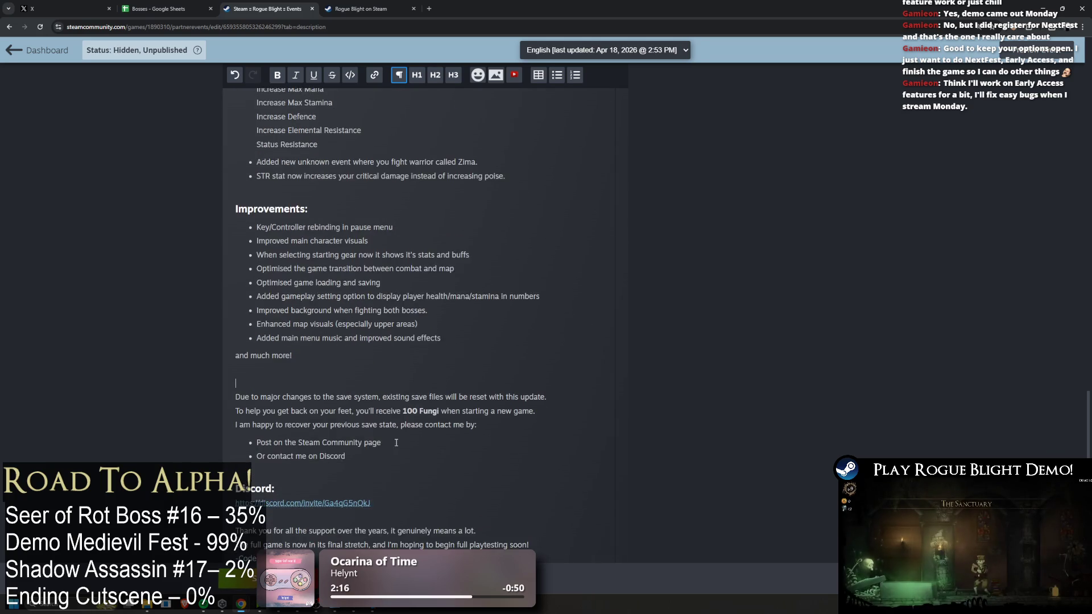
scroll(450, 353, down, 1)
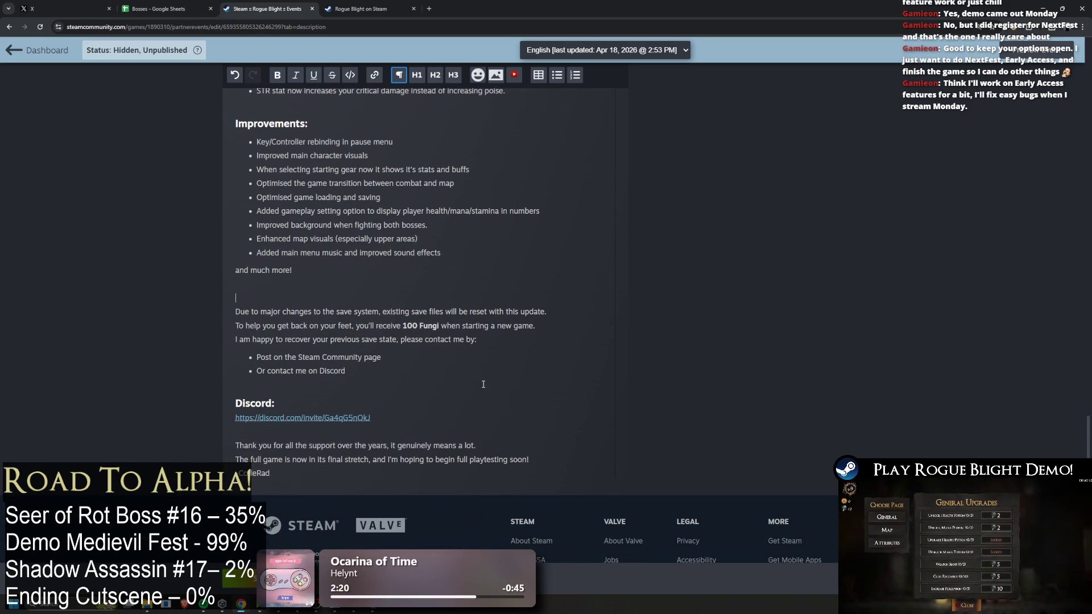
scroll(451, 385, down, 1)
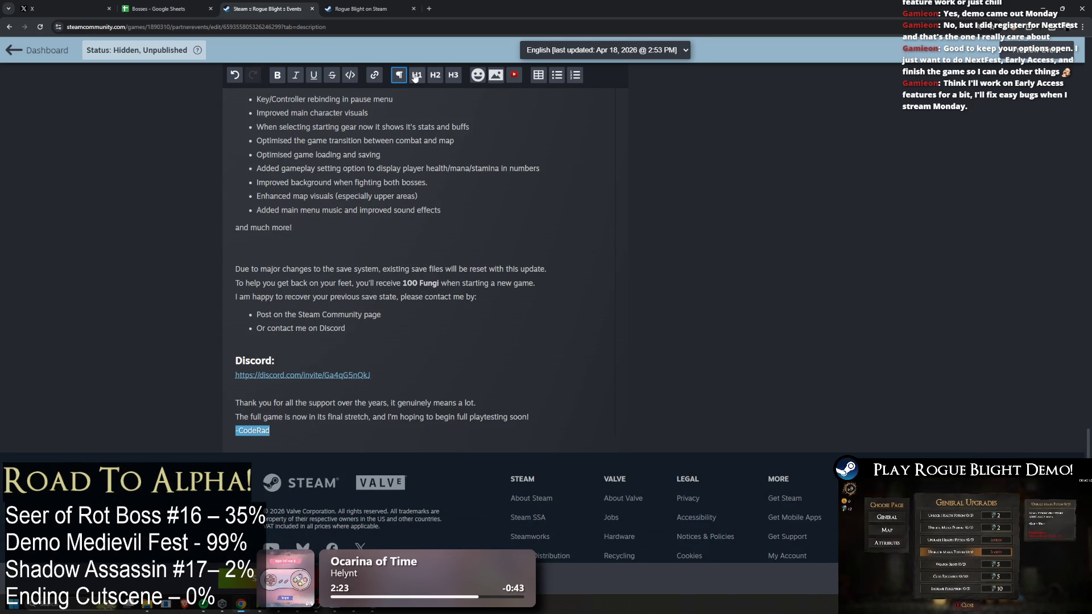
Save the event draft so it shows last updated at 3:43 PM
click(350, 359)
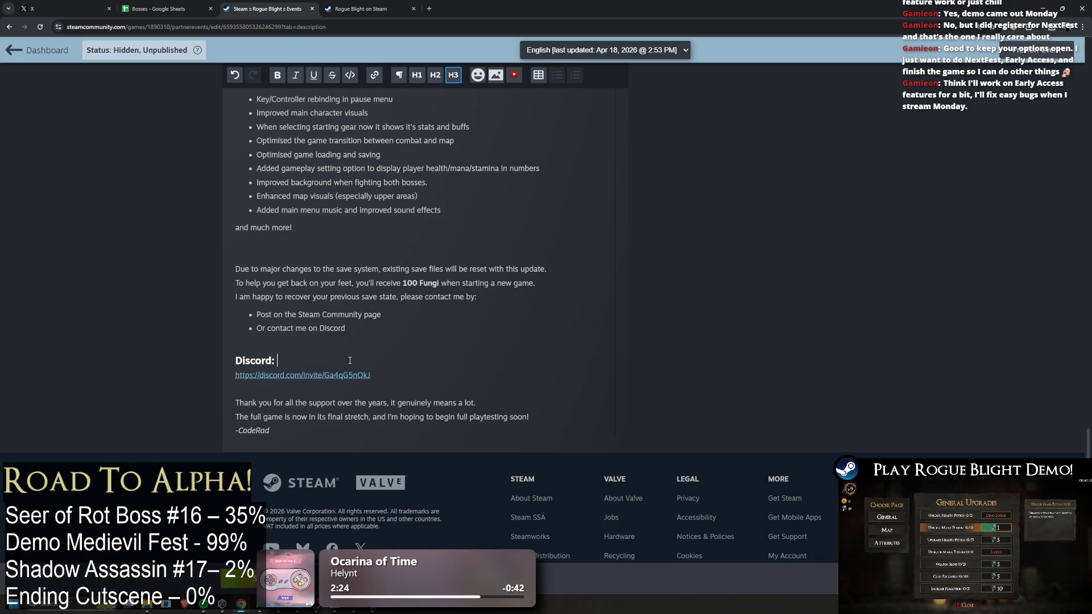
scroll(428, 289, up, 15)
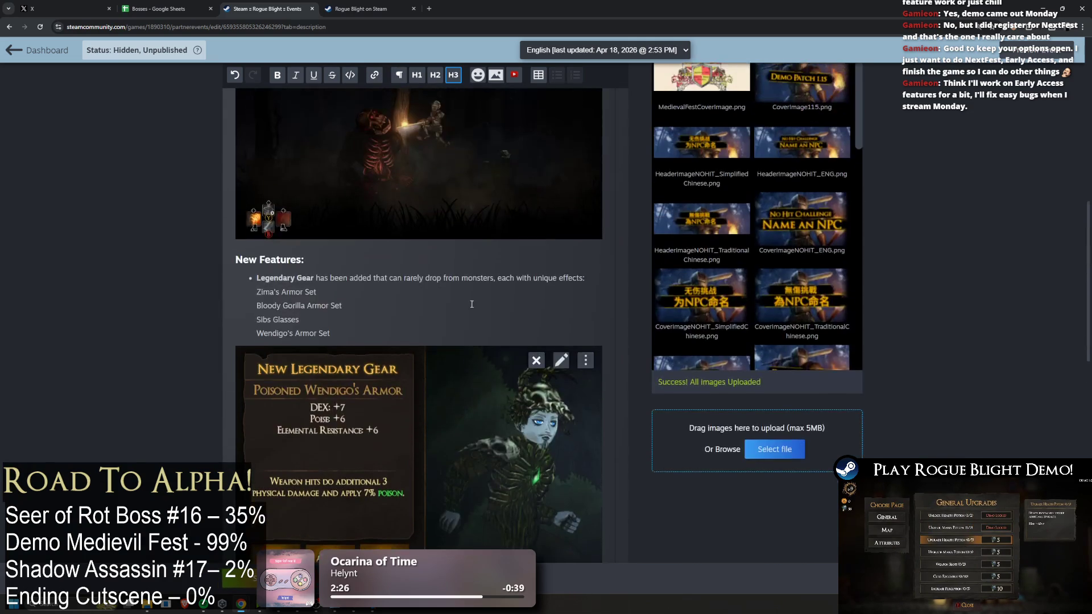
scroll(376, 271, up, 6)
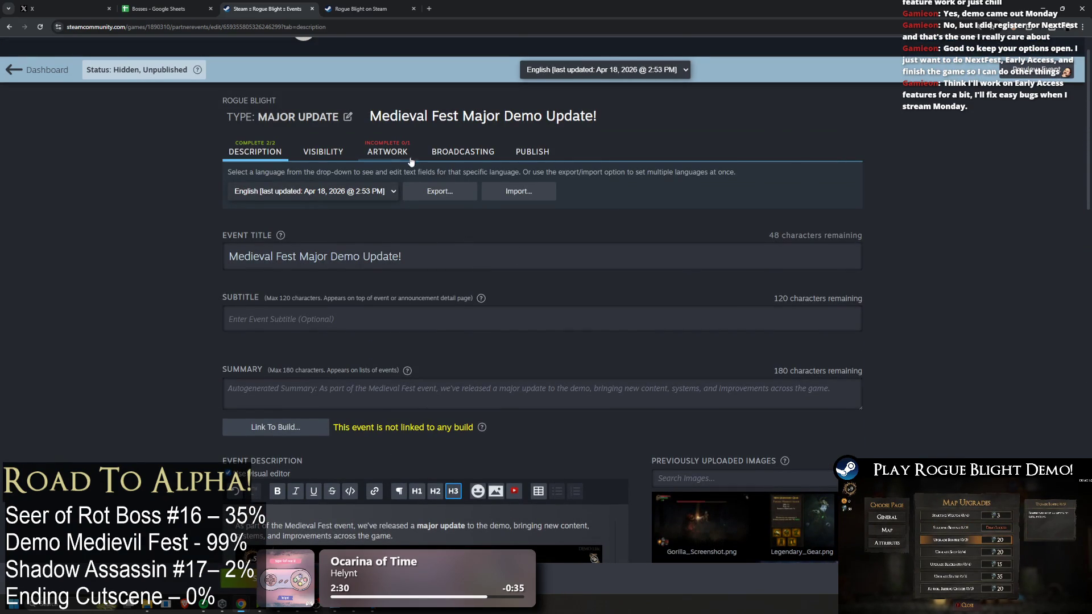
scroll(342, 471, down, 3)
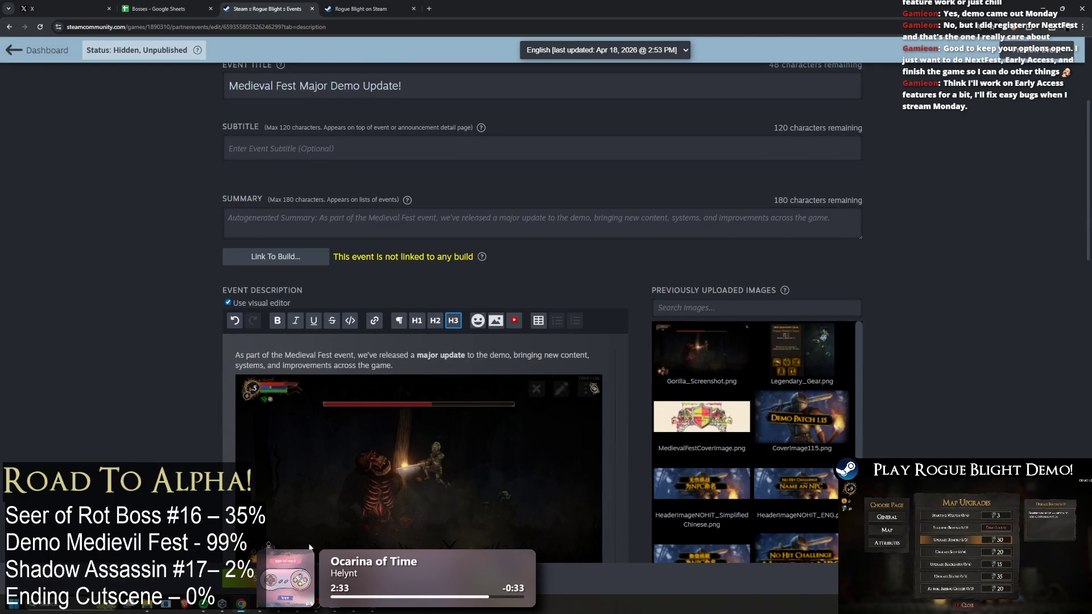
click(239, 577)
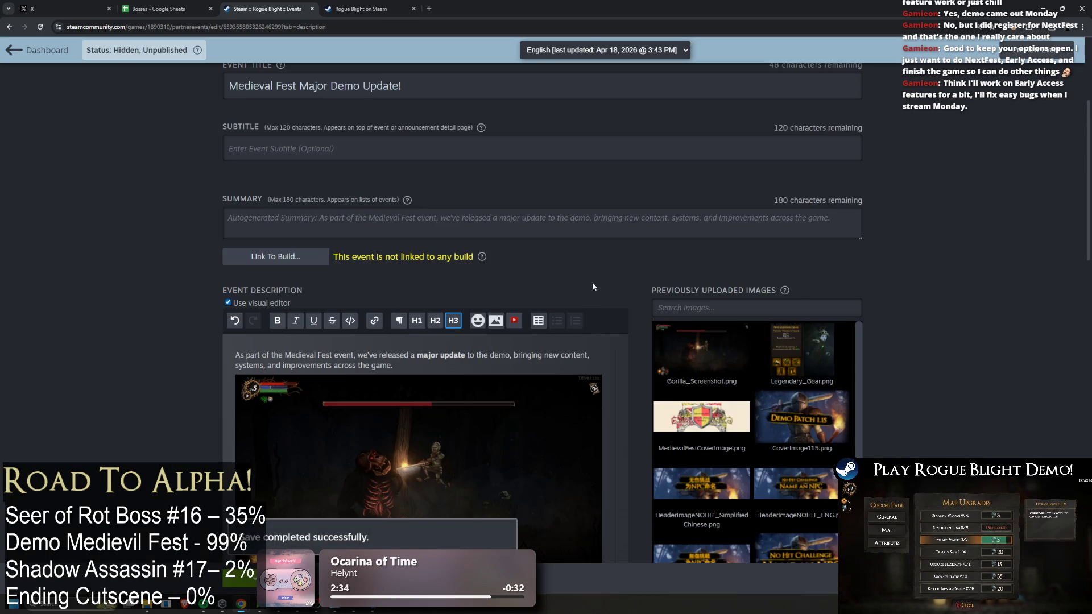
scroll(575, 218, down, 15)
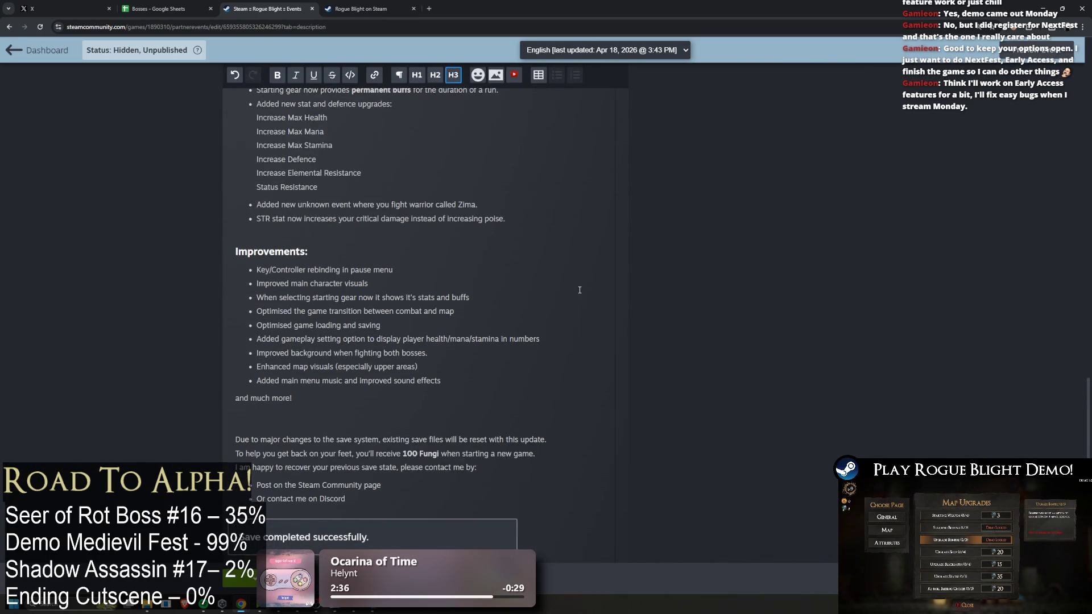
scroll(578, 291, up, 20)
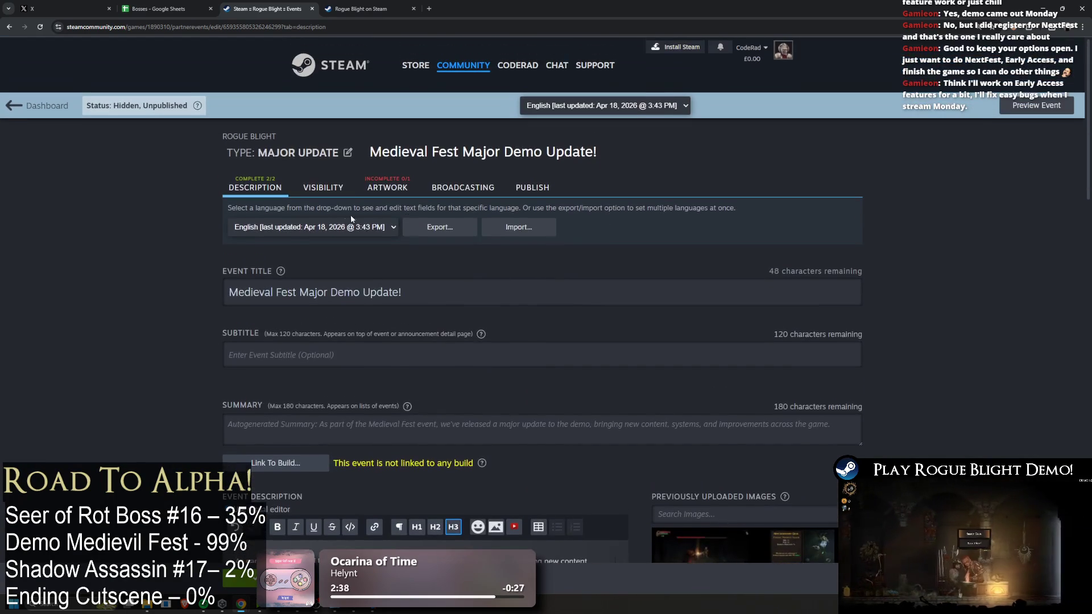
Review the Artwork tab's empty Cover Image slot and Header Image previews, then return to Rogue Blight
click(387, 187)
scroll(546, 216, down, 5)
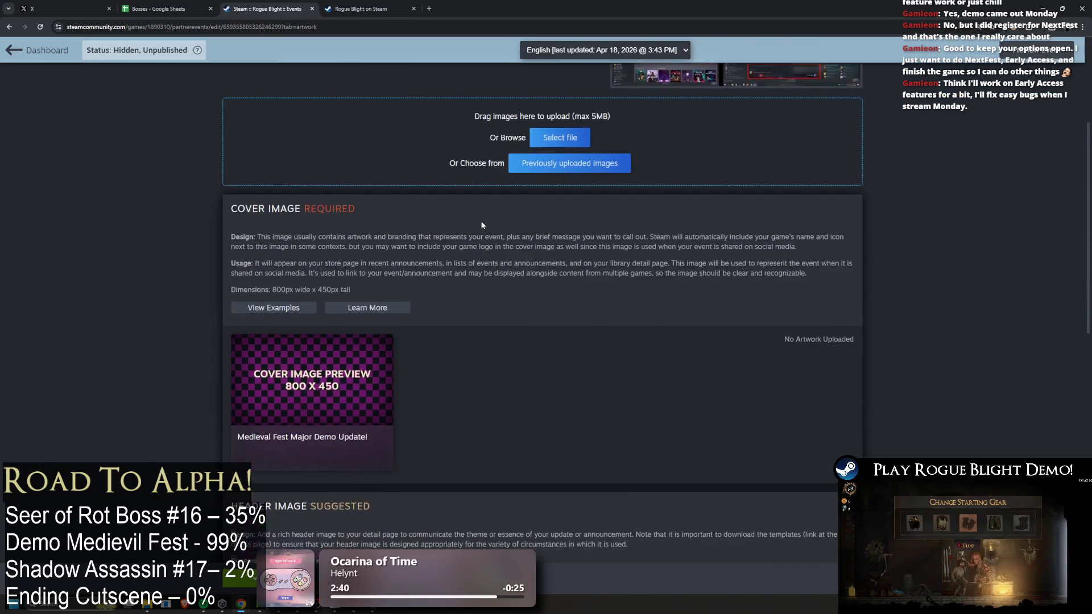
scroll(545, 193, down, 7)
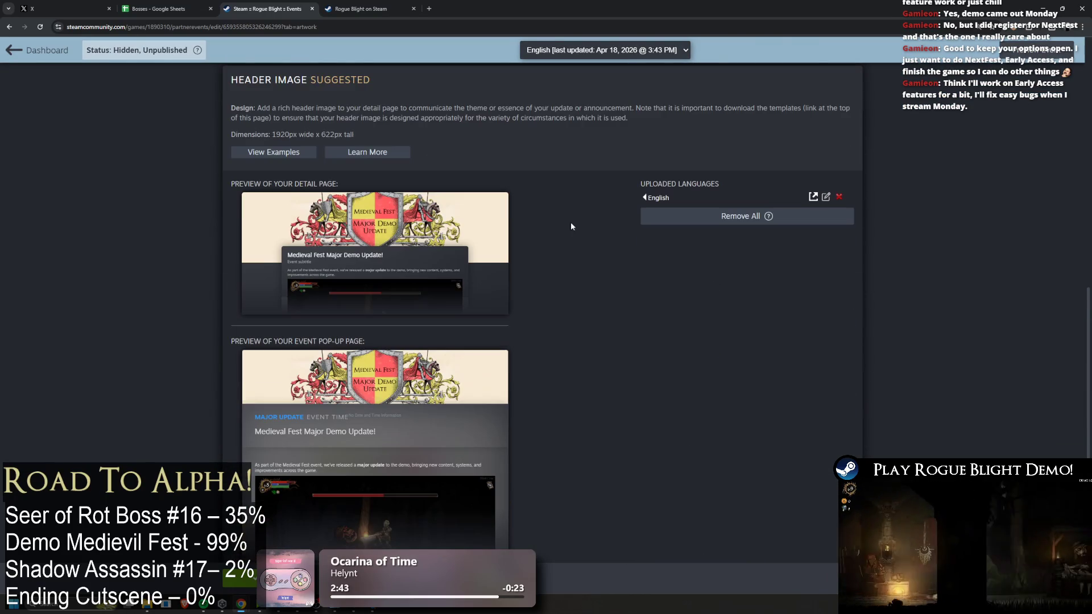
scroll(603, 270, down, 3)
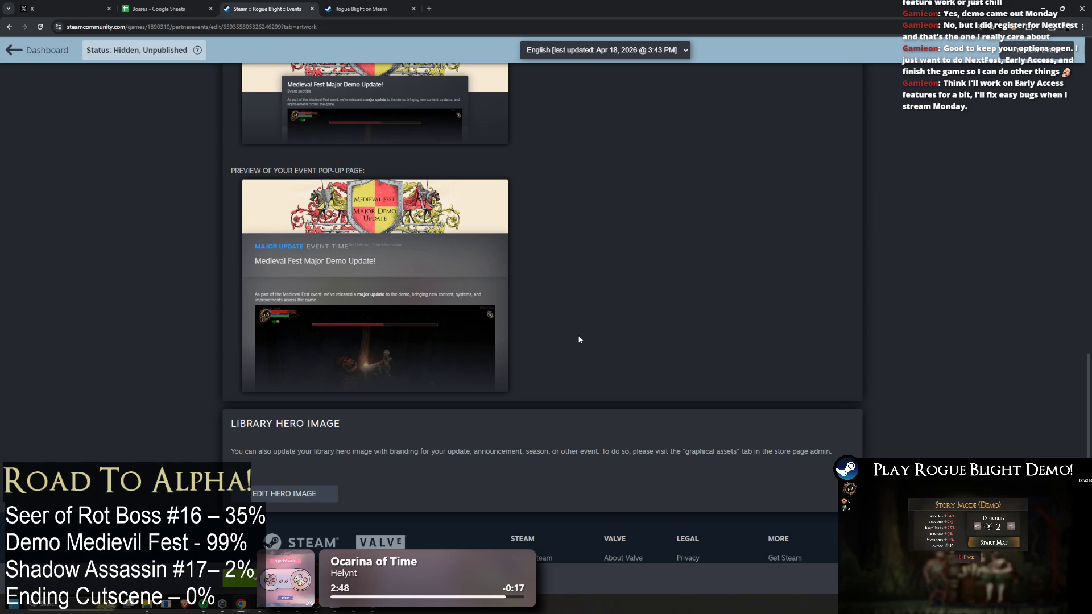
scroll(576, 339, down, 1)
scroll(575, 340, up, 4)
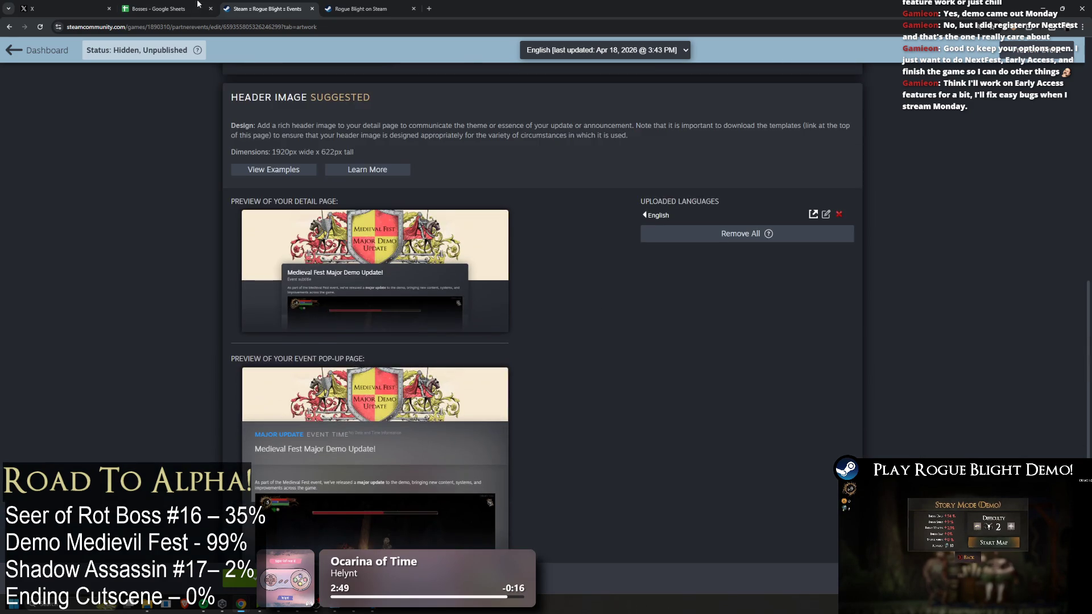
scroll(516, 275, up, 9)
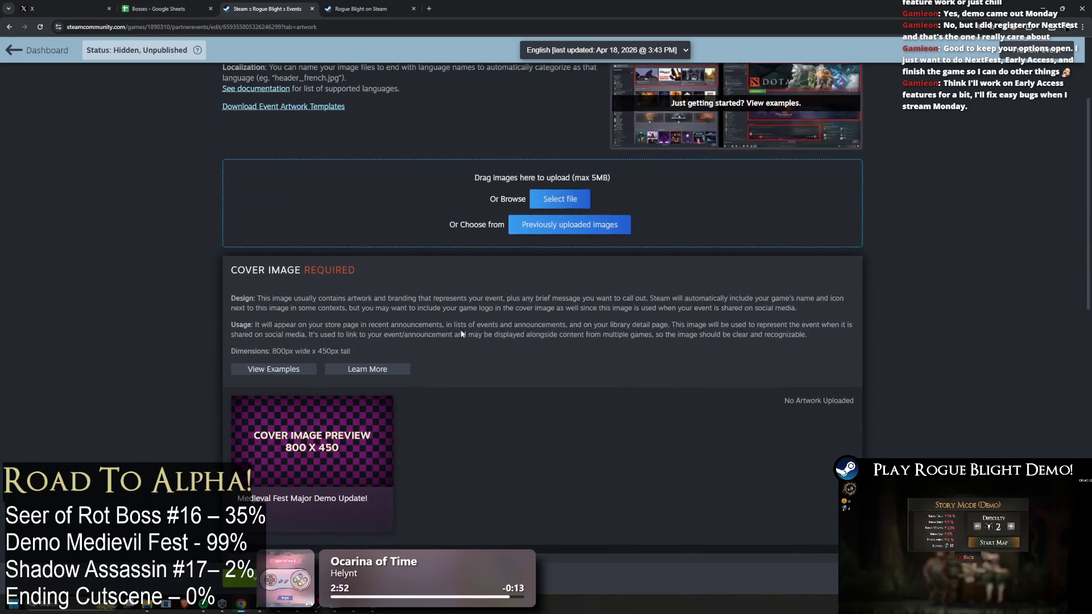
scroll(463, 319, up, 3)
click(365, 611)
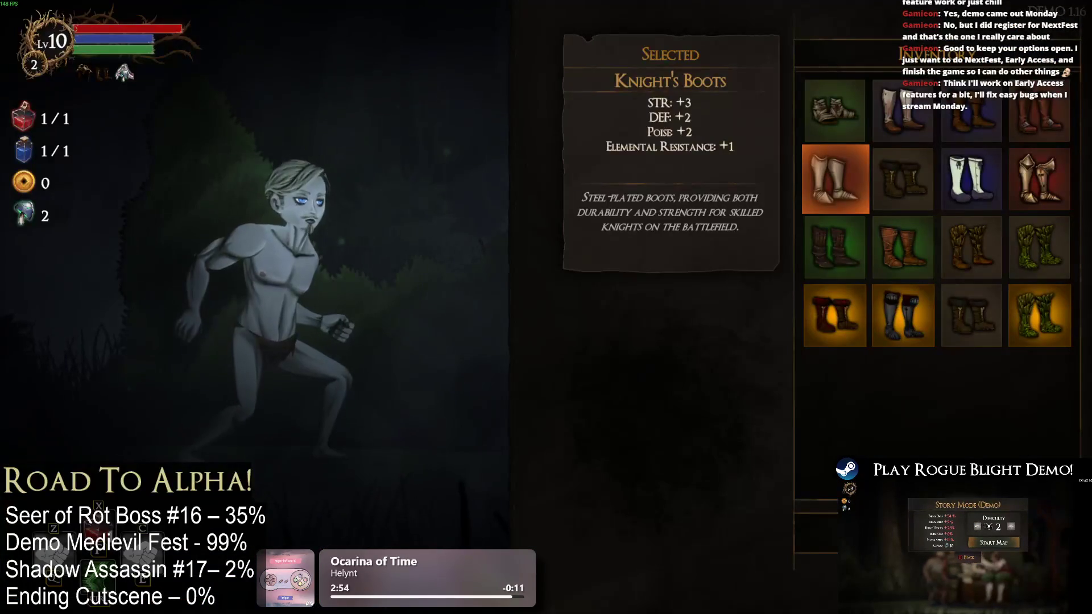
Equip the knight helmet, fur-collared body armor, Zima's Greaves and Zima's Boots
key(Escape)
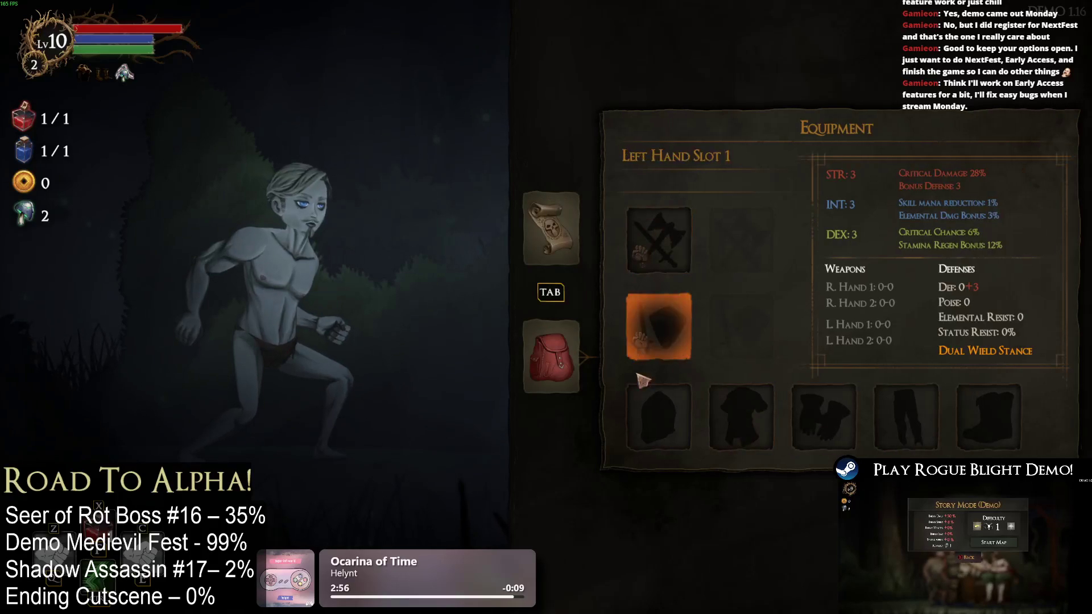
key(Return)
click(835, 383)
click(739, 418)
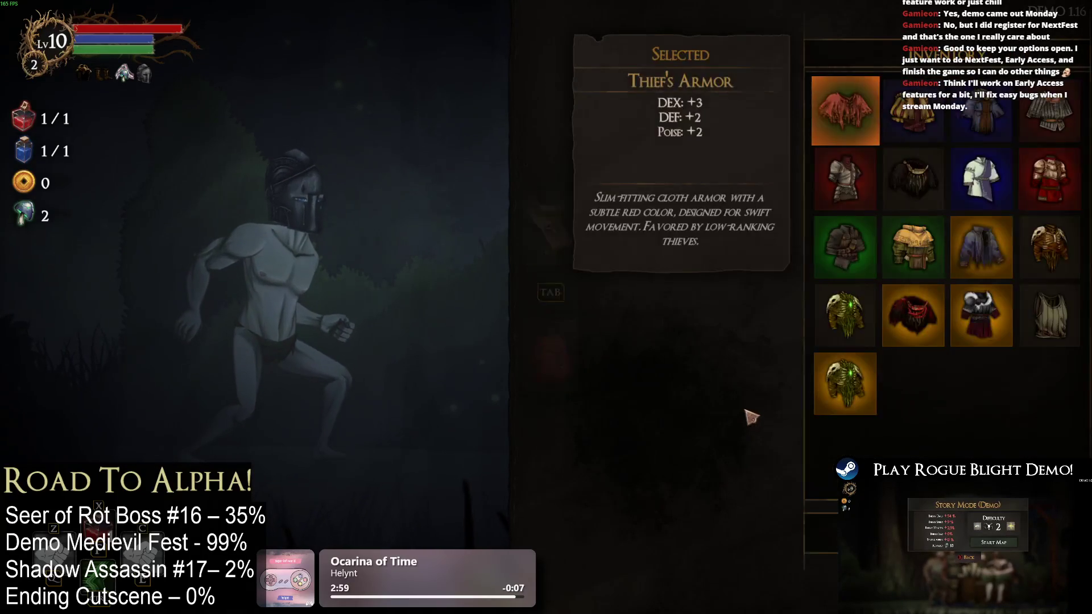
click(909, 318)
click(919, 416)
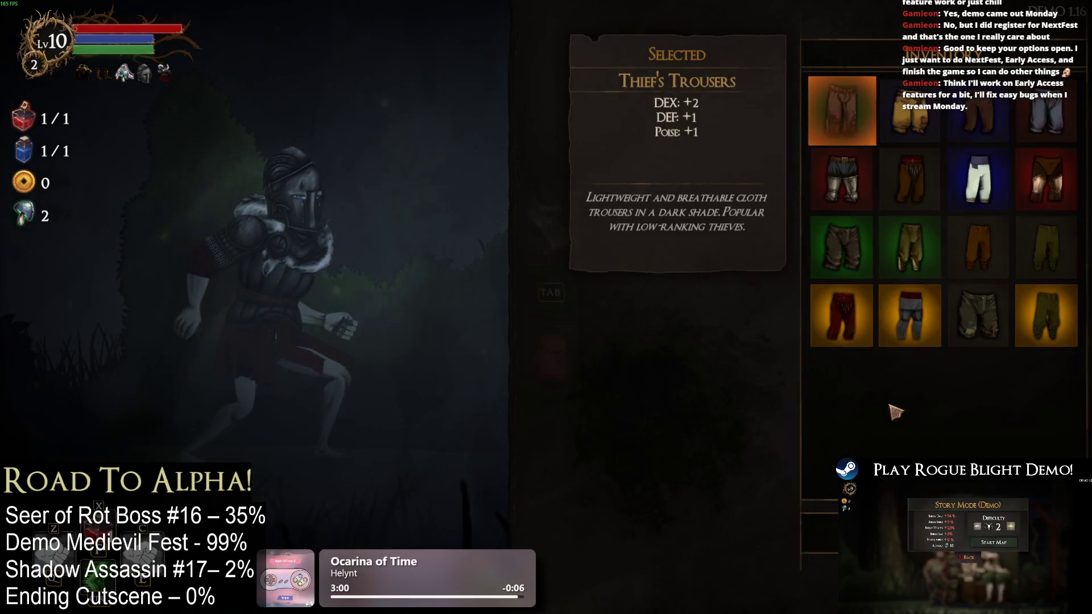
click(928, 336)
click(989, 416)
click(901, 312)
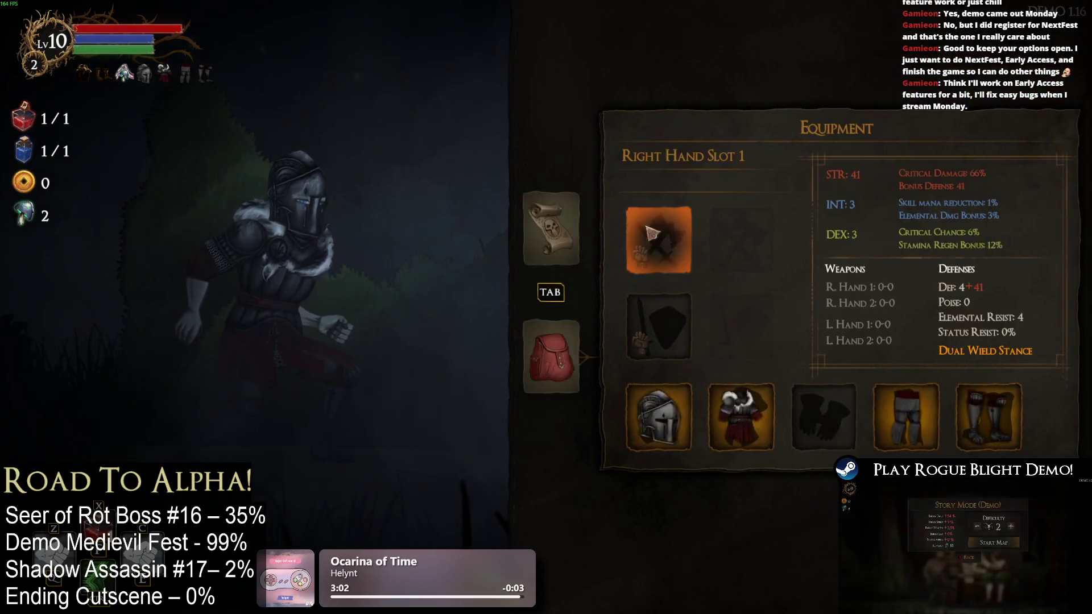
Equip the Earth Sword as the weapon, view the run's map, then switch away from the game
click(657, 244)
click(970, 317)
click(654, 238)
scroll(938, 284, down, 2)
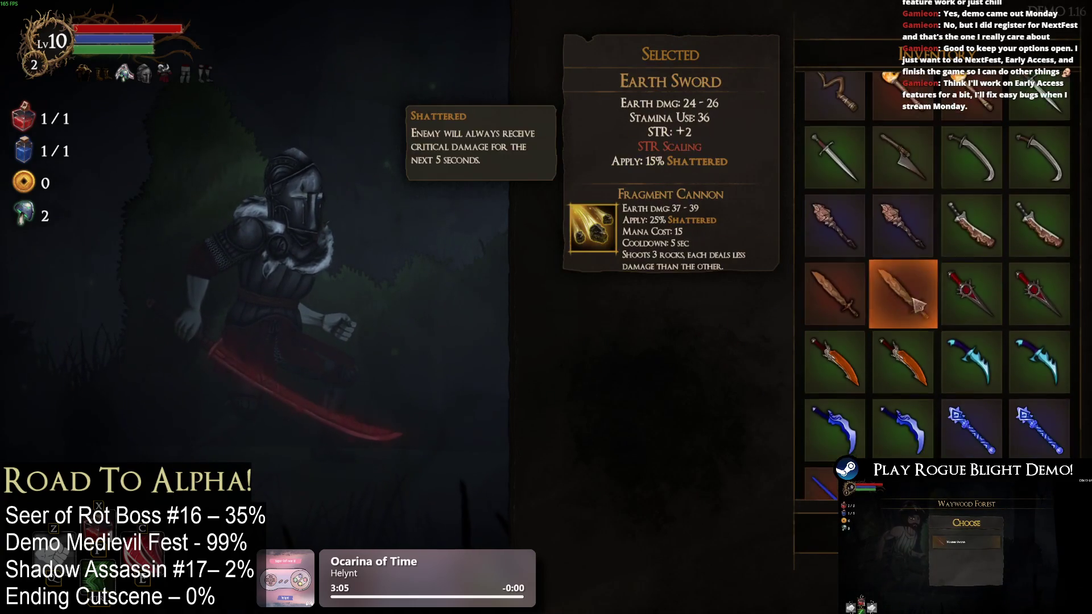
click(961, 299)
click(551, 228)
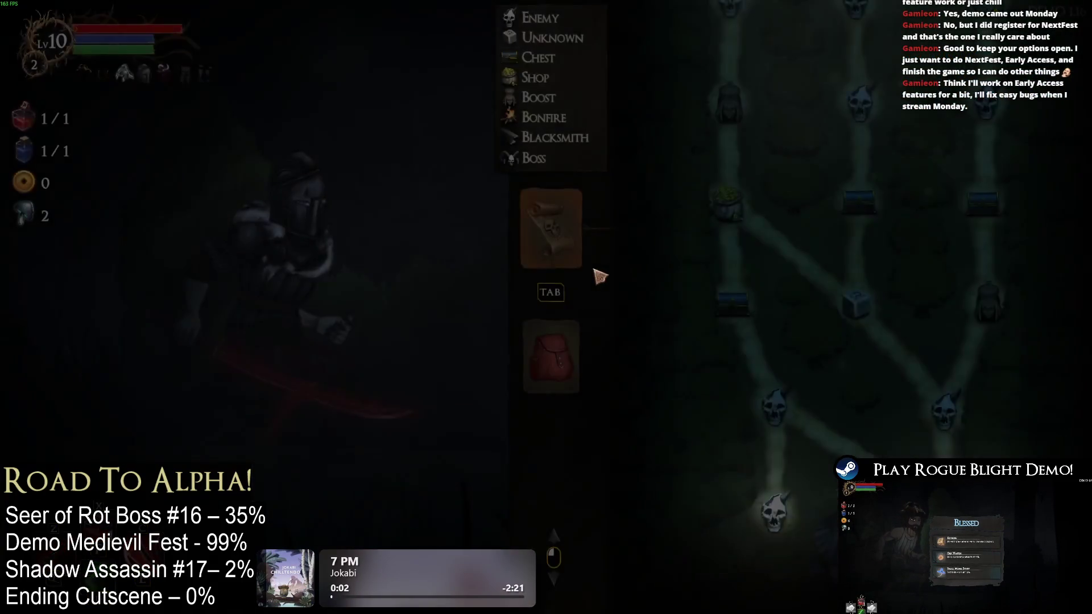
scroll(760, 307, up, 5)
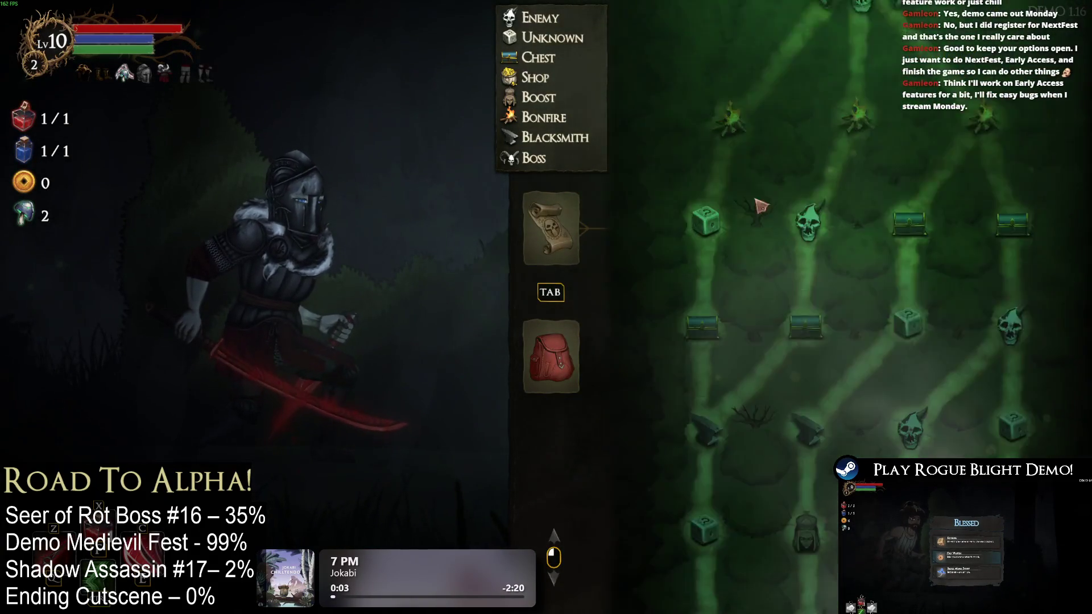
key(alt+Tab)
key(alt+Tab)
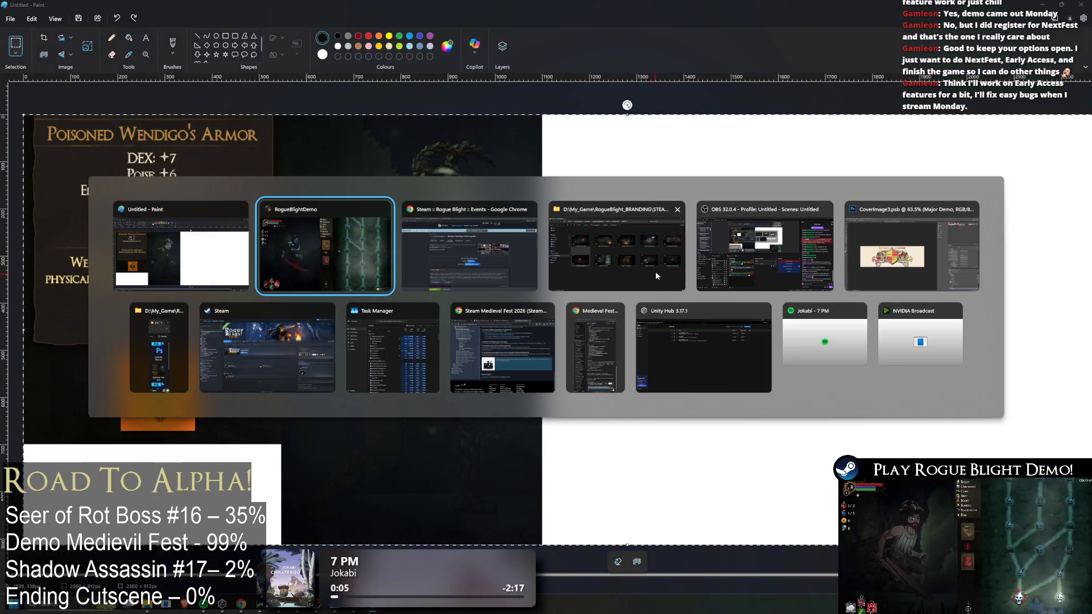
key(alt+Tab)
scroll(562, 276, down, 10)
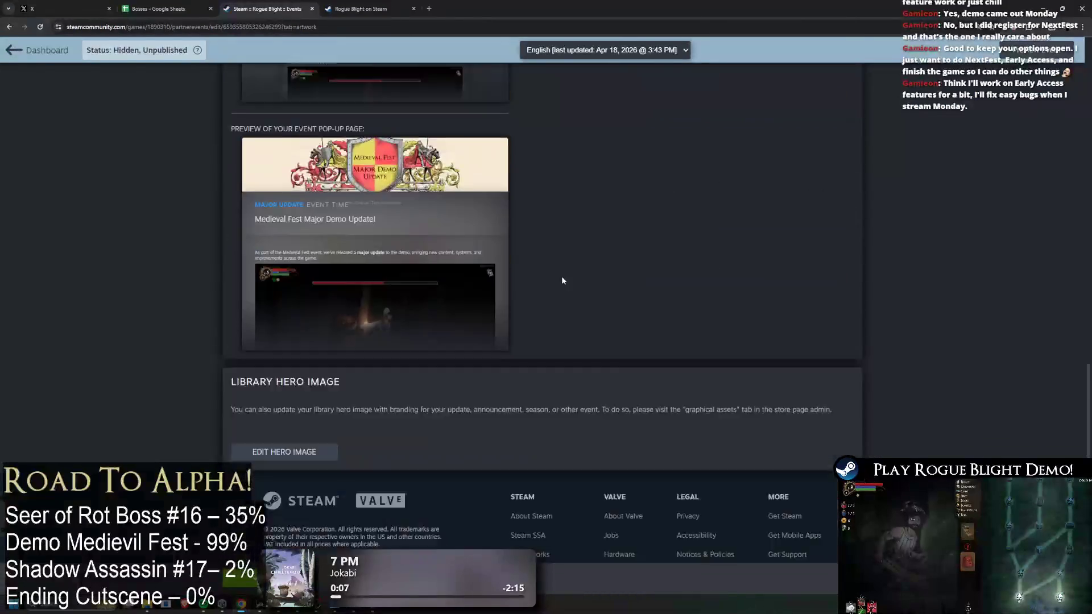
scroll(563, 280, up, 10)
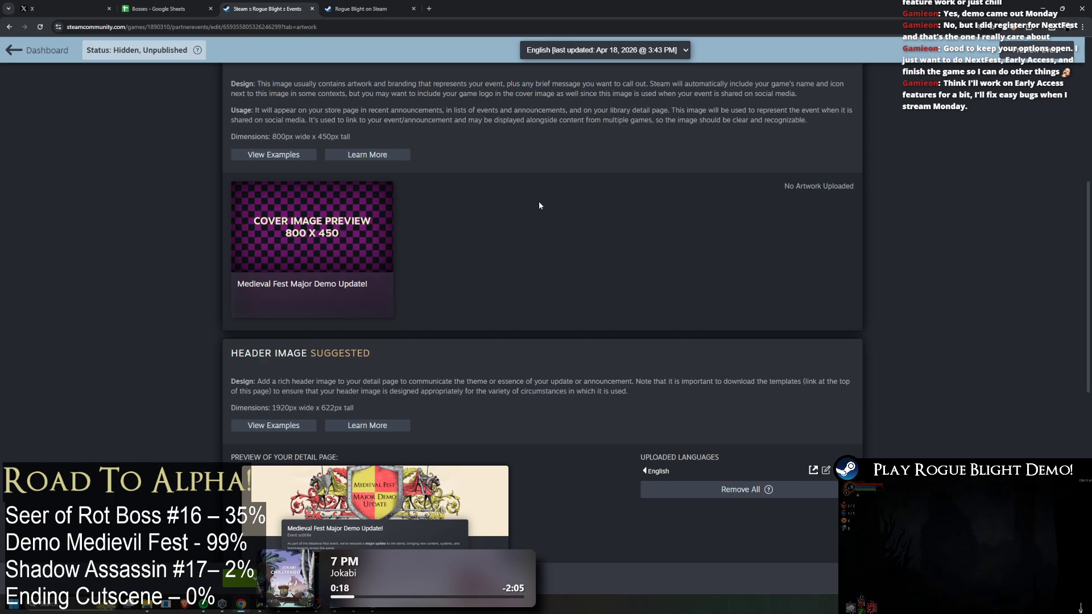
key(alt+Tab)
key(alt+Tab)
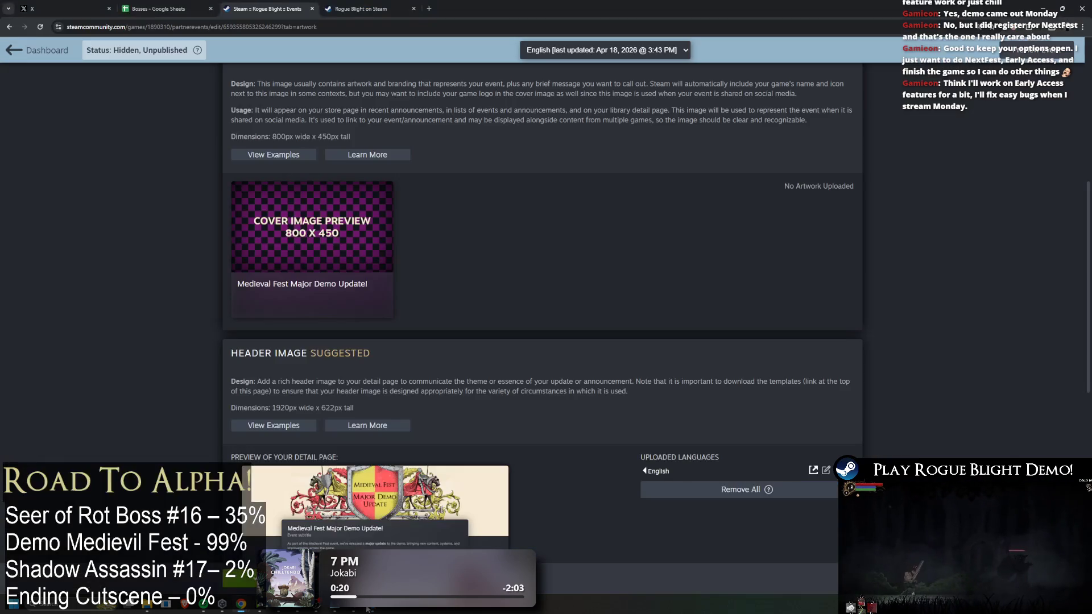
key(alt+Tab)
key(alt+Tab)
key(alt+Tab)
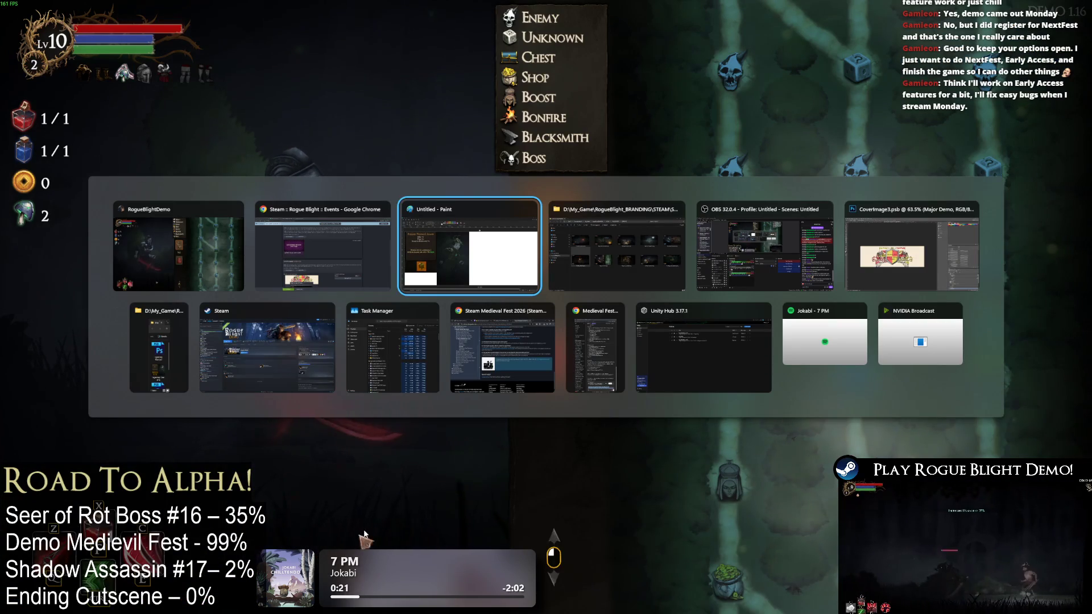
Create a new blank 800×450 document in Photoshop
key(Escape)
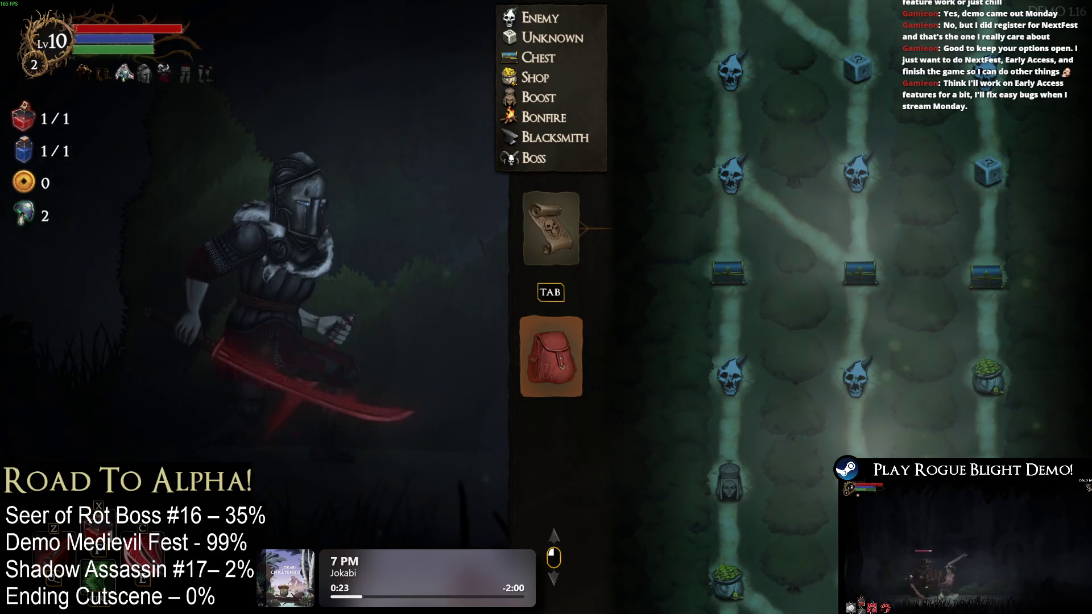
key(super)
click(305, 605)
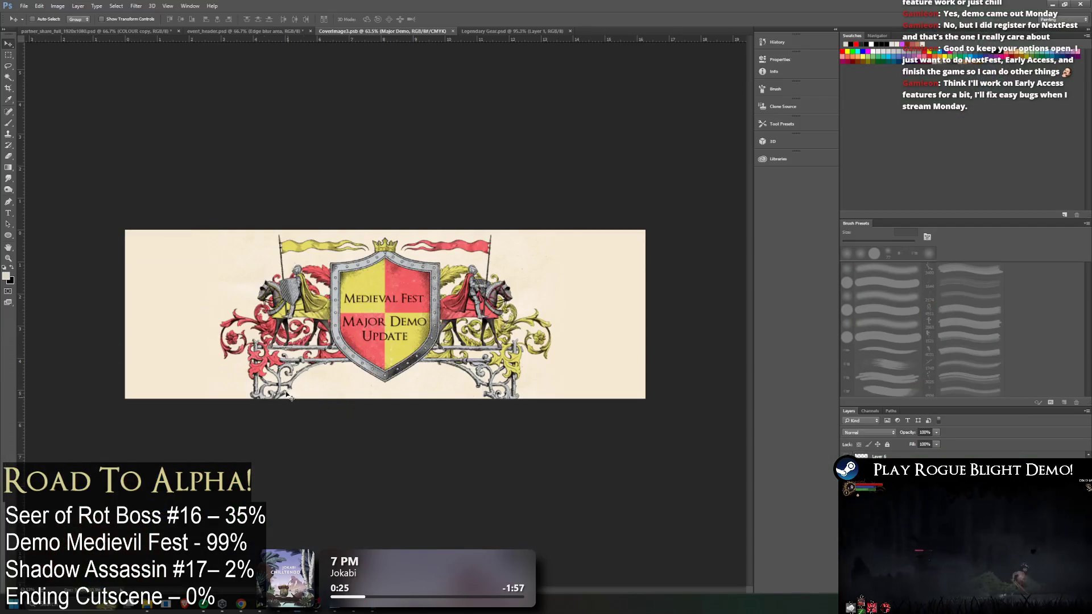
click(24, 5)
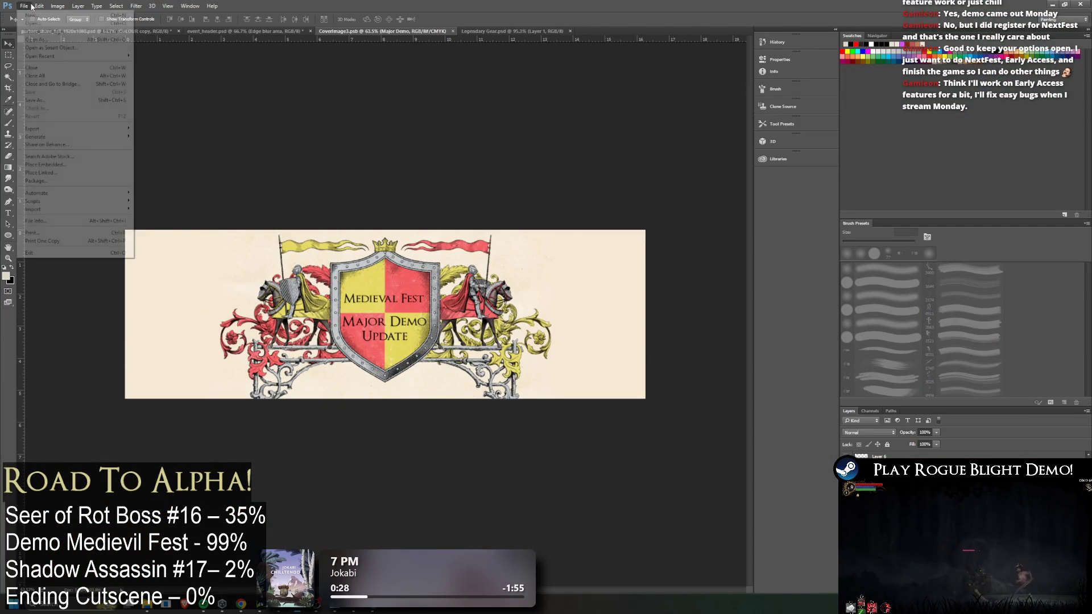
click(31, 14)
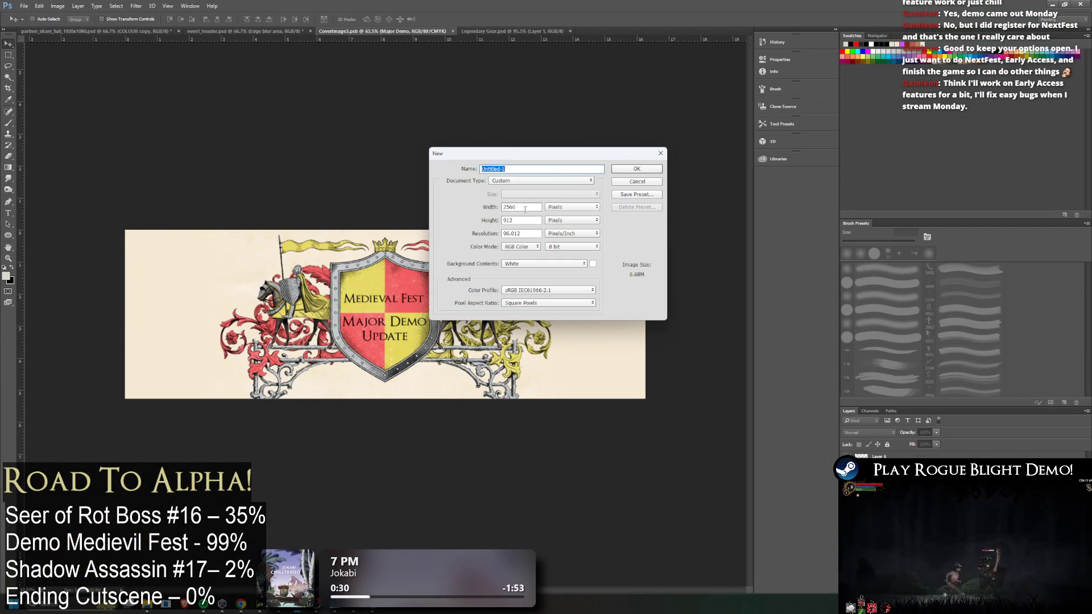
key(Tab)
key(Tab)
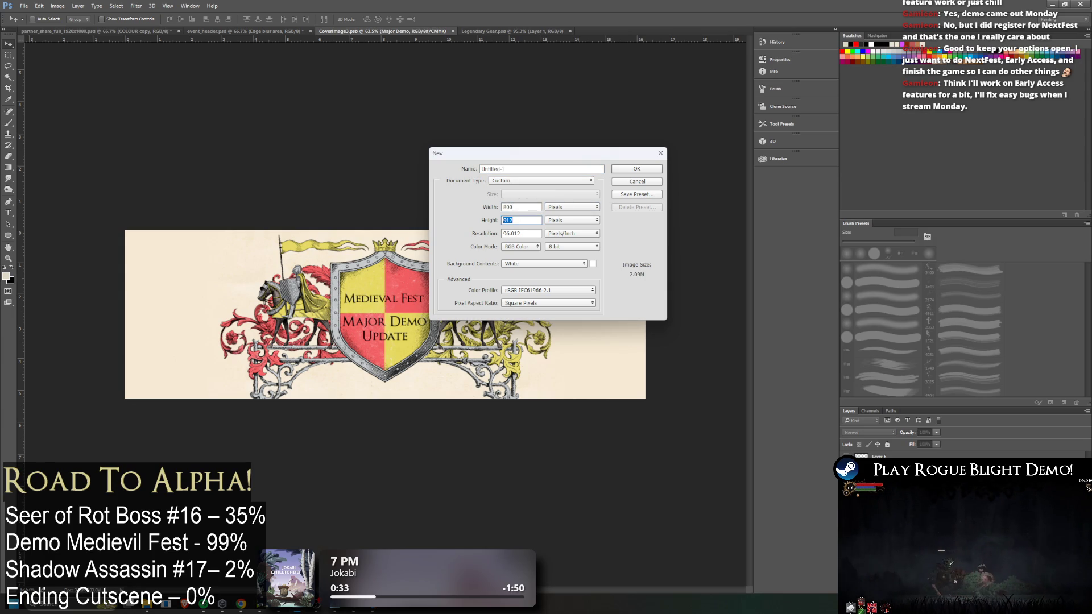
text(450)
key(Return)
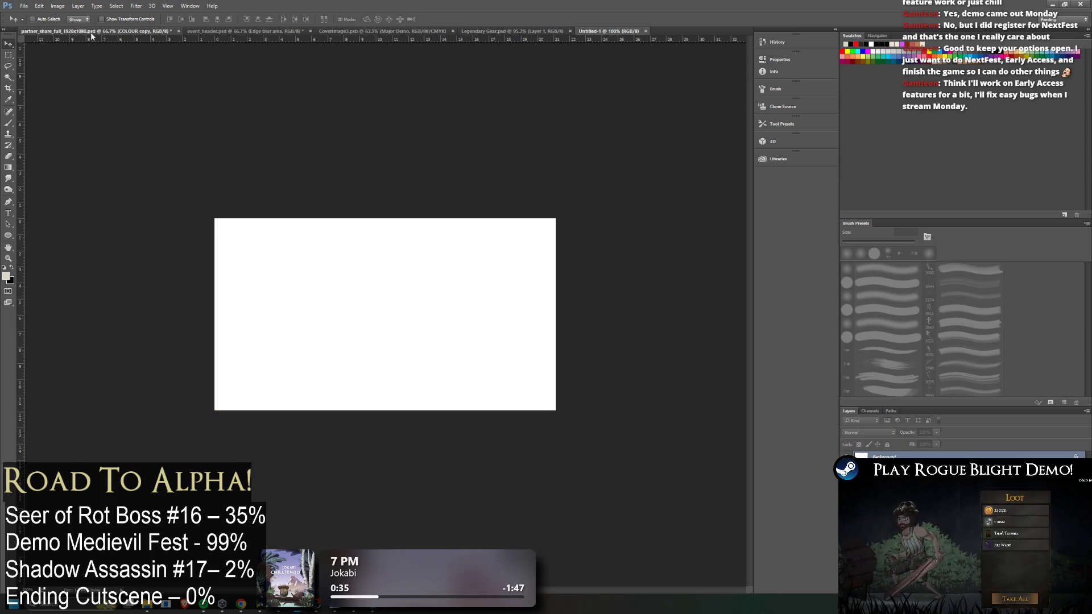
Copy the crest artwork from CoverImage3.psb and paste it into Untitled-1
click(91, 32)
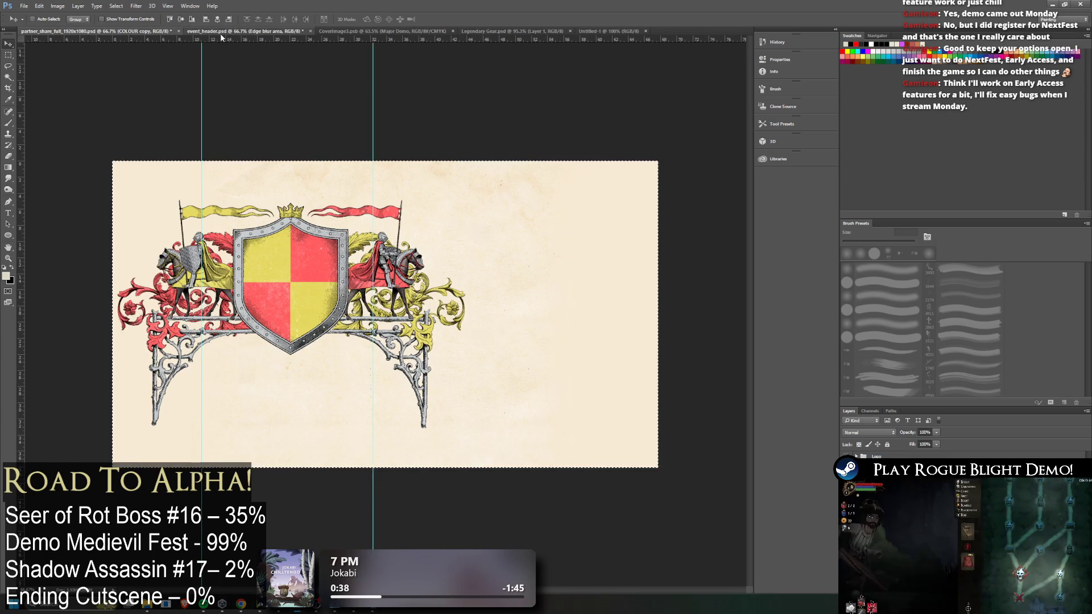
click(220, 31)
click(368, 31)
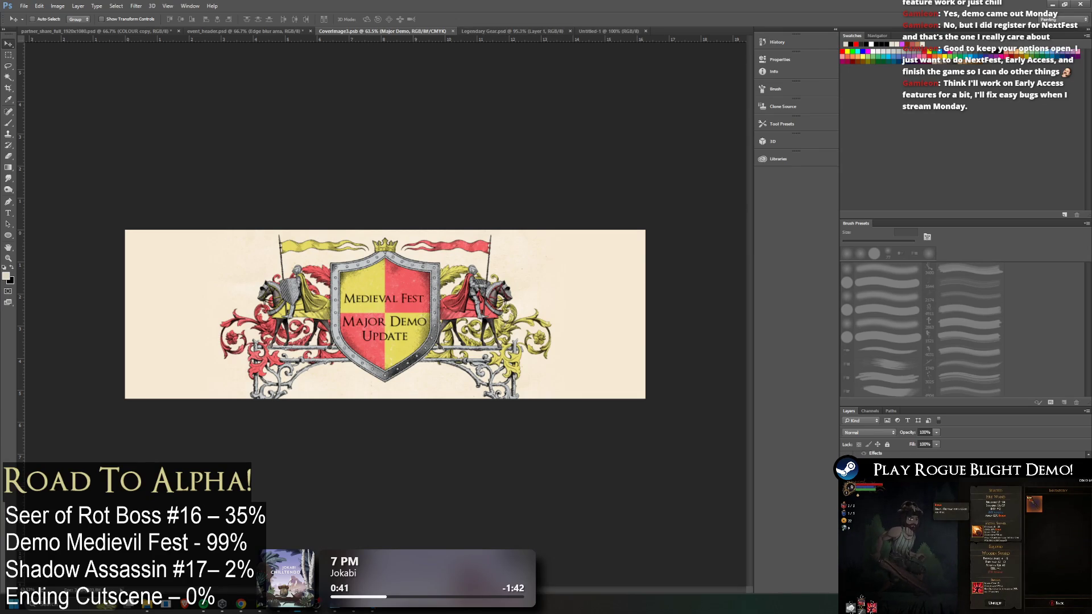
key(ctrl+a)
key(ctrl+shift+alt+e)
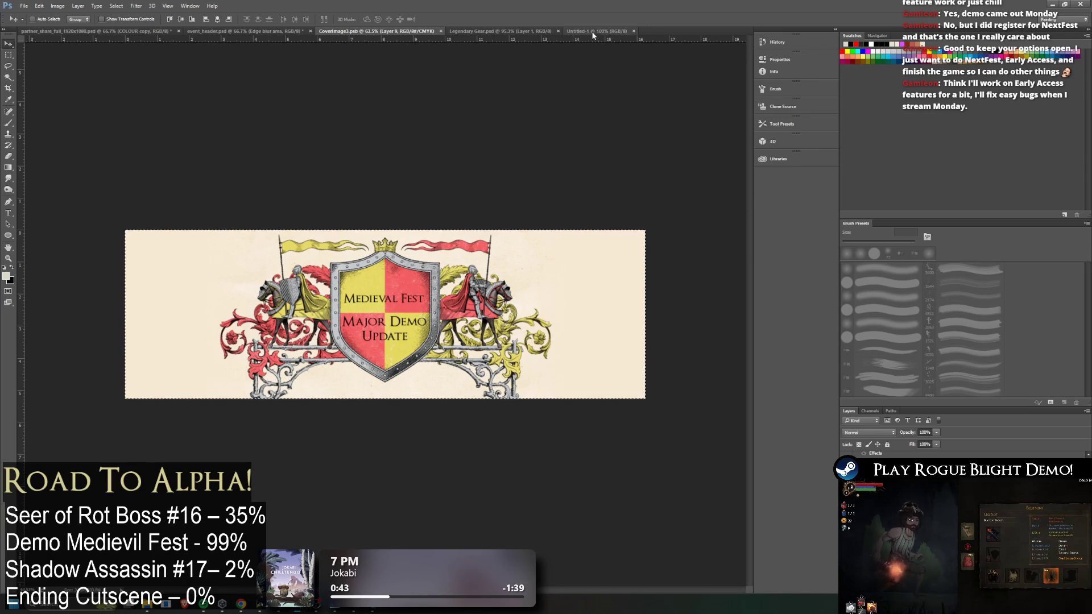
click(598, 32)
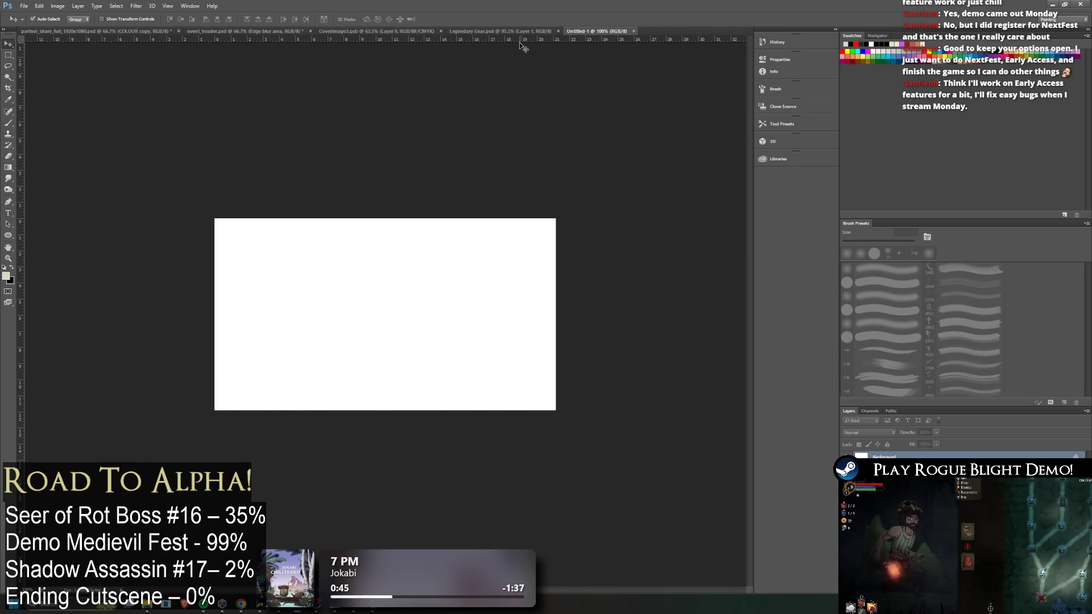
key(ctrl+v)
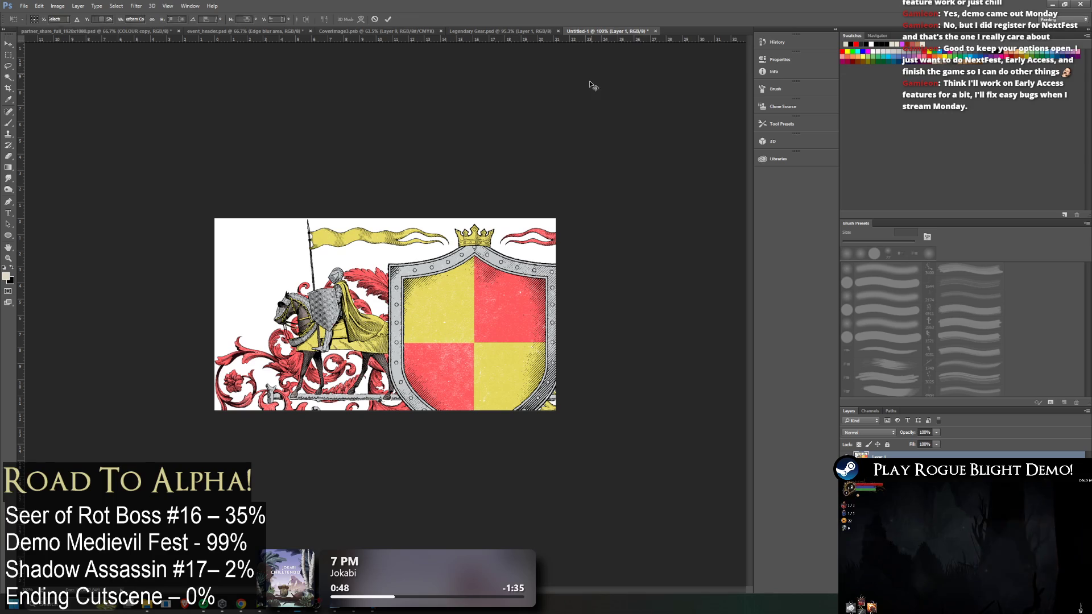
Scale the pasted crest to about 74% and centre it on the 800×450 canvas
key(ctrl+t)
drag(603, 258, 508, 263)
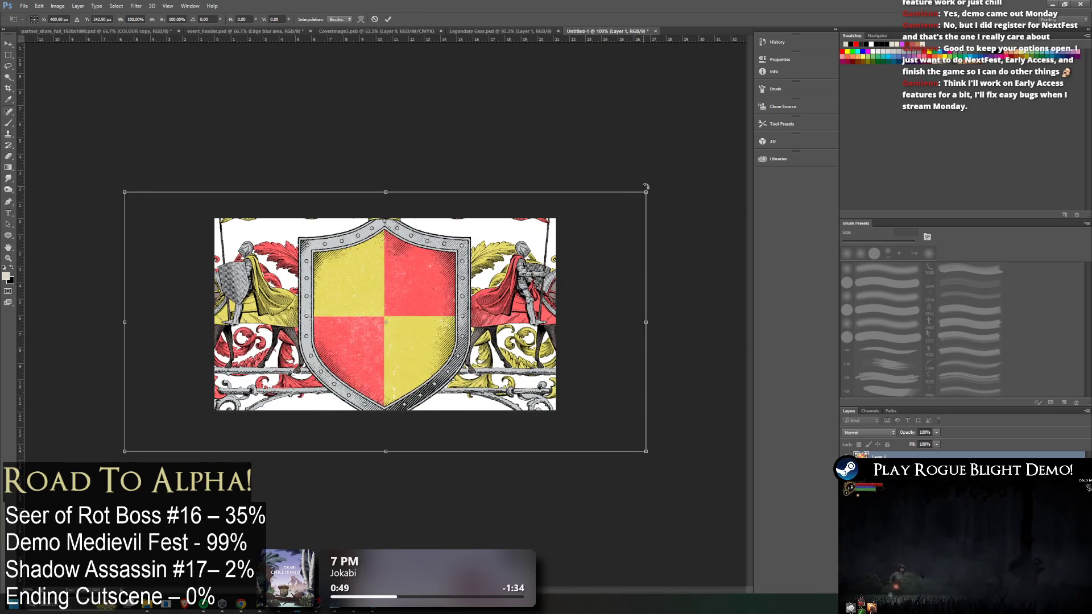
drag(646, 191, 475, 276)
mouse_move(411, 307)
mouse_down()
mouse_move(499, 269)
mouse_move(494, 251)
mouse_move(497, 266)
mouse_up()
drag(205, 233, 180, 221)
drag(333, 259, 338, 259)
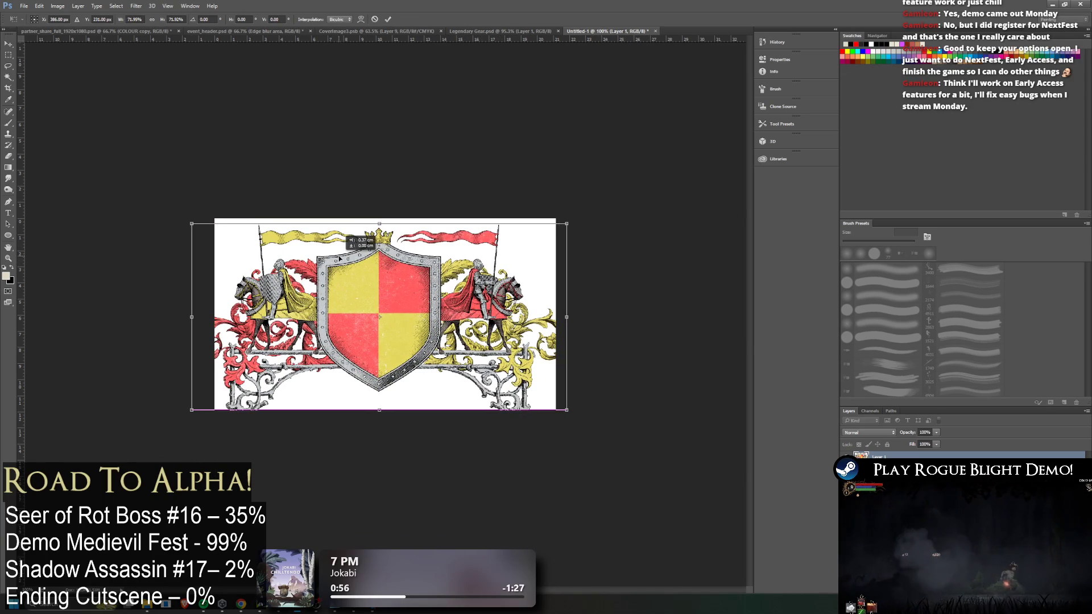
drag(192, 223, 180, 218)
drag(289, 244, 305, 244)
drag(510, 234, 446, 260)
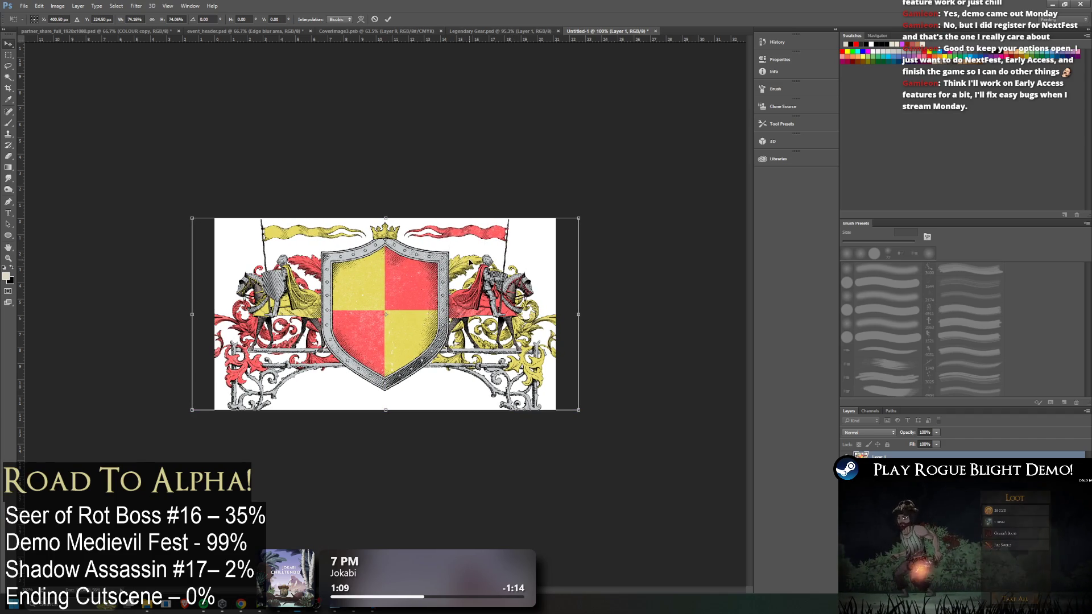
key(Return)
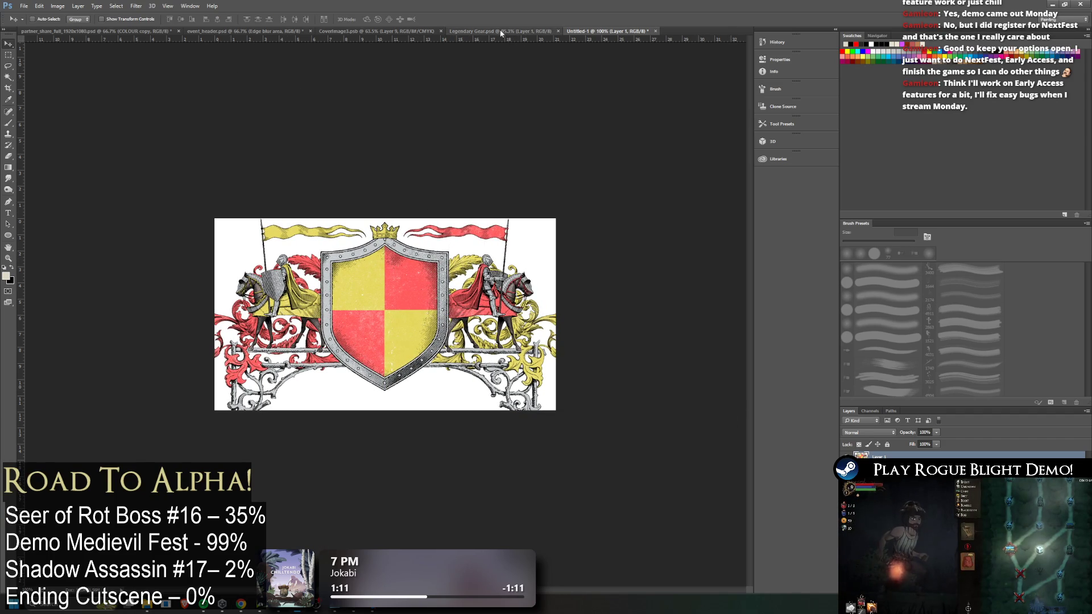
click(500, 31)
click(373, 32)
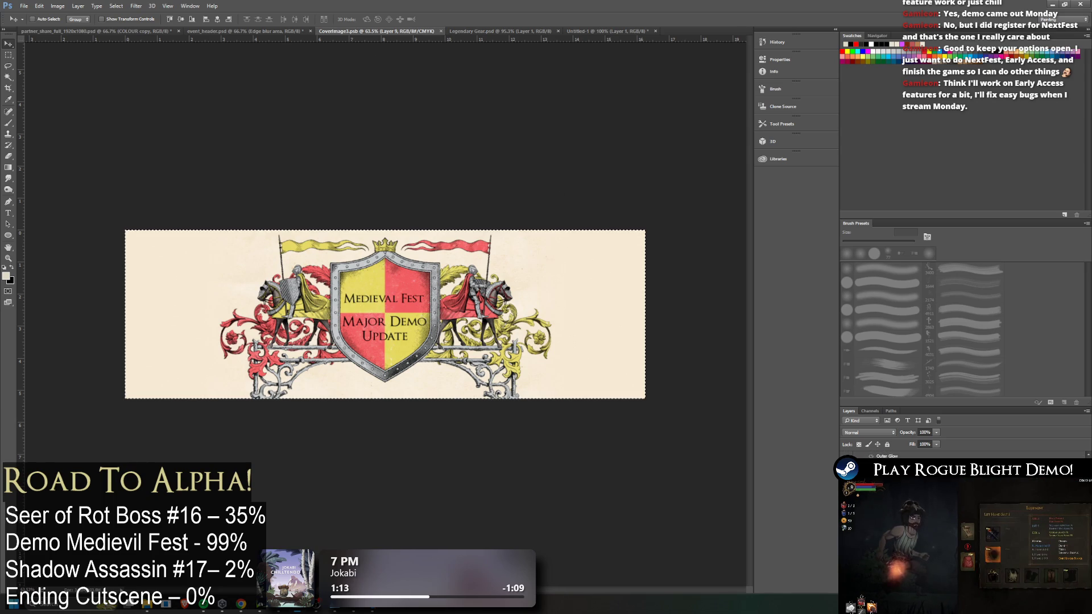
Paste a cream parchment background behind the crest in Untitled-1
click(603, 33)
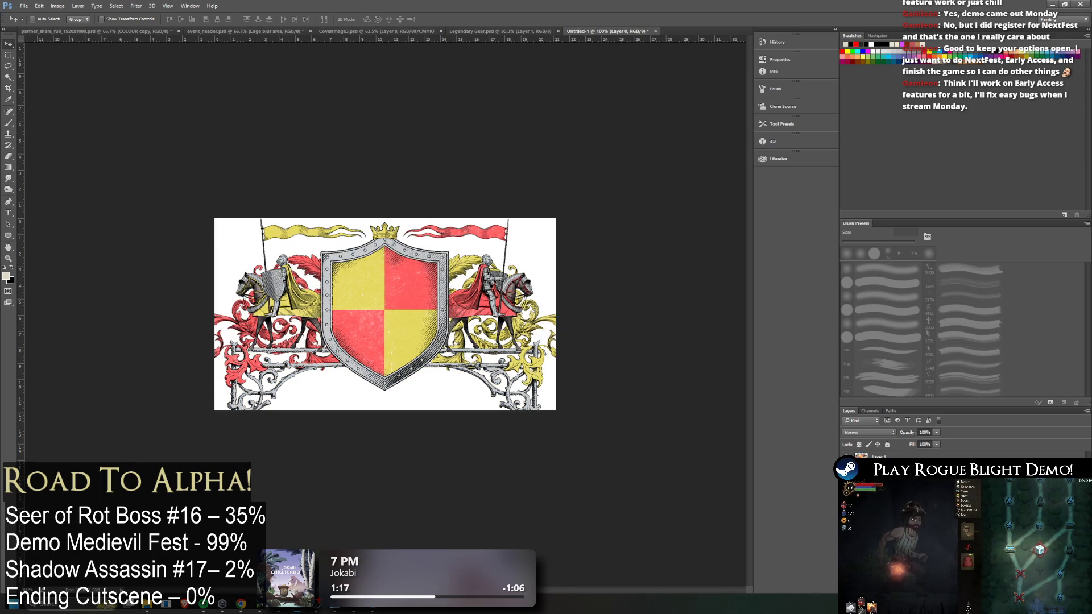
key(ctrl+v)
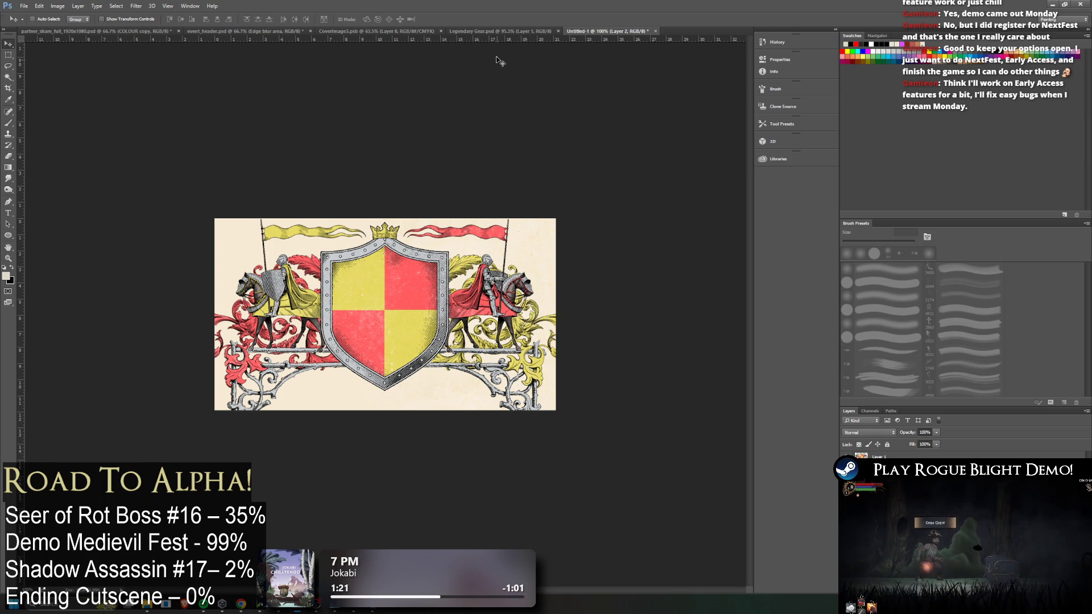
click(365, 33)
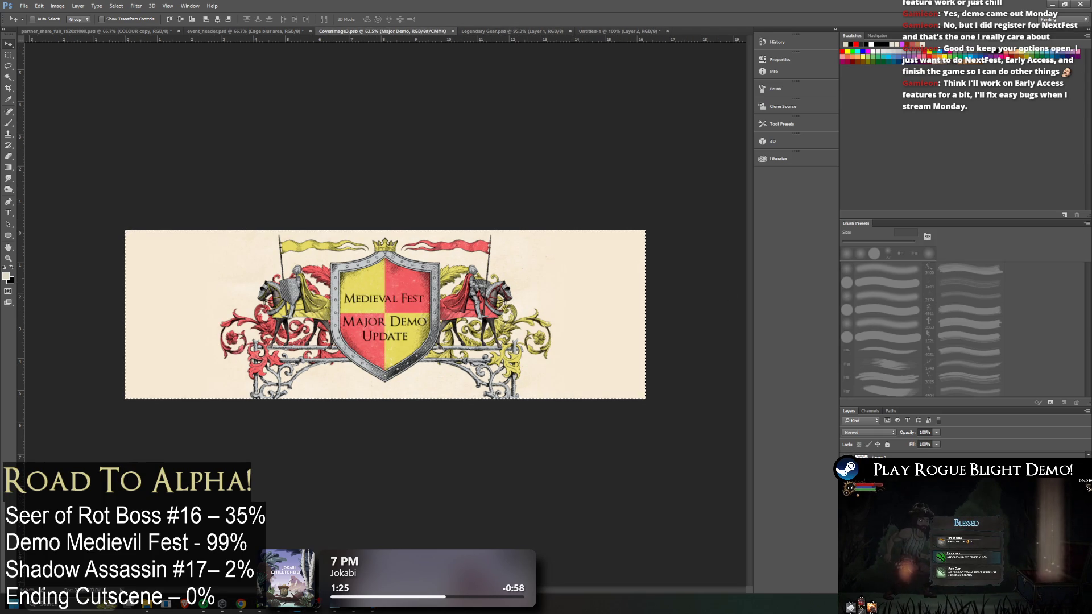
right_click(883, 458)
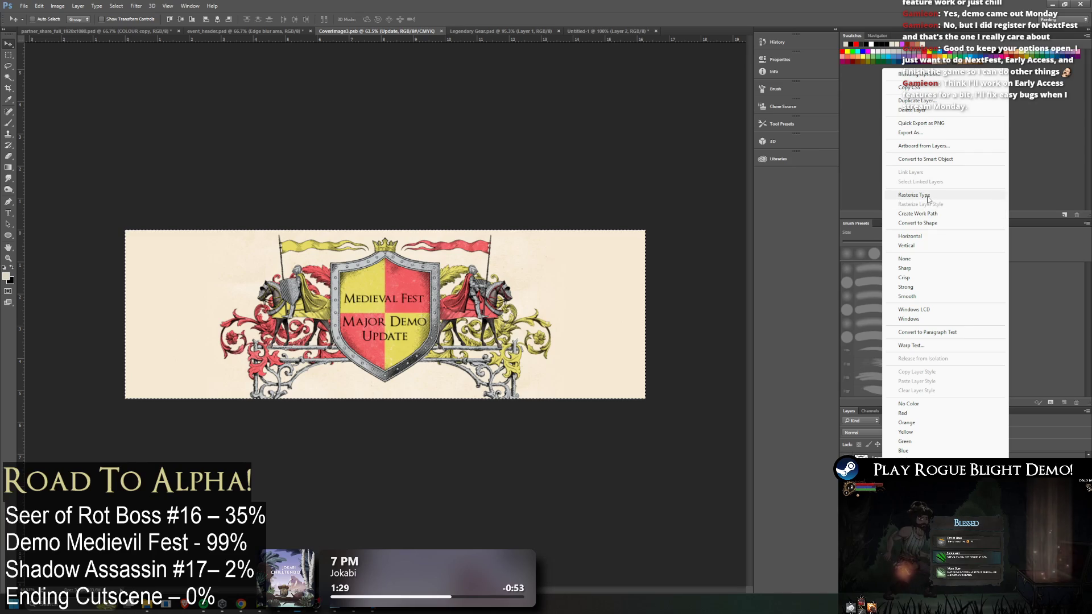
key(Escape)
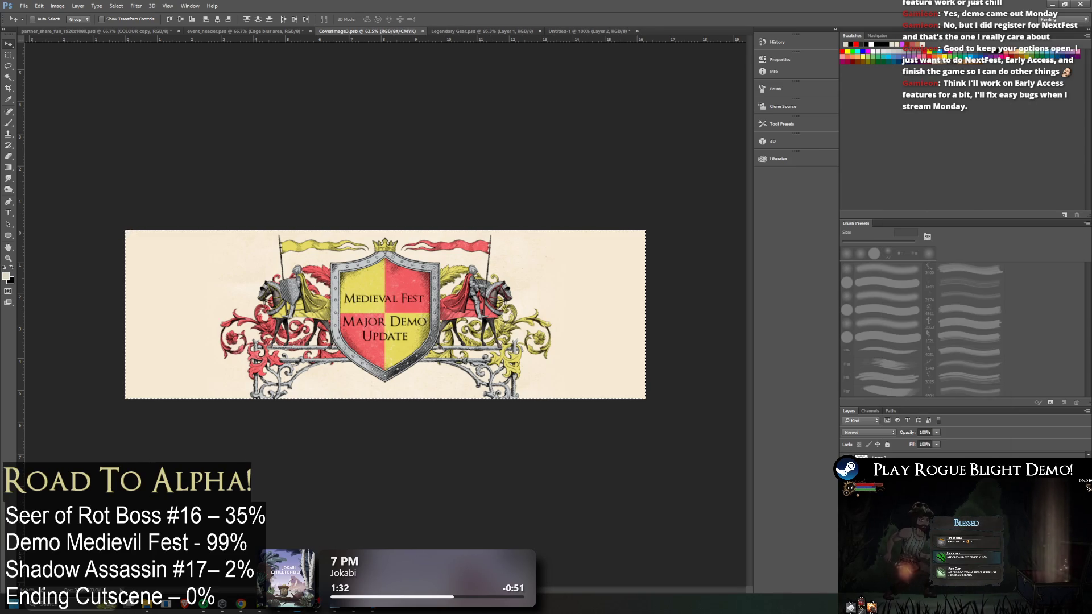
click(589, 33)
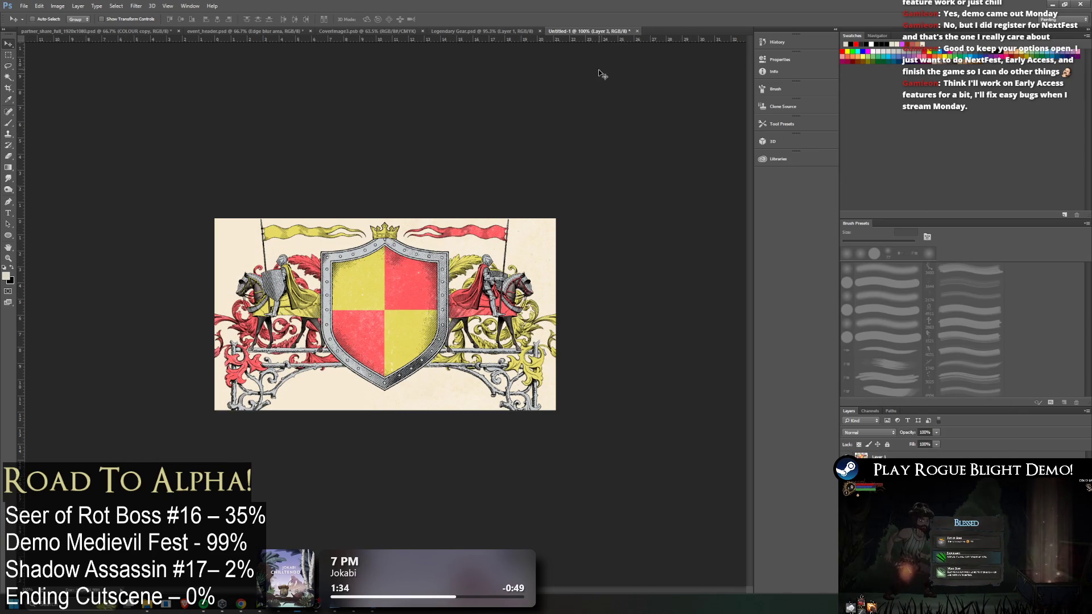
click(223, 31)
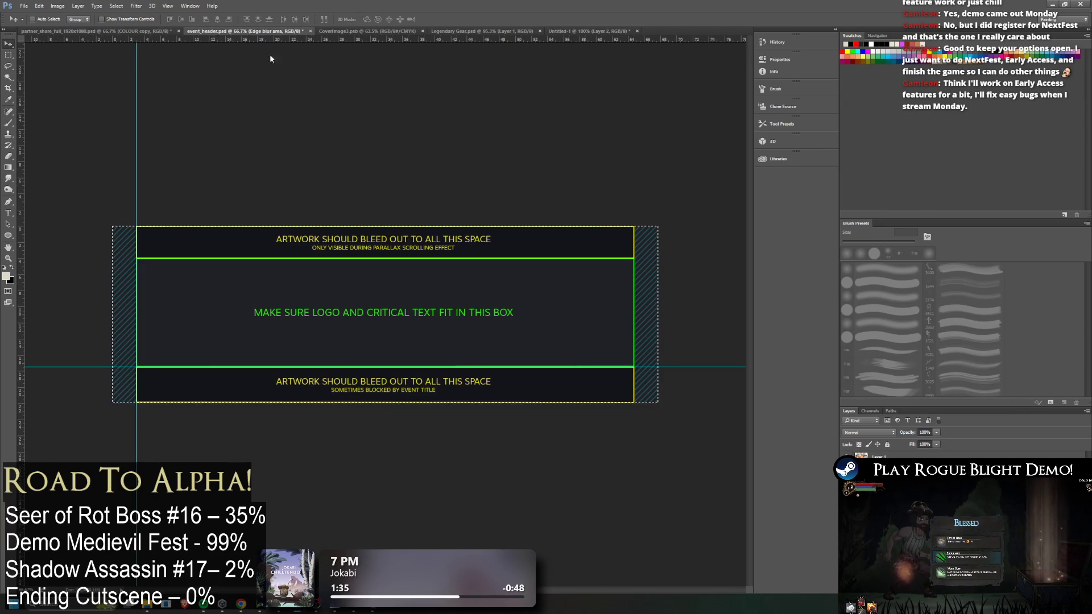
Rasterize the Update, Major Demo and Medieval Fest text layers and merge them into one
click(153, 31)
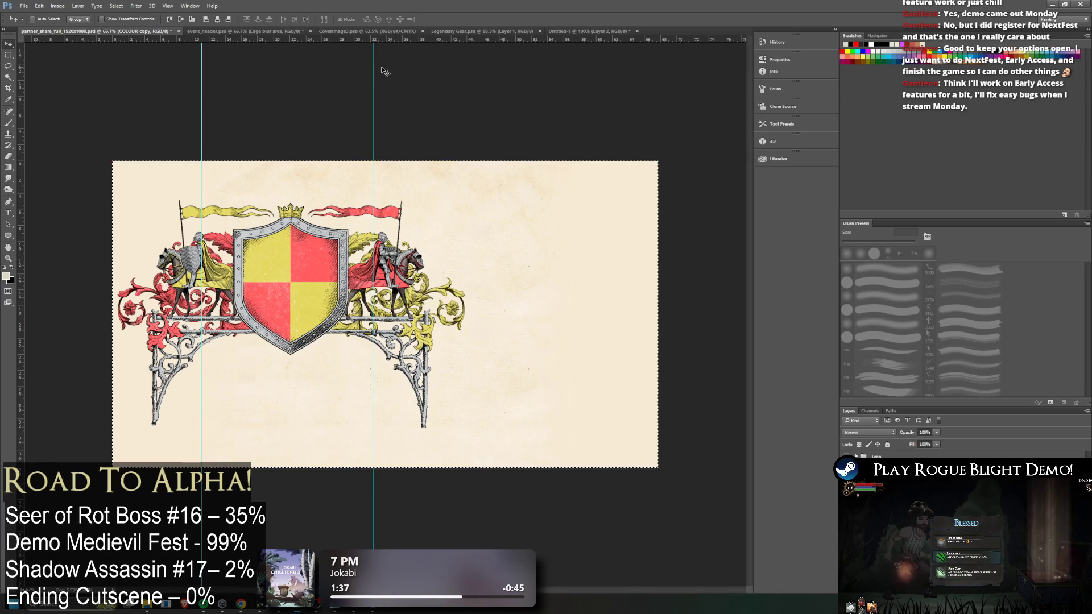
click(362, 31)
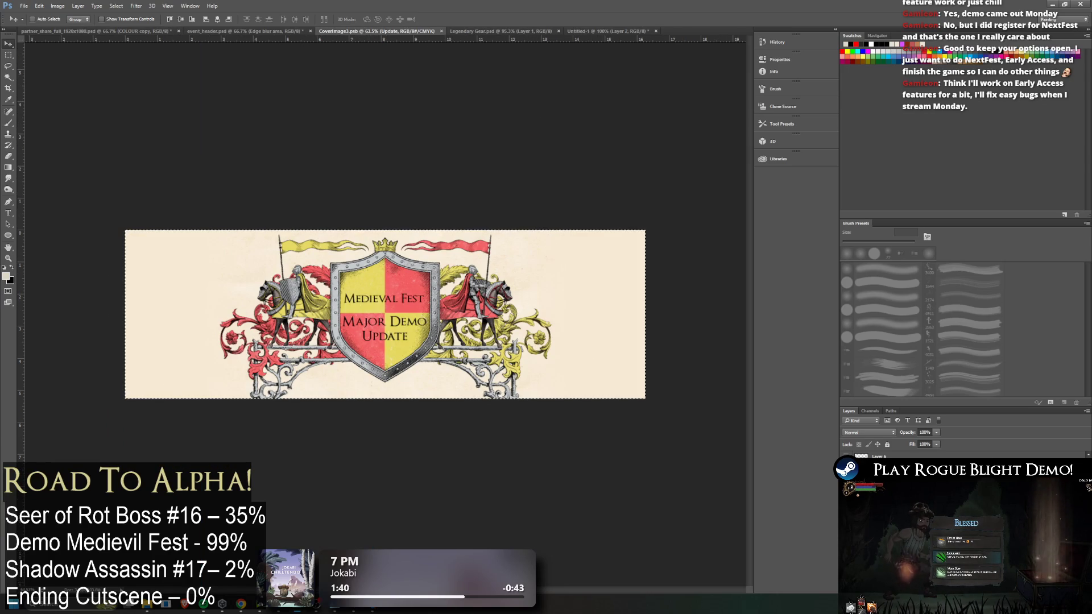
right_click(870, 458)
click(933, 232)
right_click(880, 458)
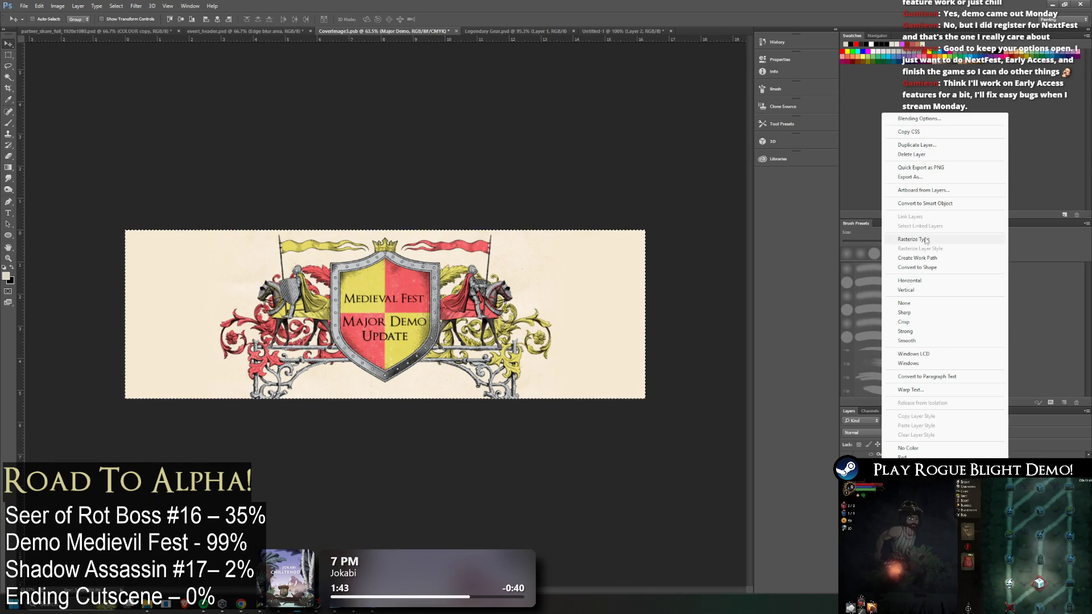
click(967, 239)
right_click(885, 459)
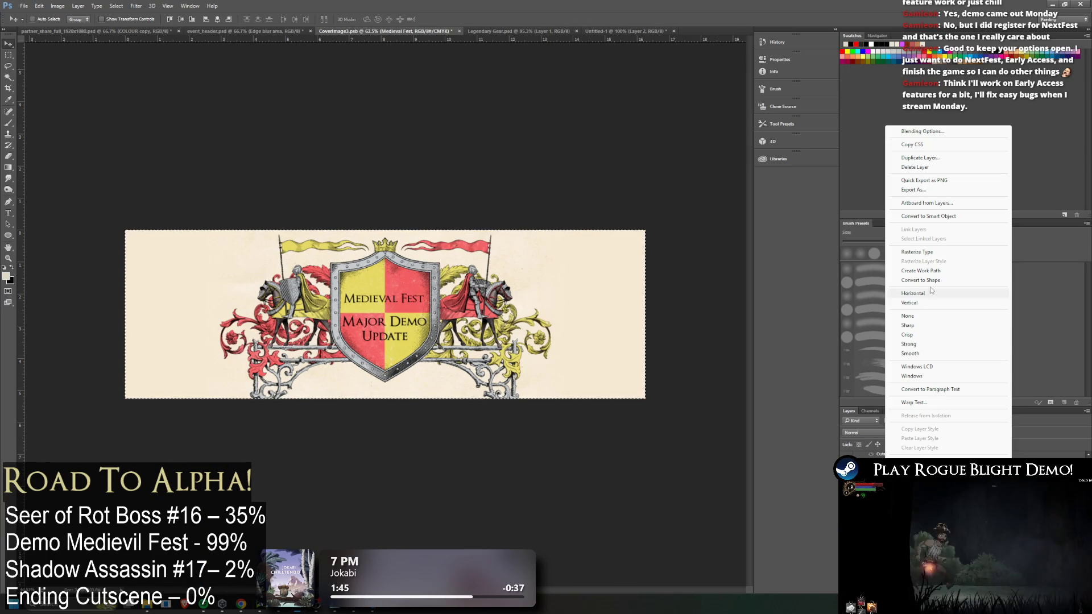
click(927, 294)
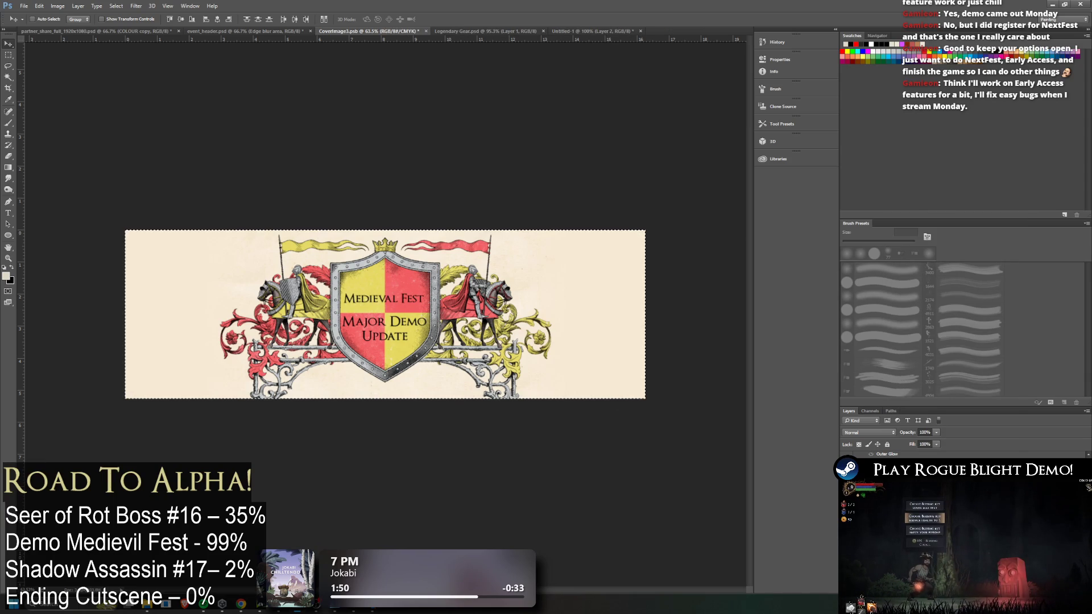
right_click(887, 455)
click(955, 406)
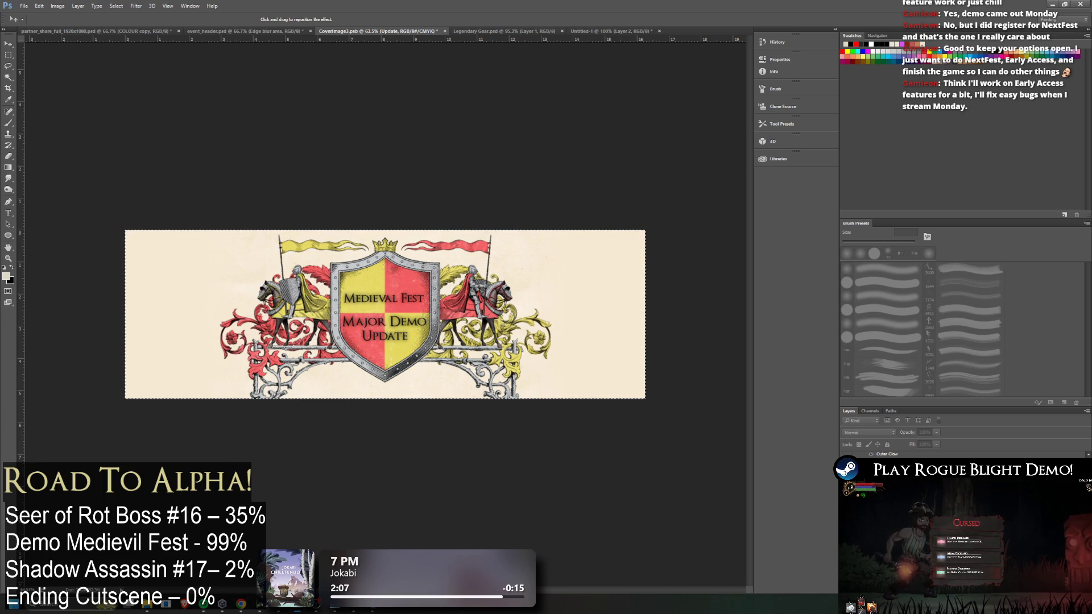
key(h)
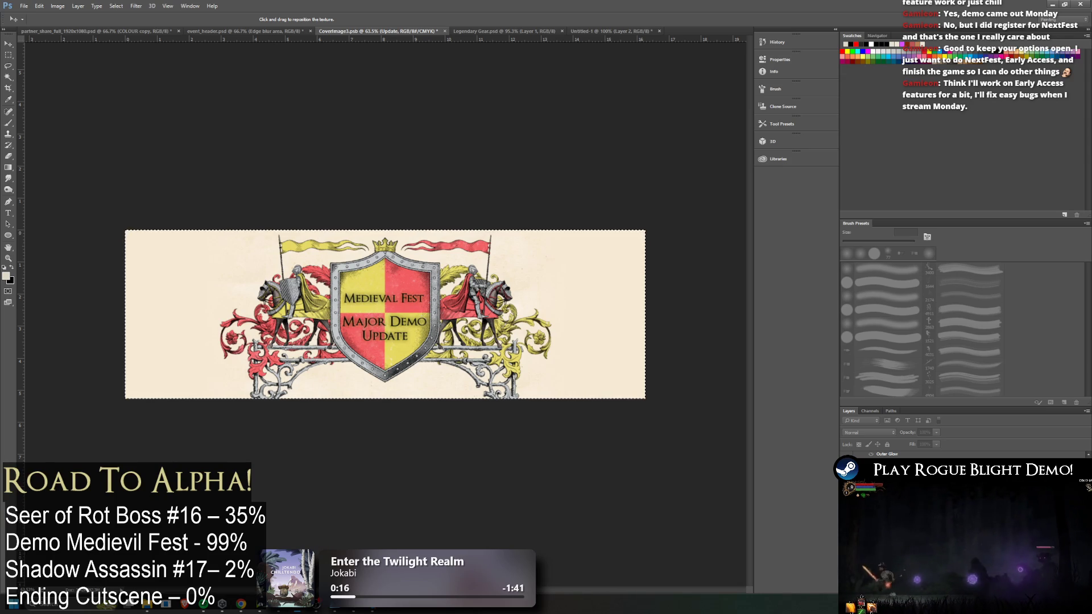
key(h)
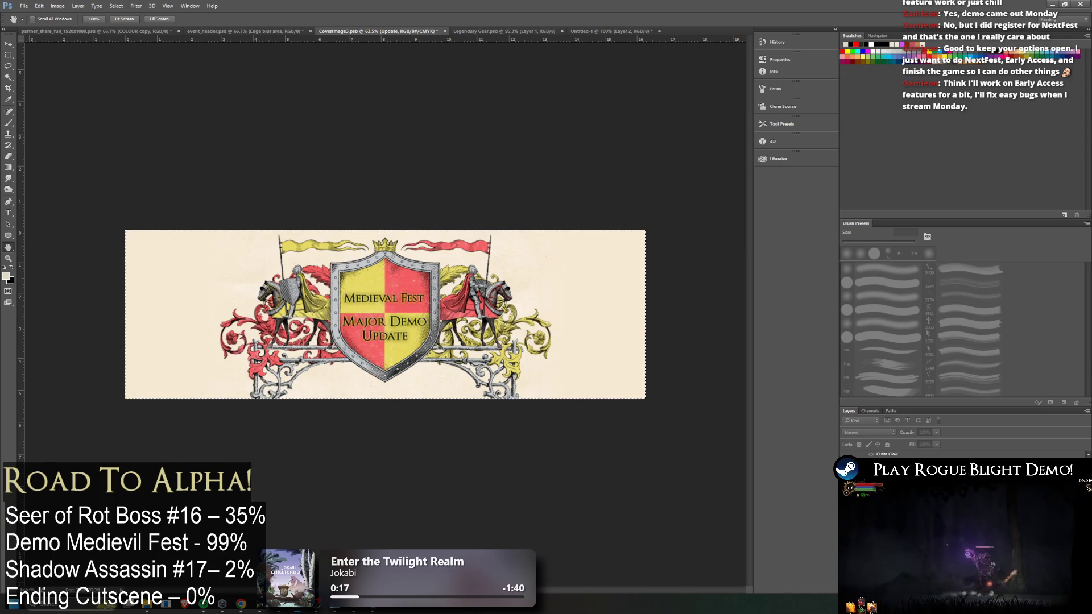
key(i)
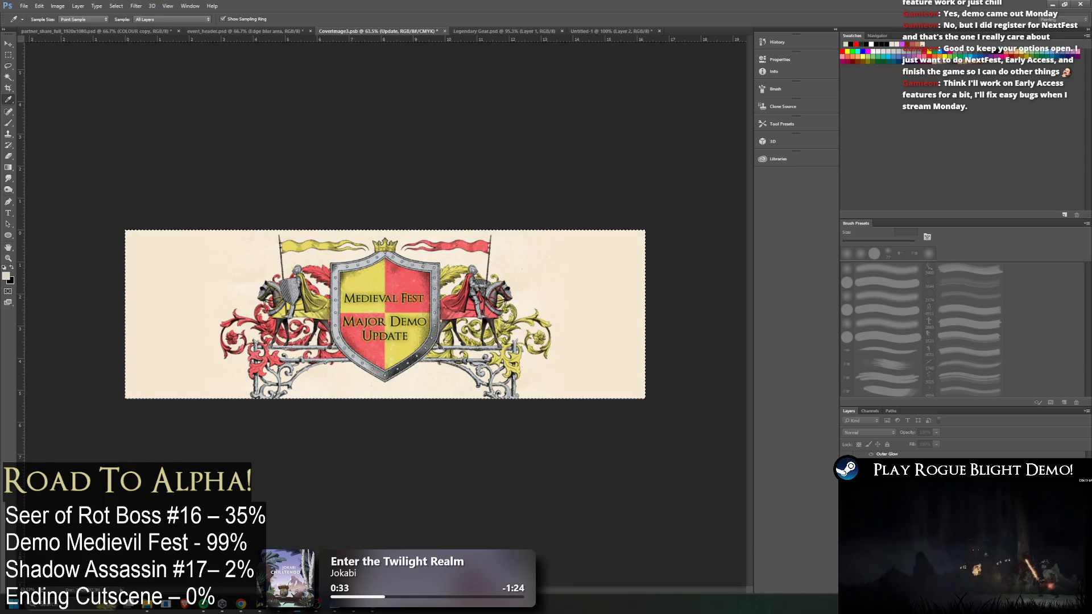
key(h)
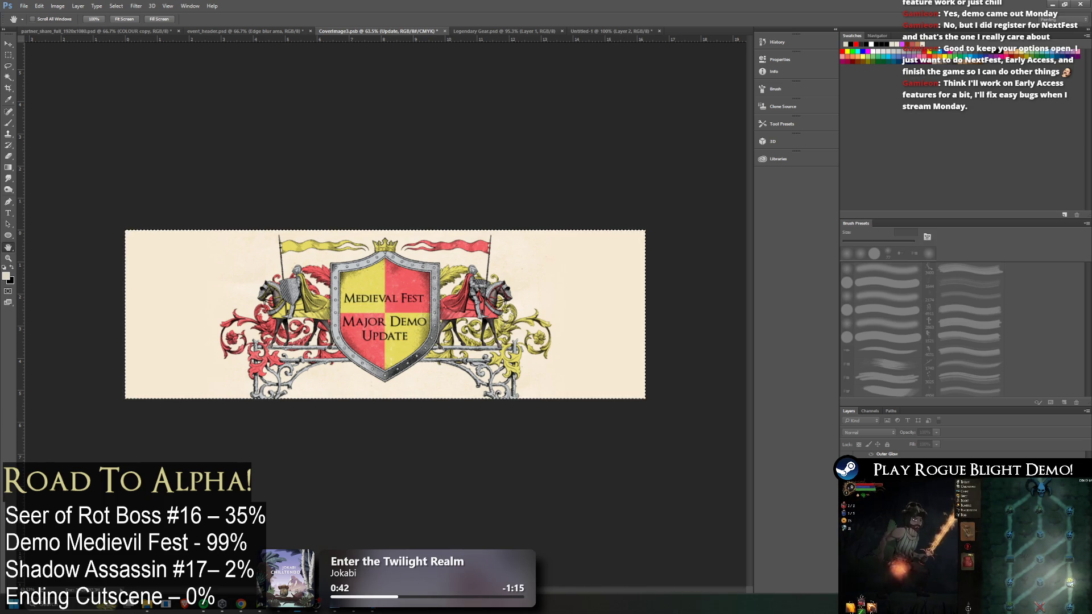
key(i)
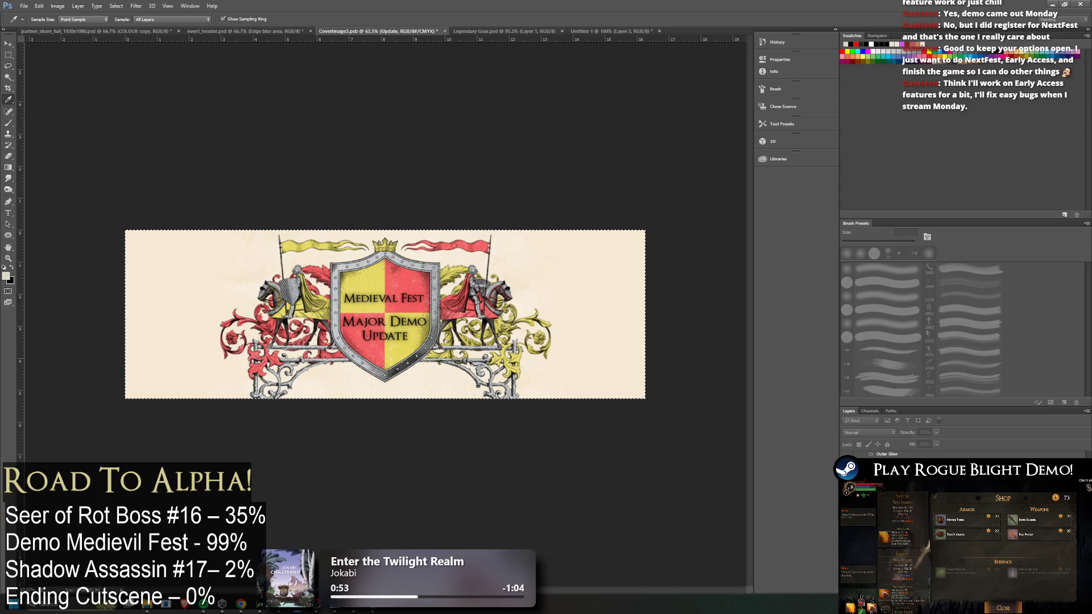
key(v)
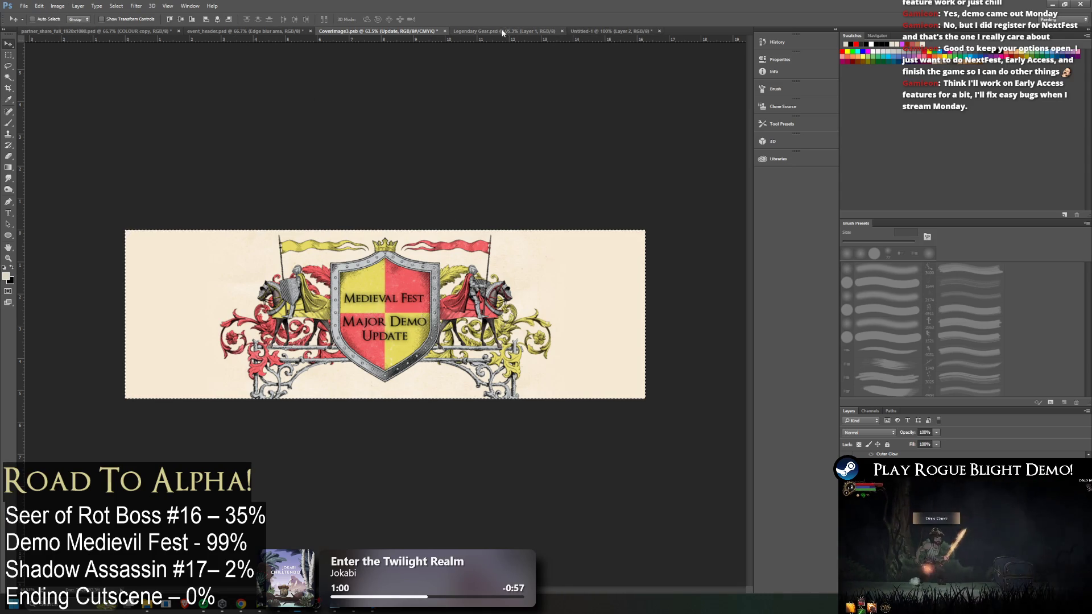
click(605, 32)
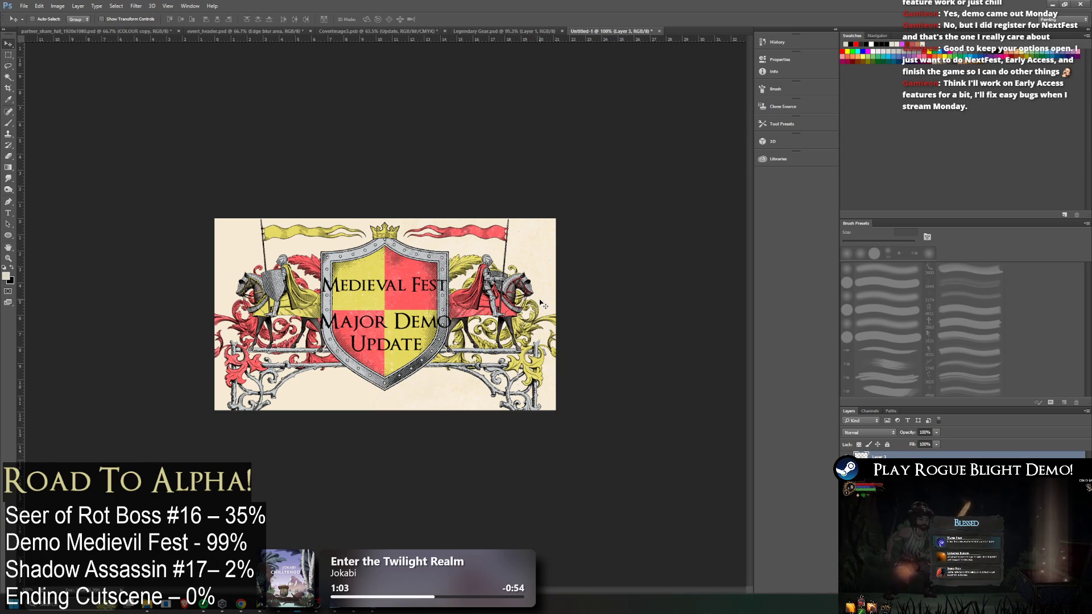
Shrink the title text to about 74%, place it on the shield, and close the layer style settings
key(ctrl+t)
mouse_move(414, 306)
mouse_down()
mouse_move(425, 278)
mouse_move(415, 291)
mouse_up()
key(Down)
key(Down)
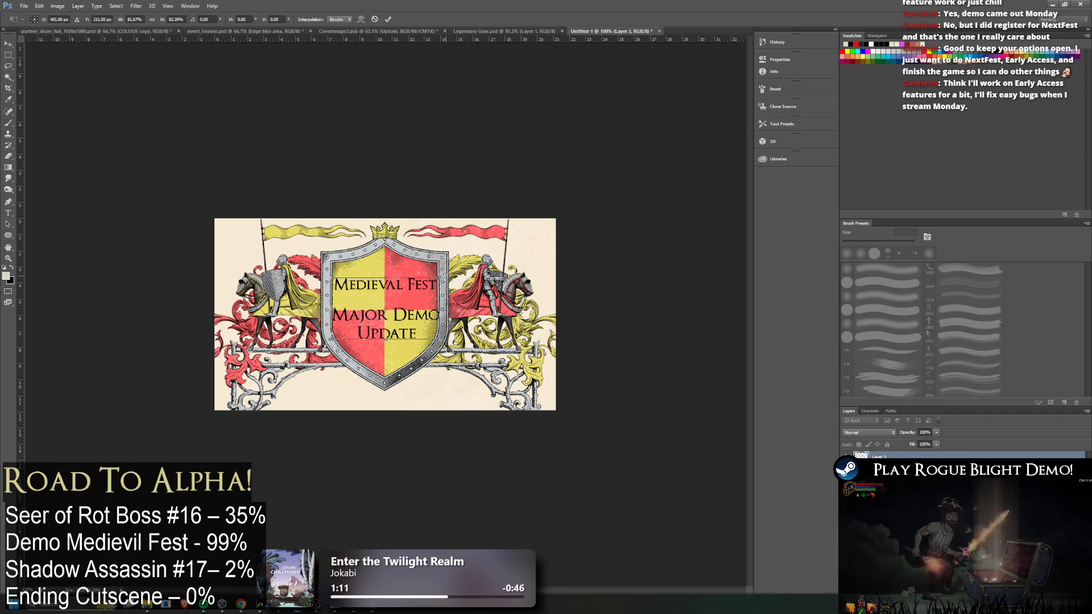
drag(437, 276, 421, 291)
key(Left)
key(Left)
key(Left)
key(Down)
key(Down)
key(Down)
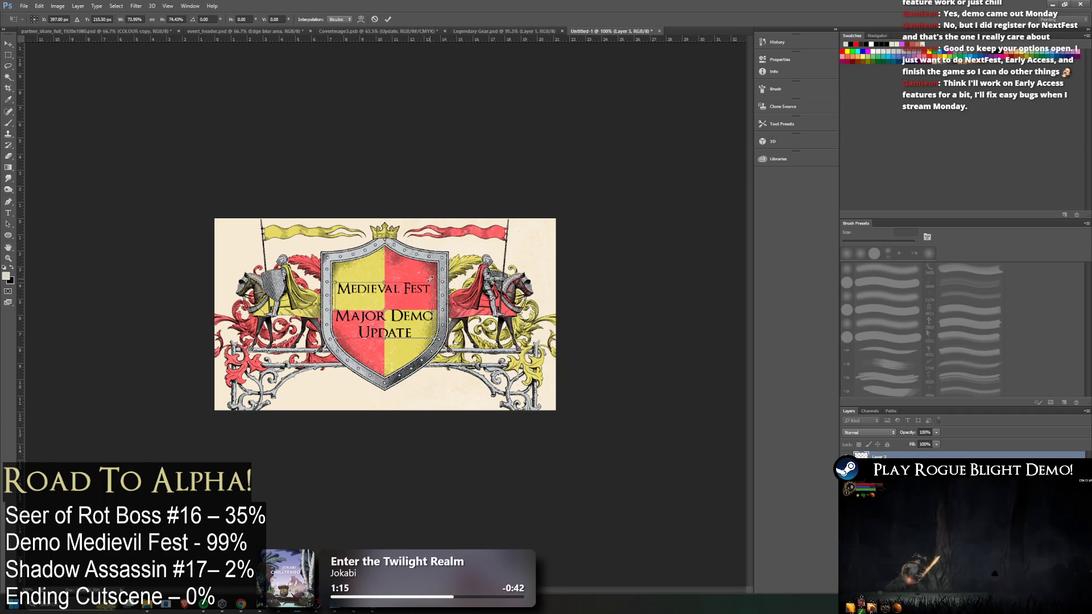
key(Down)
key(Down)
key(Down)
key(Down)
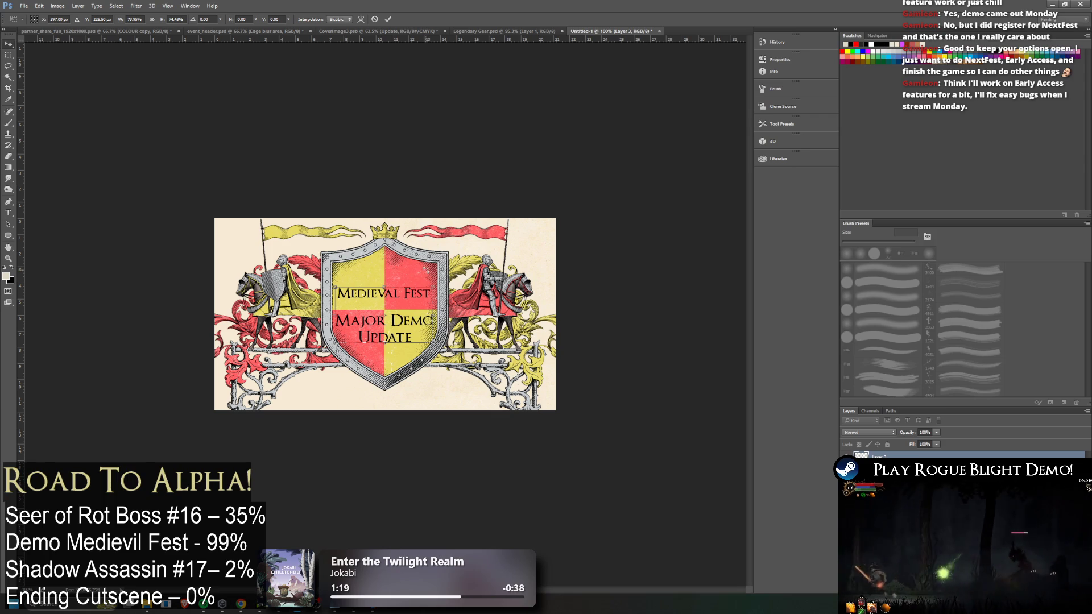
key(Return)
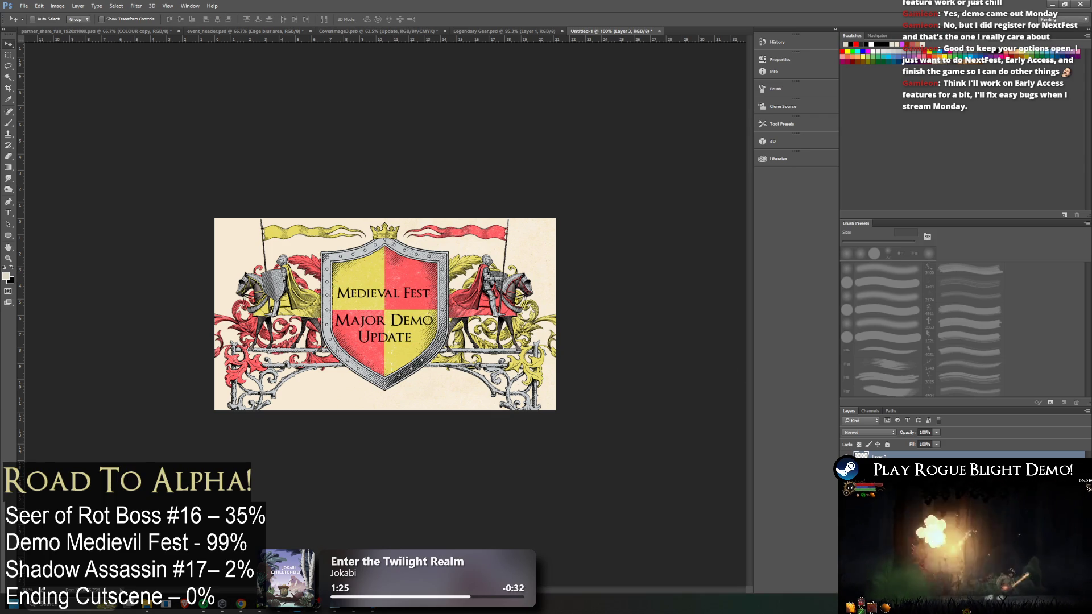
key(h)
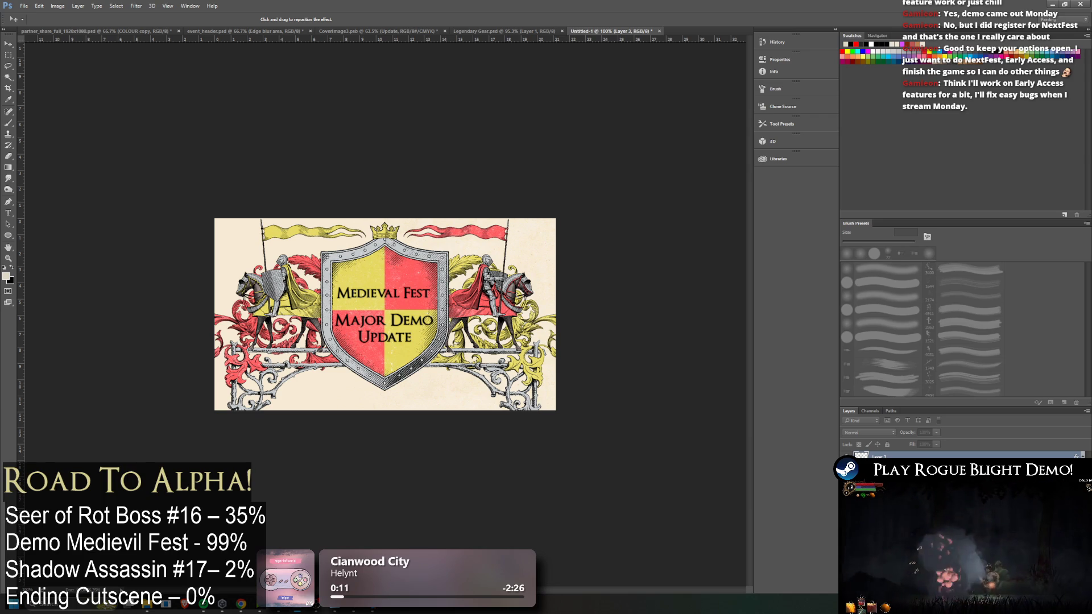
key(Return)
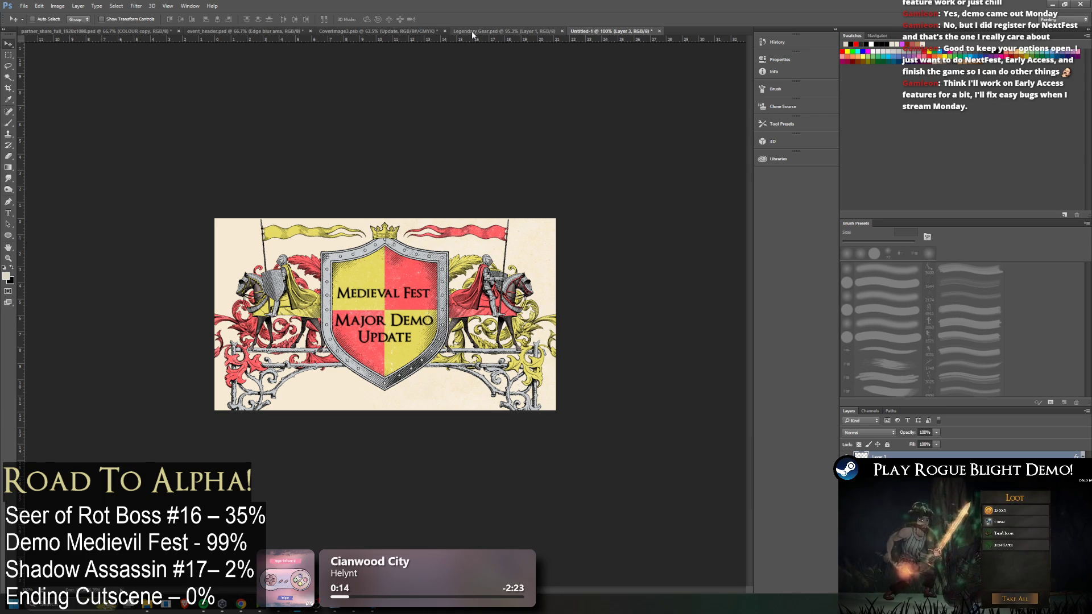
Inspect the wide CoverImage3.psb banner, alternating between the Eyedropper and Hand tools
click(374, 33)
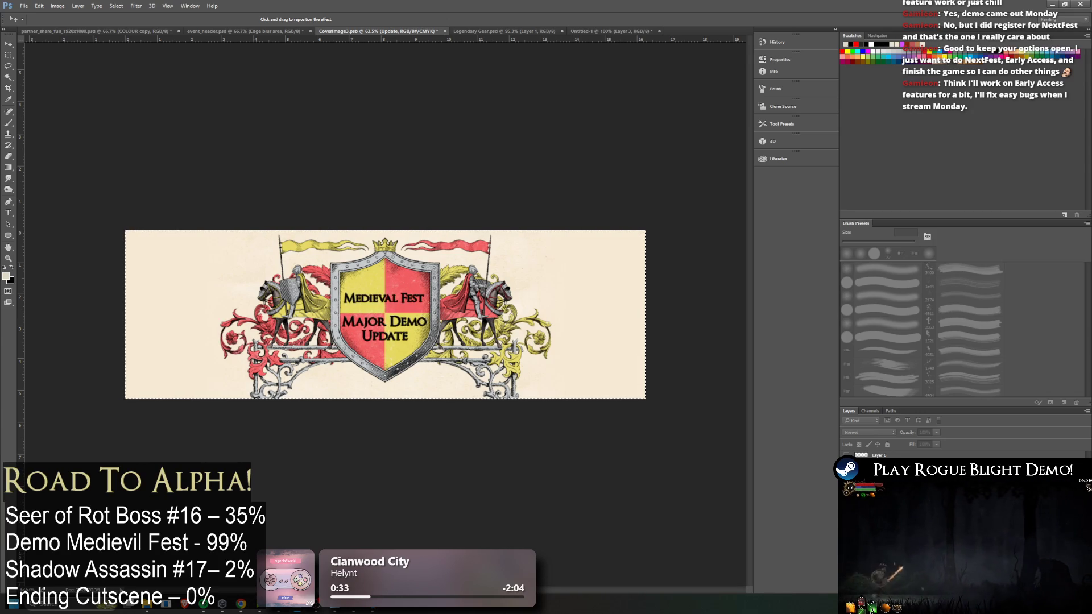
key(i)
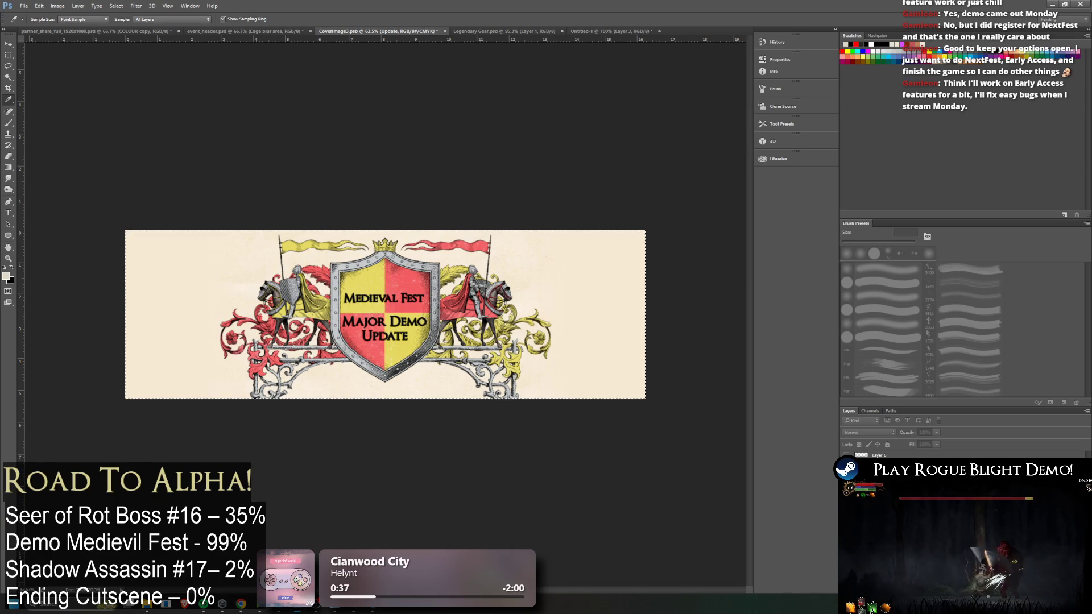
key(v)
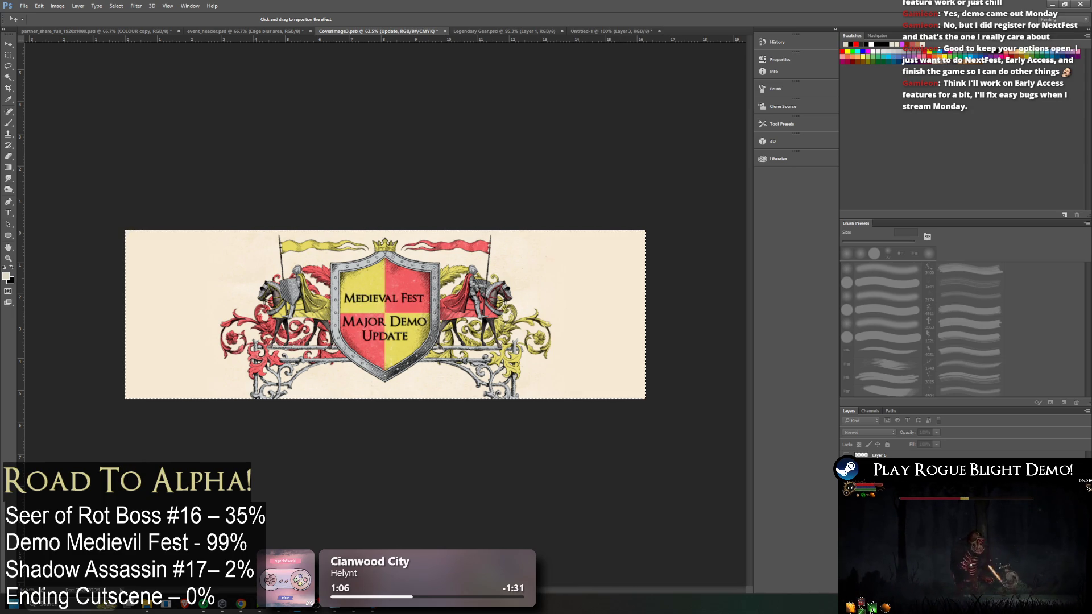
key(h)
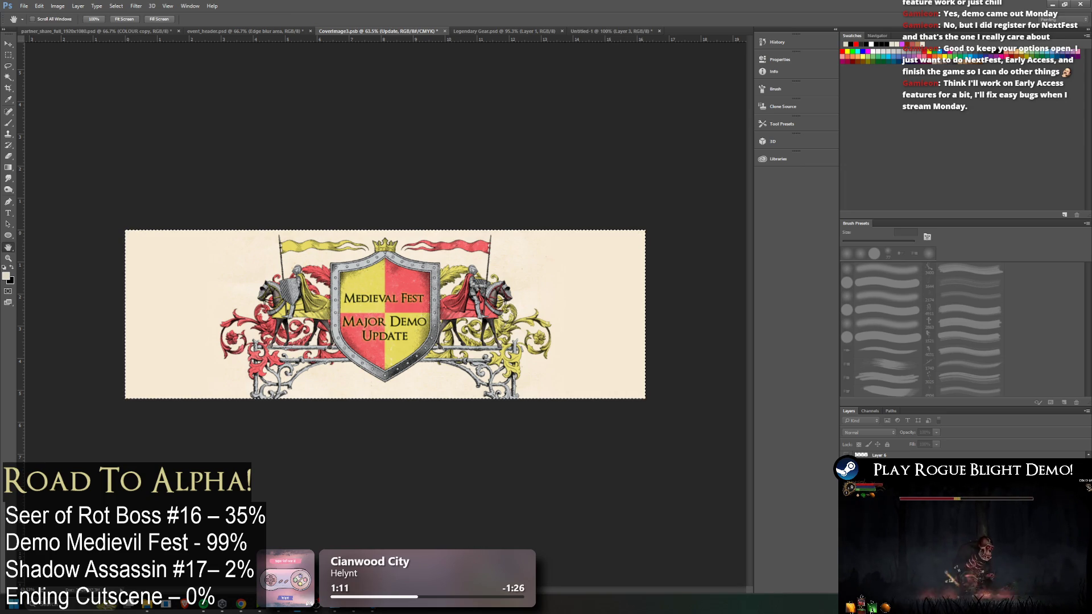
key(i)
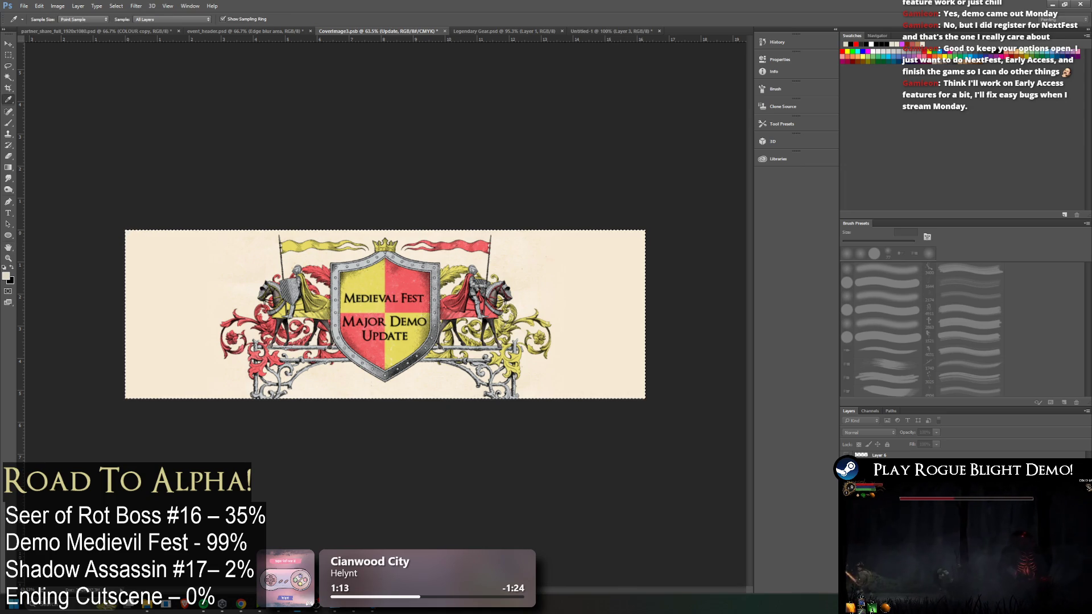
key(h)
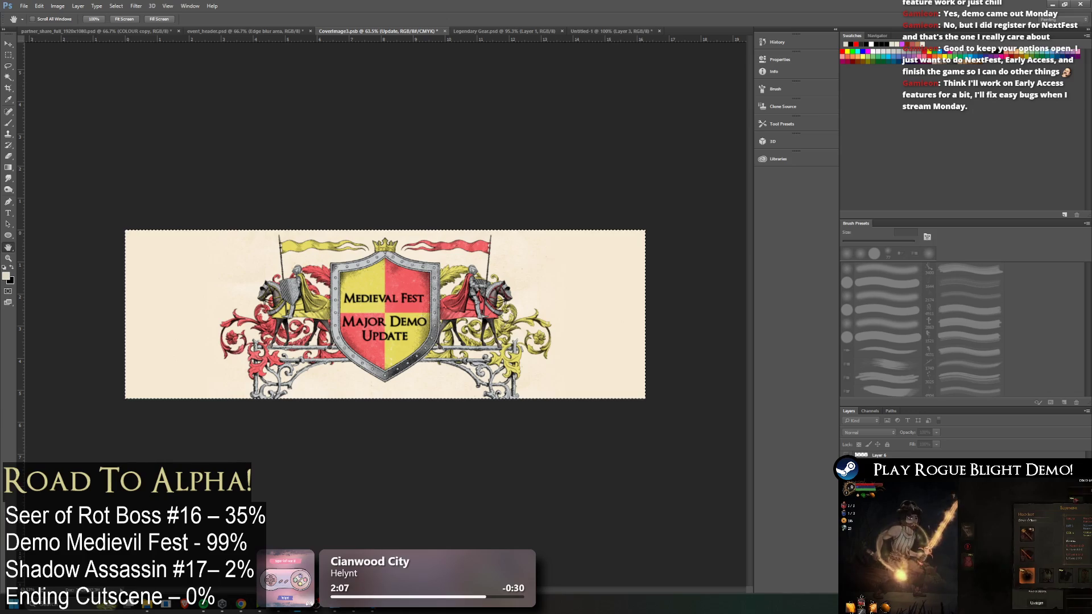
Quick Export the banner as PNG, overwriting MedievalFestCoverImage.png
key(v)
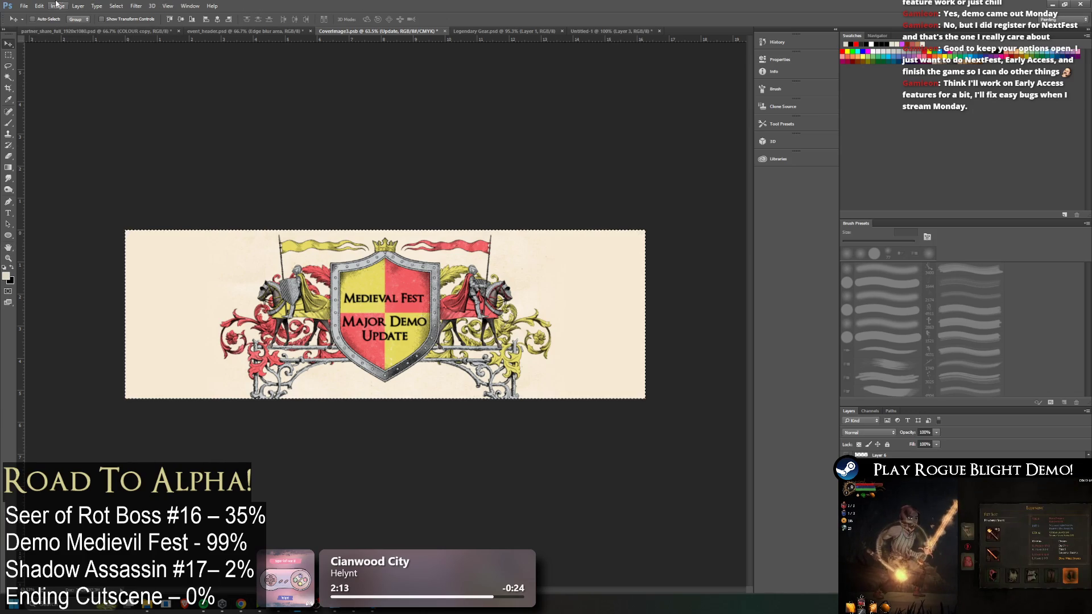
click(24, 6)
mouse_move(63, 130)
click(163, 128)
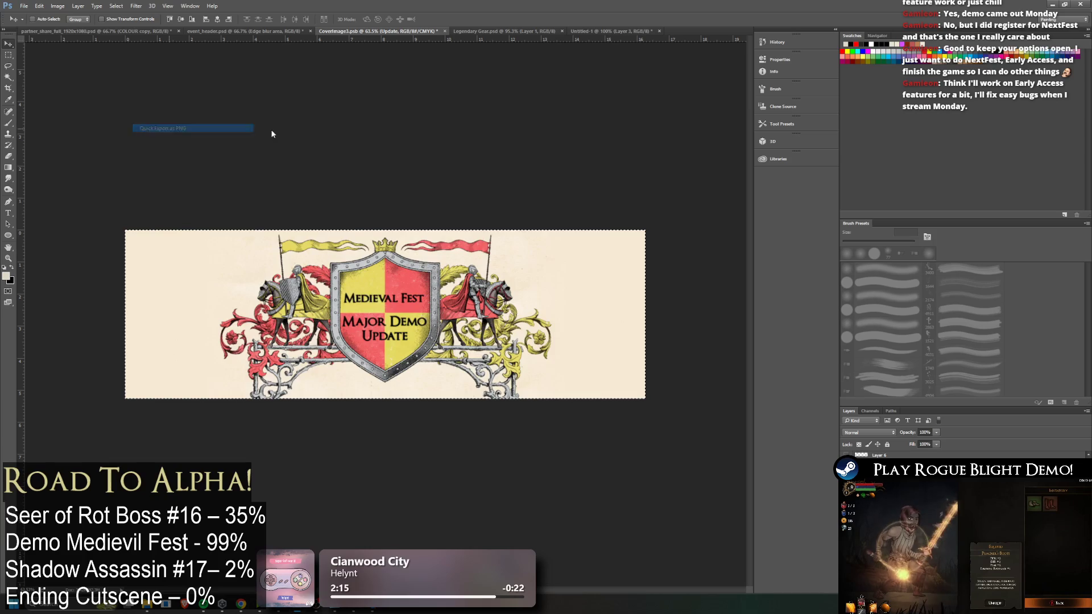
double_click(482, 171)
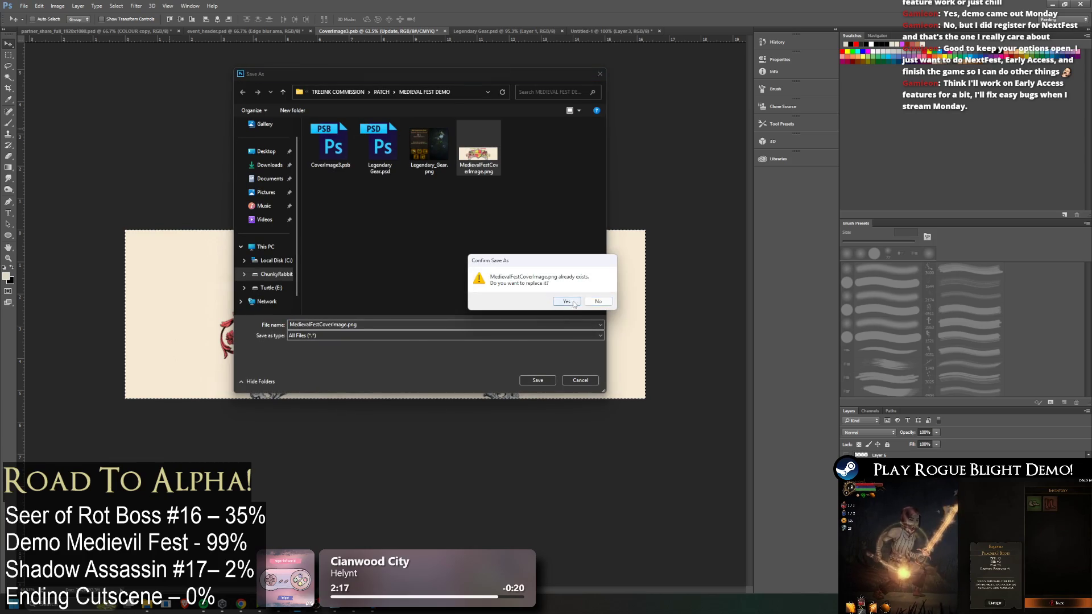
click(565, 301)
click(598, 31)
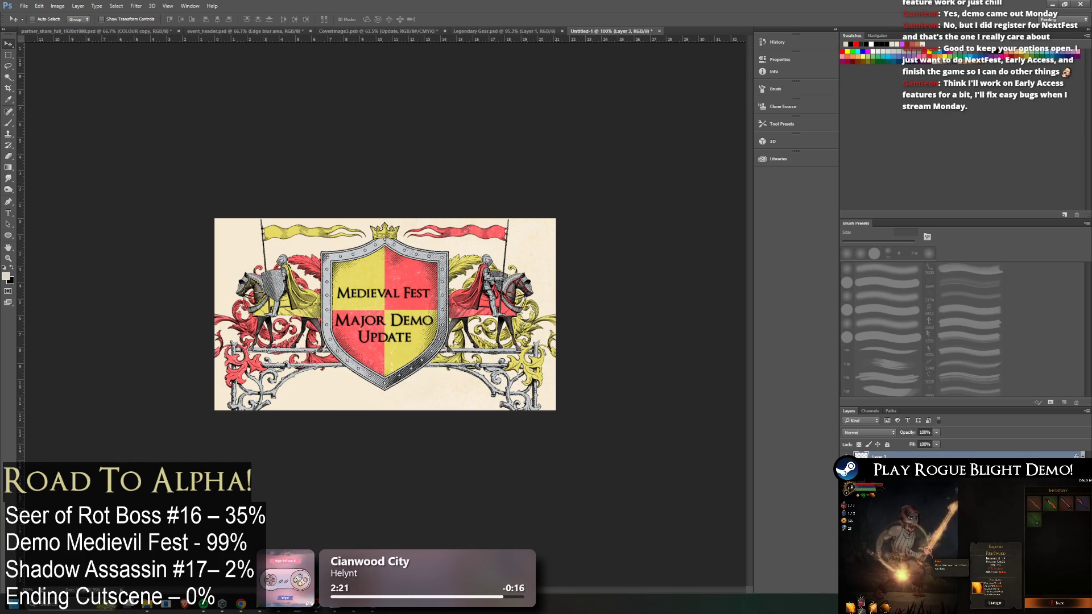
Adjust the crest layer's Layer Style effects to darken the shield lettering
double_click(967, 457)
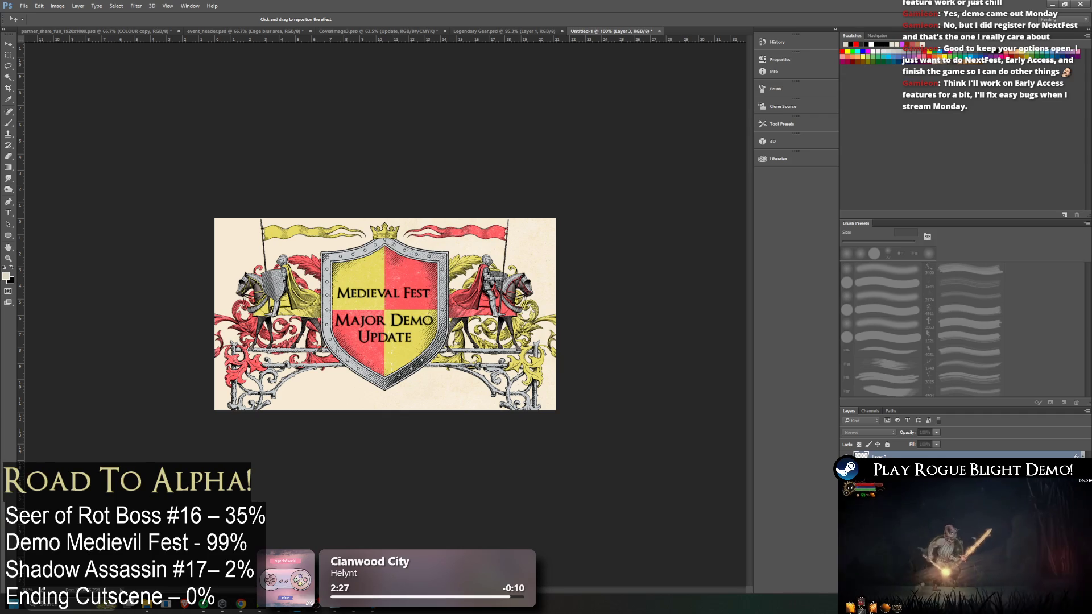
key(Return)
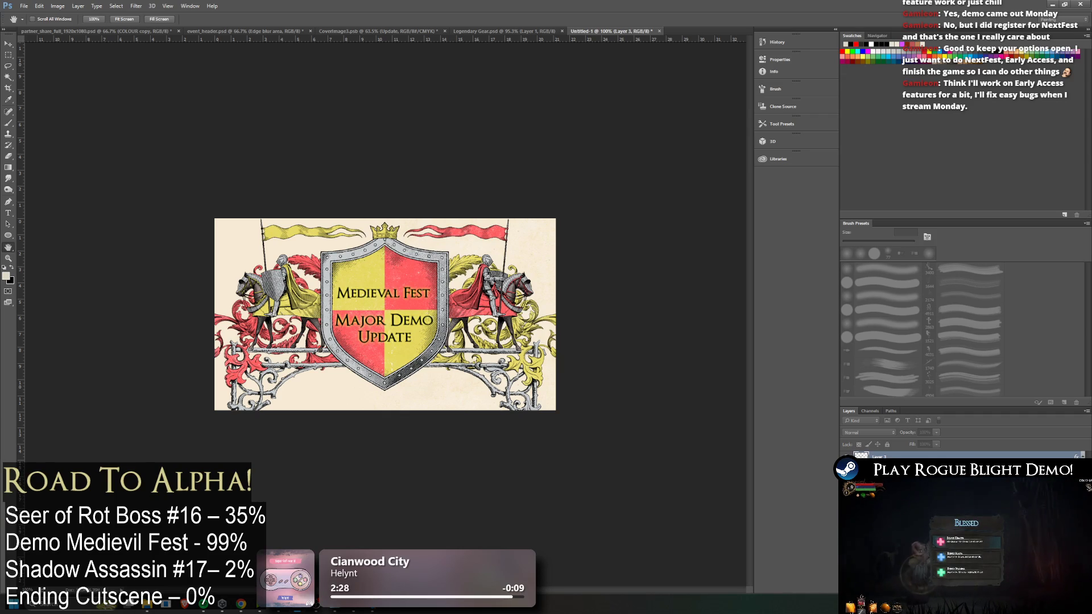
key(i)
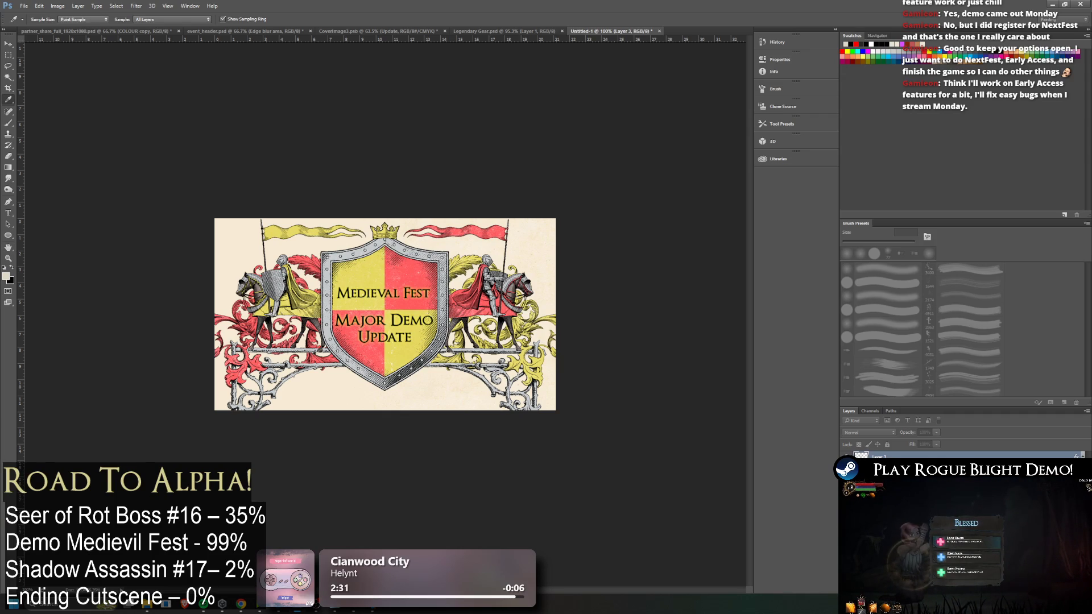
key(h)
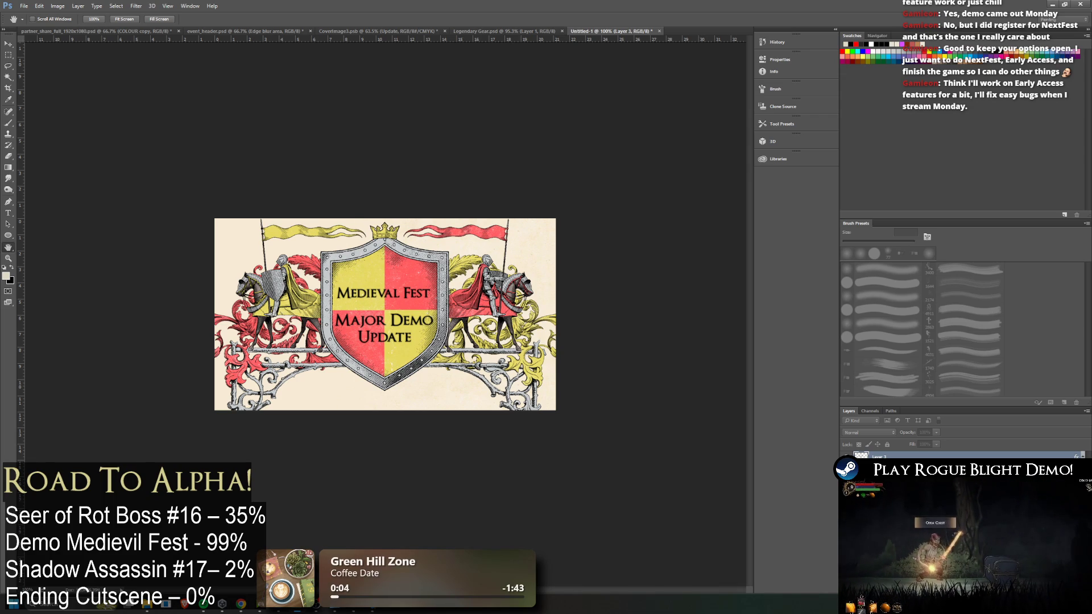
Undo and redo to compare before and after, keeping the darker Medieval Fest lettering
key(ctrl+z)
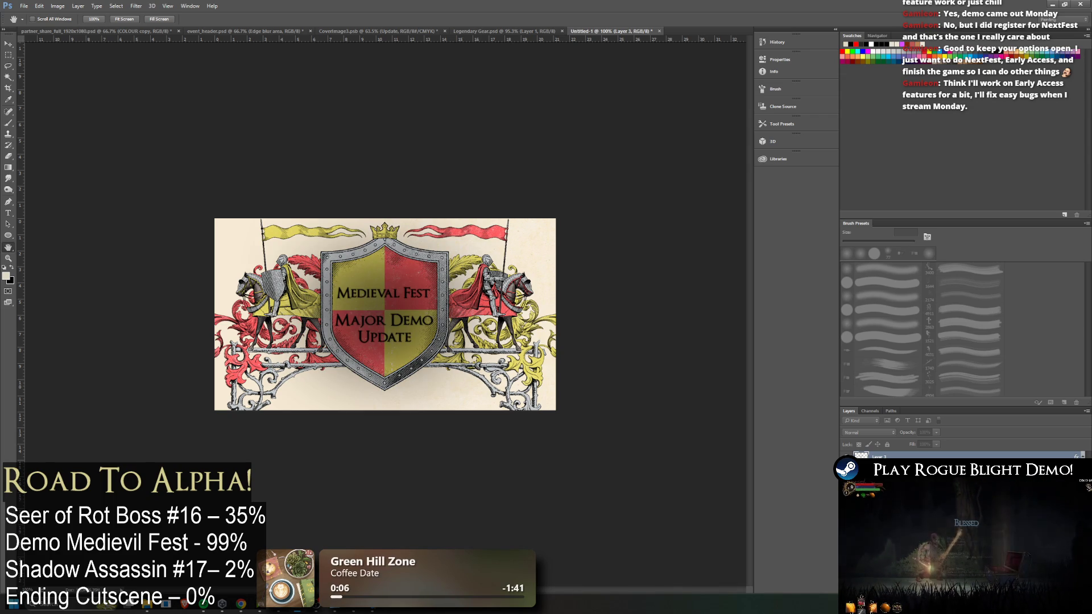
key(ctrl+z)
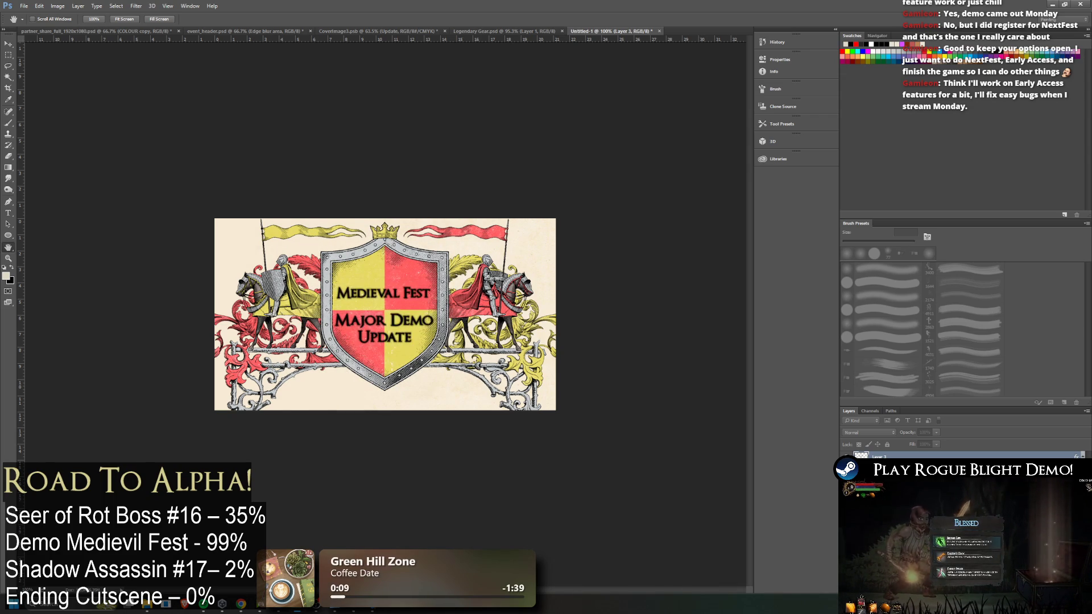
key(ctrl+z)
key(ctrl+z)
key(ctrl+z)
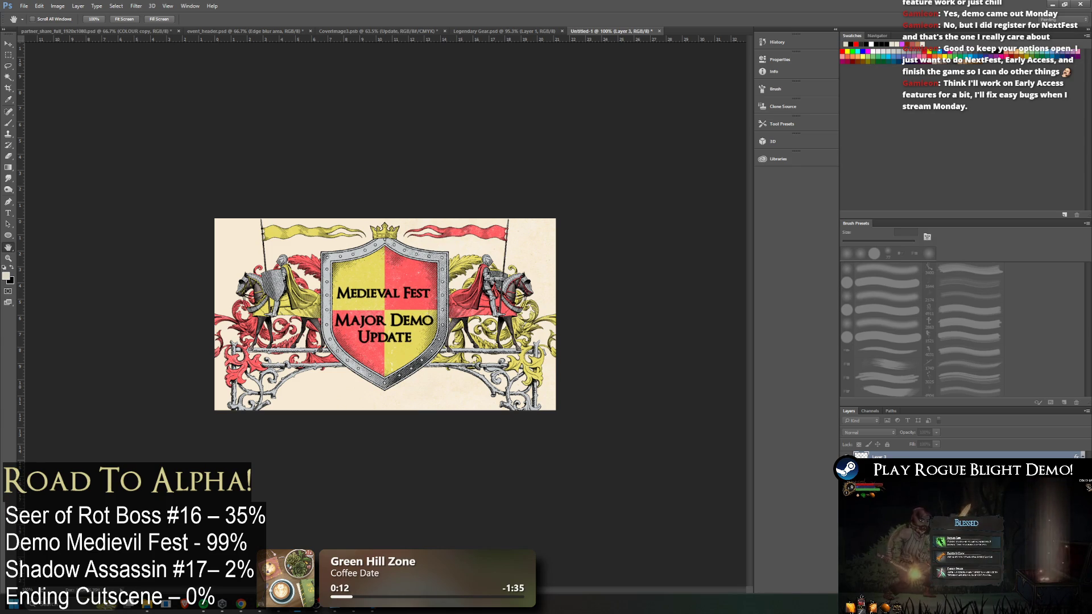
key(ctrl+z)
key(ctrl+z)
key(ctrl+z)
key(ctrl+z)
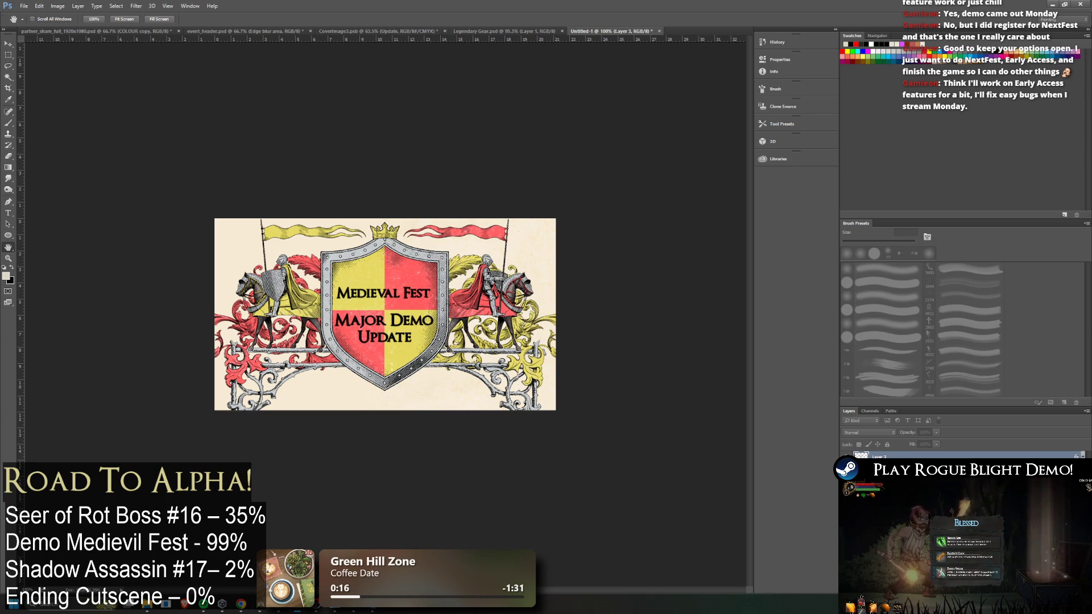
key(ctrl+z)
key(ctrl+z)
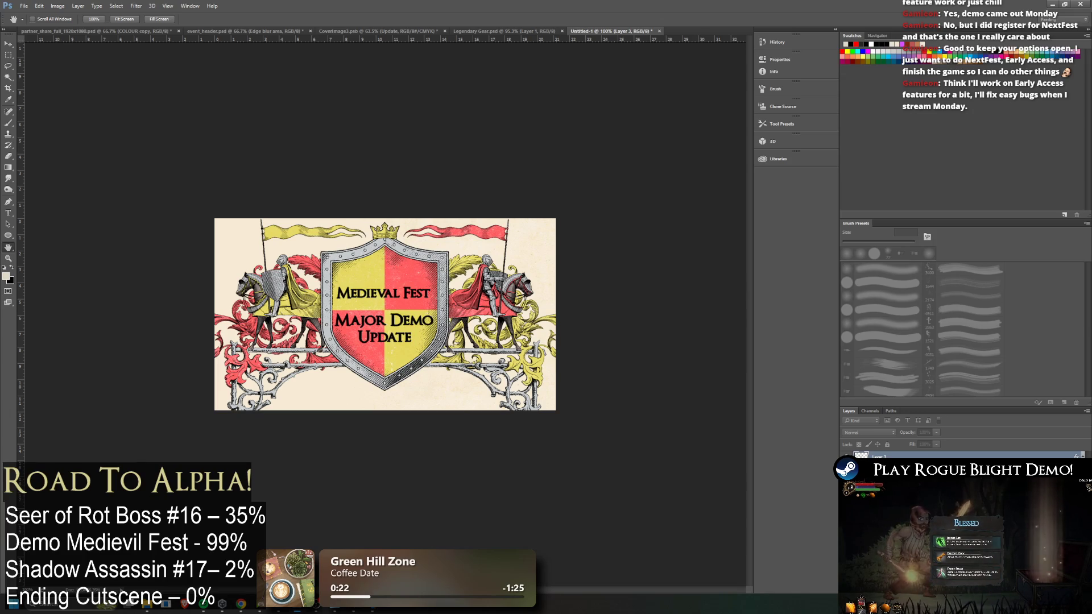
key(v)
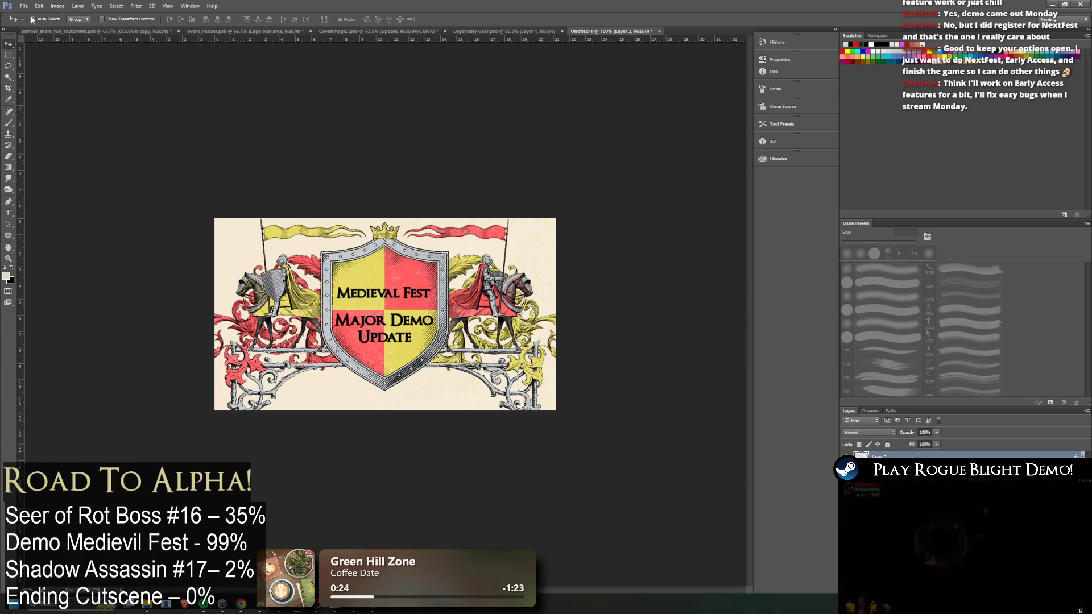
click(24, 6)
mouse_move(66, 130)
click(162, 129)
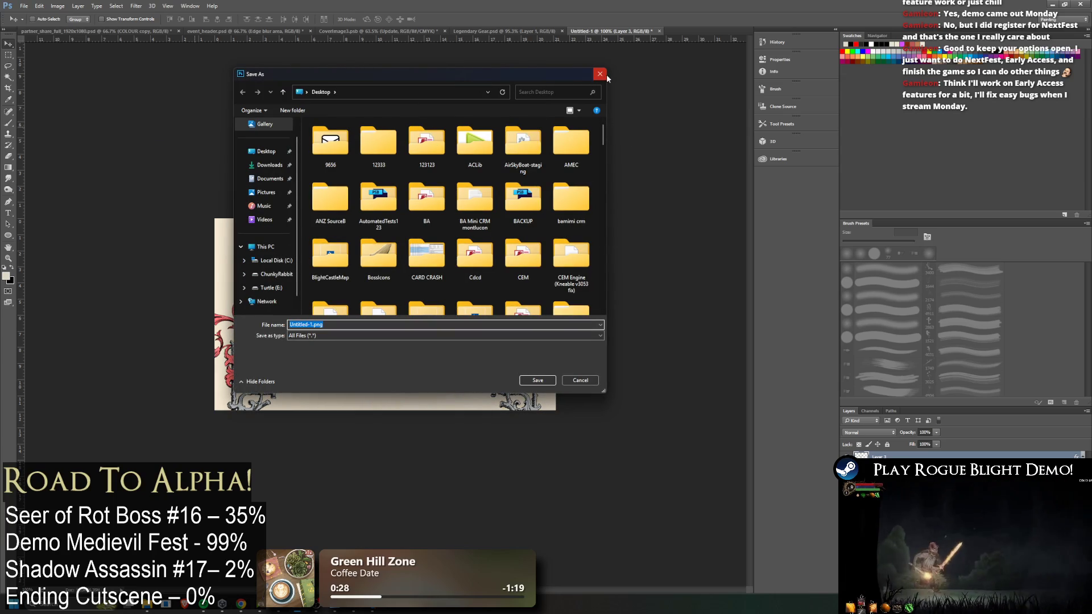
click(601, 76)
key(alt+Tab)
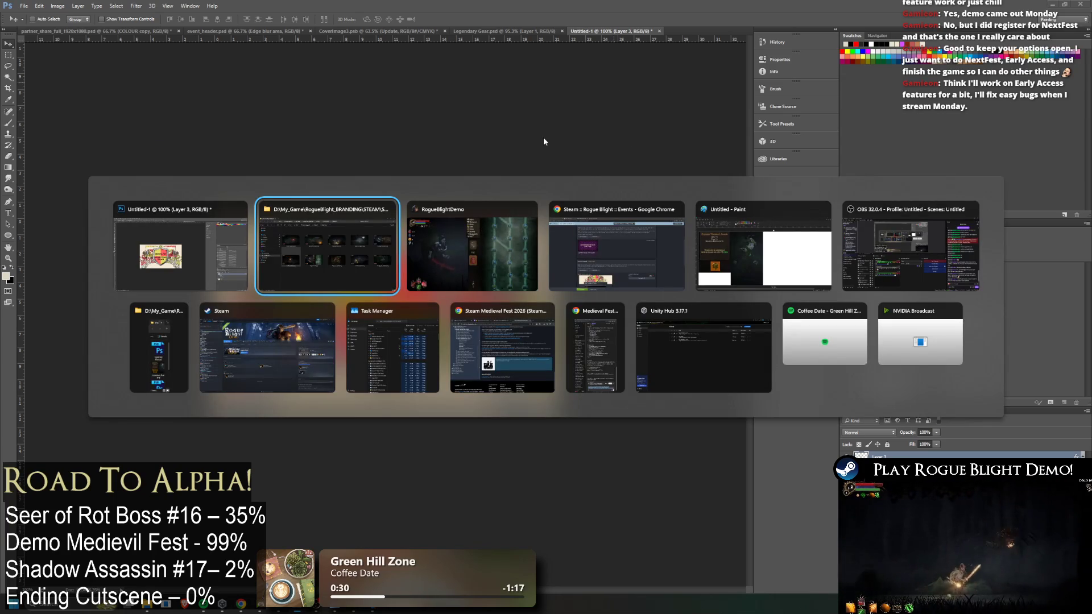
key(Escape)
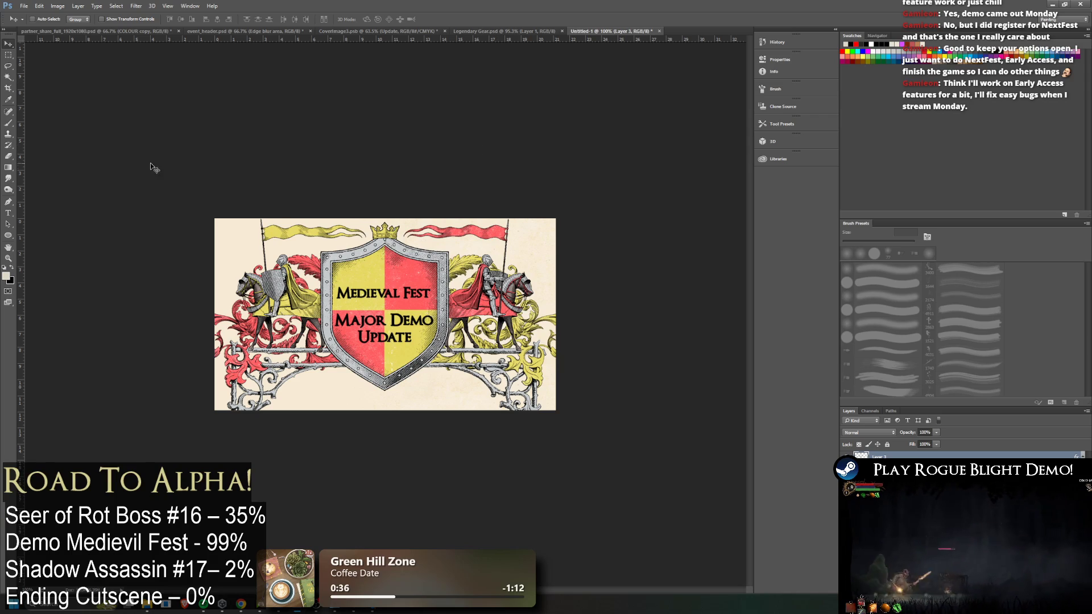
right_click(372, 604)
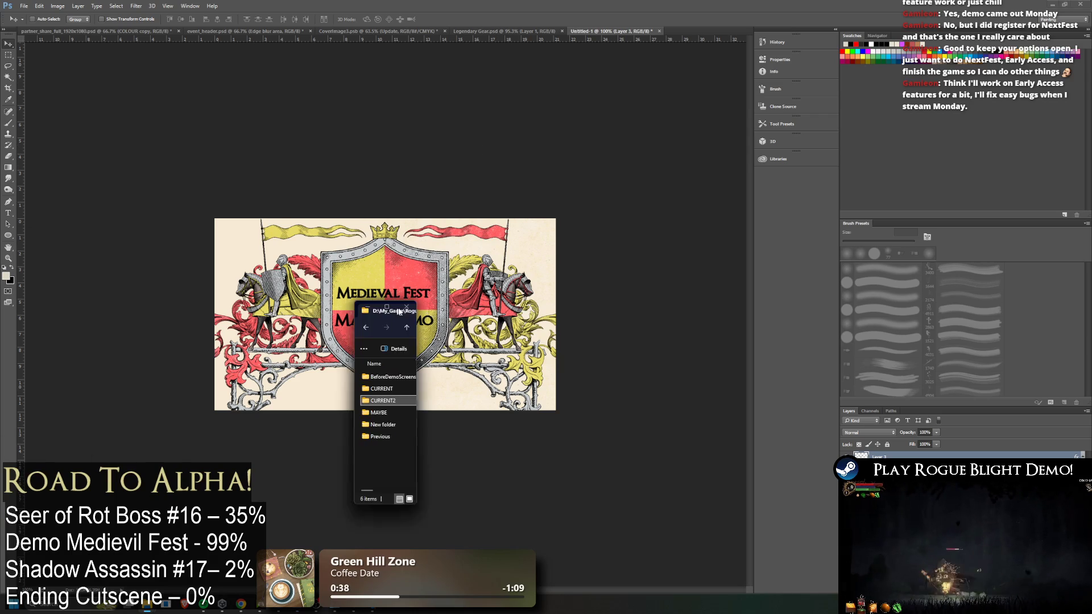
In File Explorer, navigate to CAPSULES > TREEINK COMMISSION > PATCH > MEDIEVAL FEST DEMO
click(387, 449)
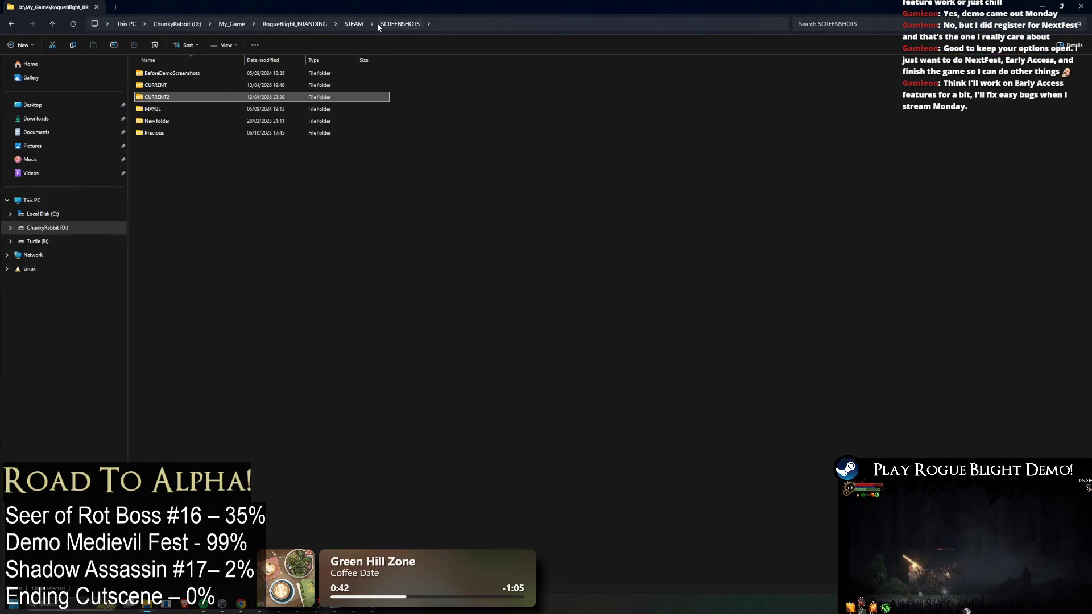
click(355, 24)
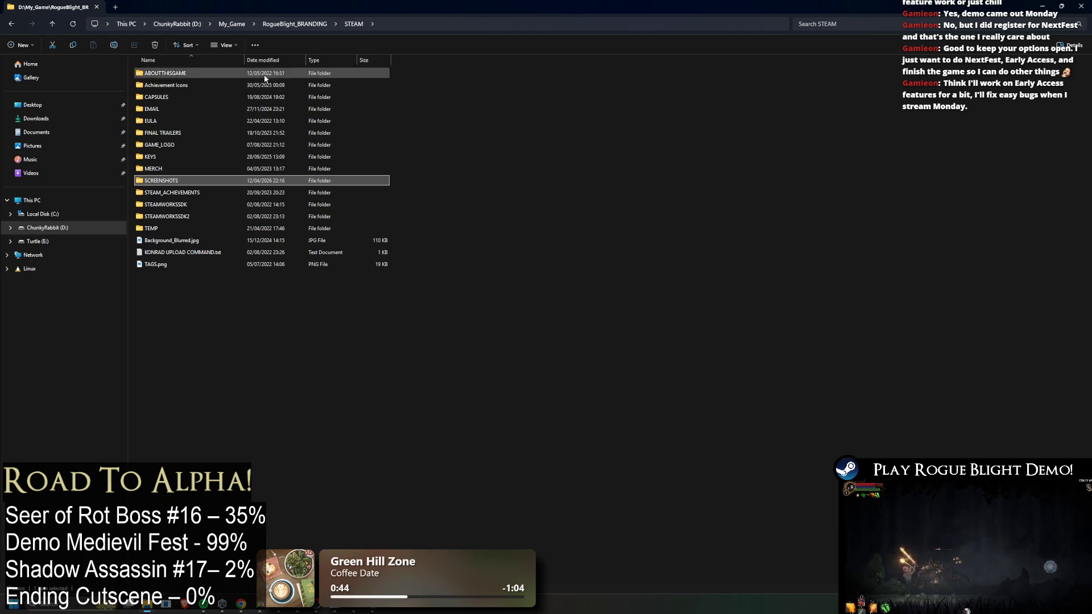
click(188, 98)
double_click(188, 98)
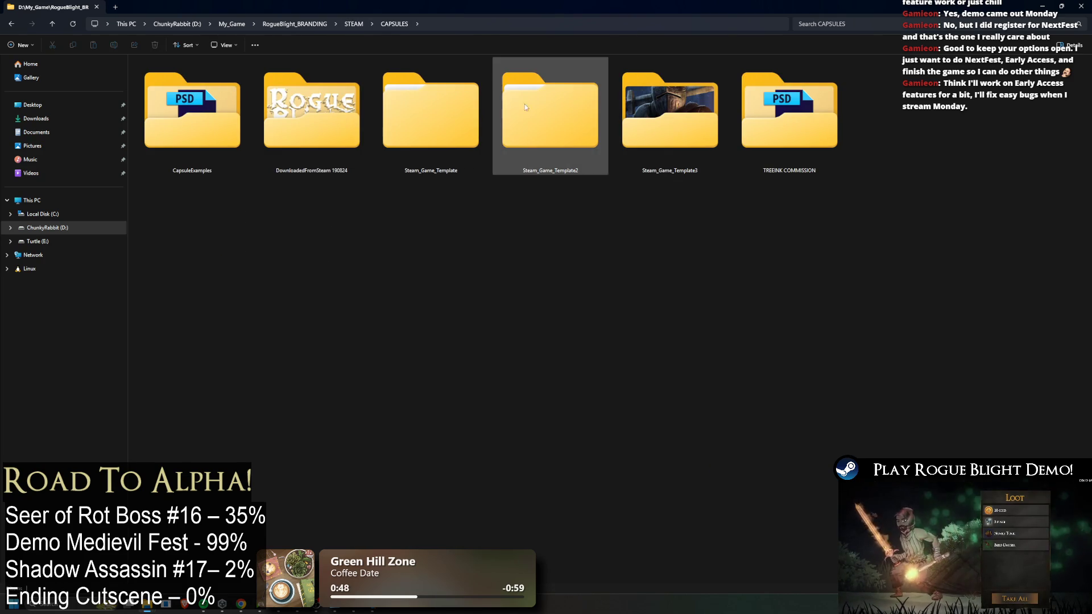
key(alt+Left)
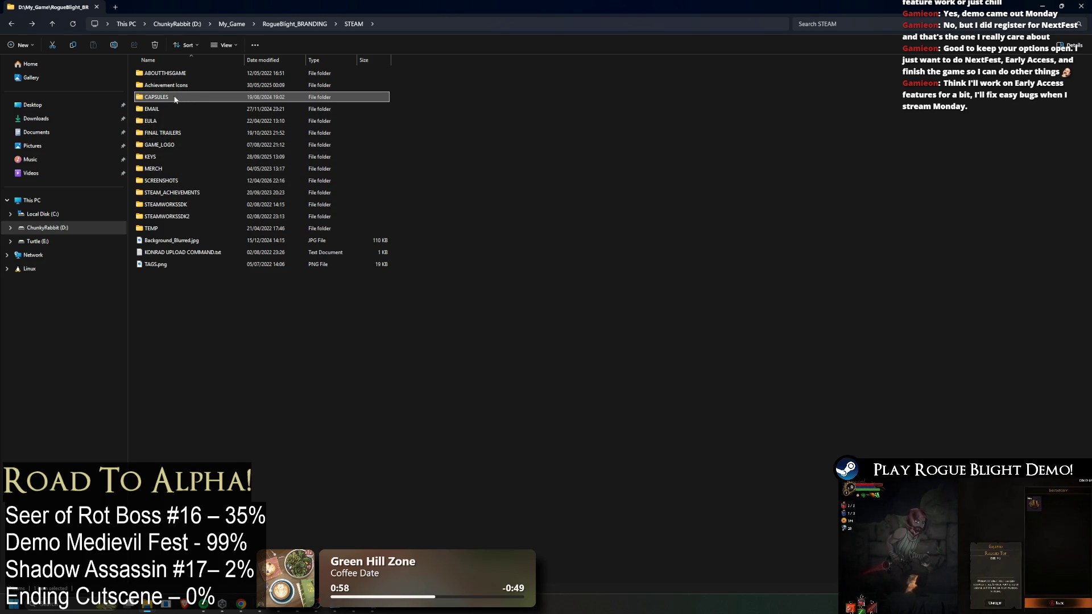
double_click(368, 97)
double_click(789, 114)
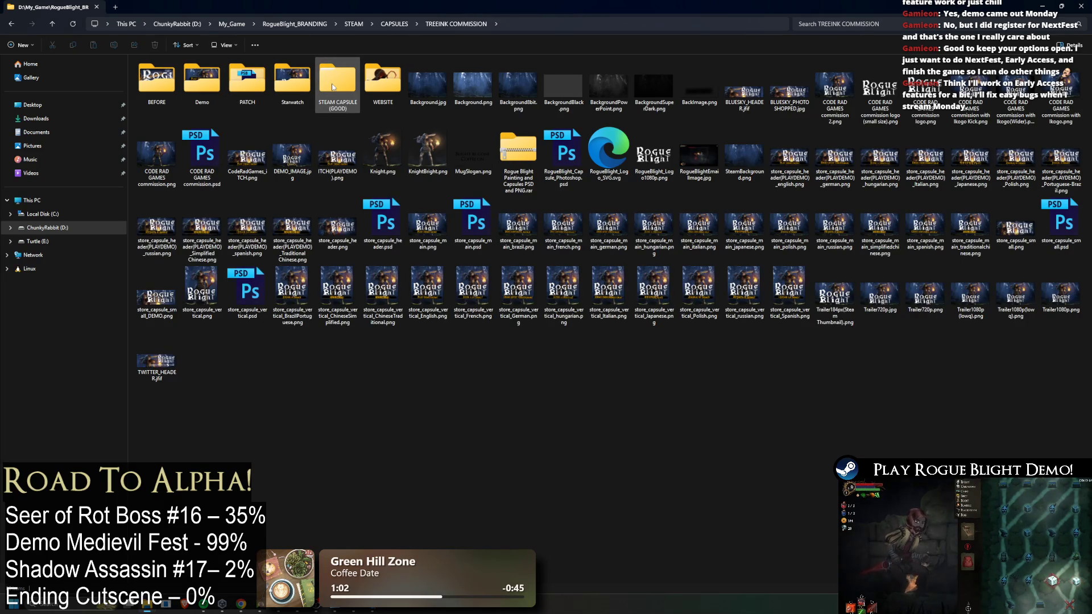
double_click(247, 84)
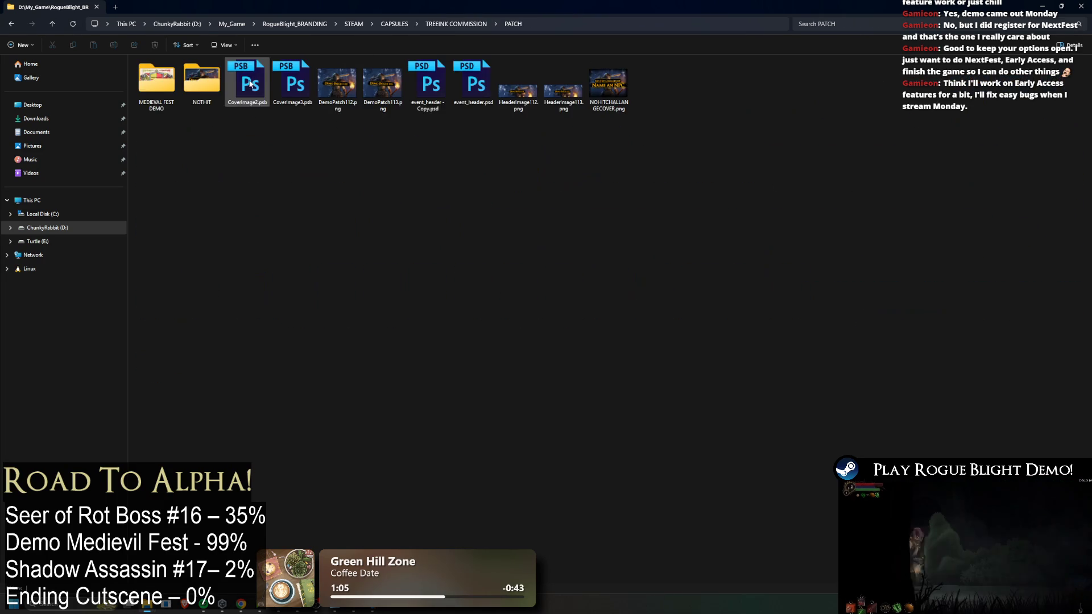
double_click(168, 99)
Copy the MEDIEVAL FEST DEMO folder's full path and close File Explorer
click(690, 24)
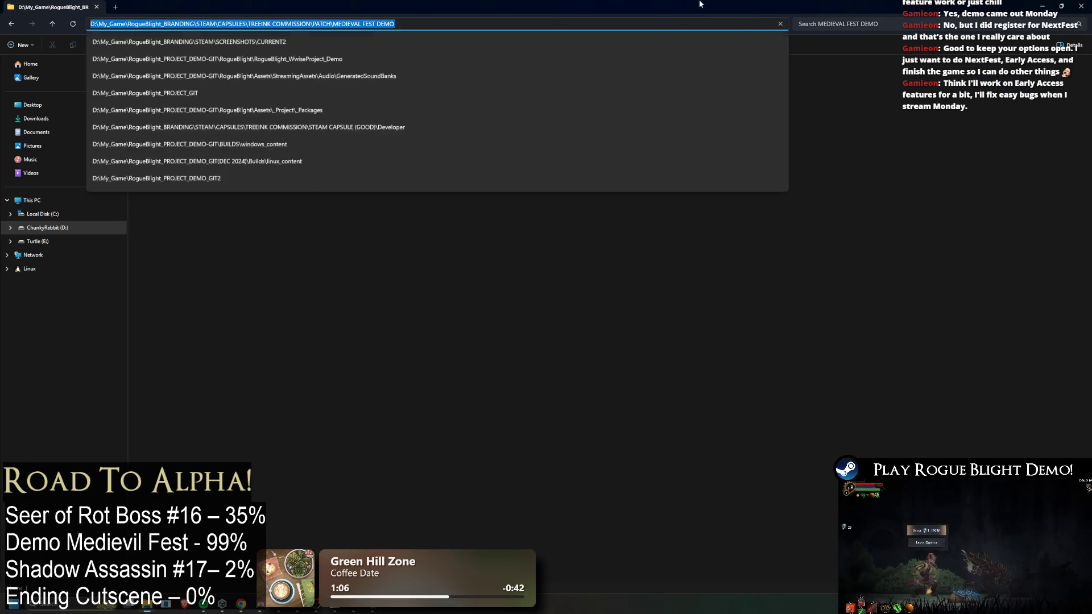
drag(689, 7, 515, 230)
click(522, 227)
key(ctrl+shift+s)
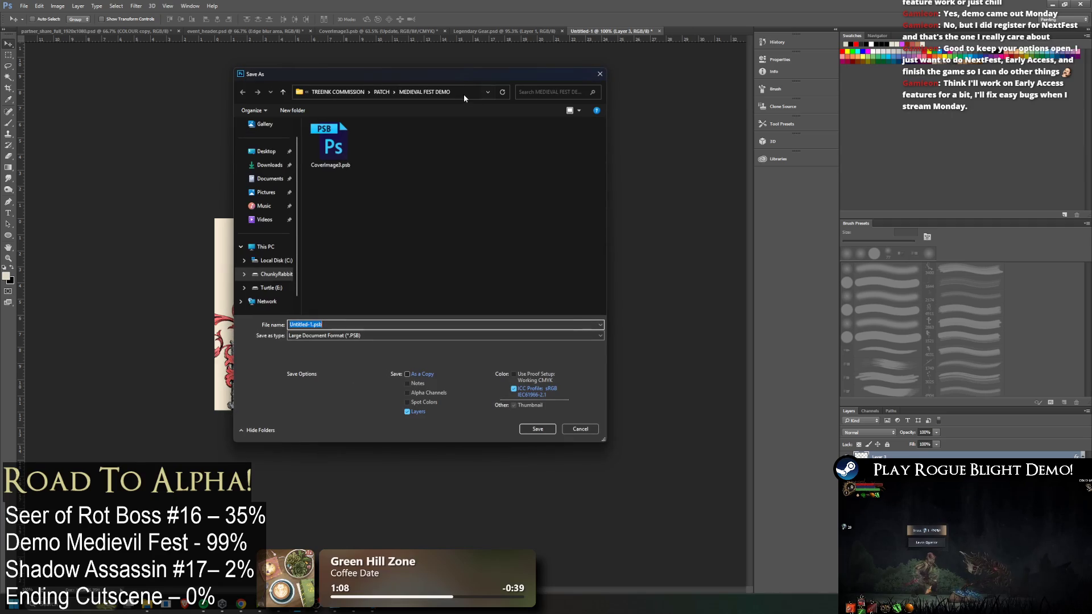
Save the header document as HeaderImage.psb, accepting Maximize Compatibility
click(472, 91)
double_click(299, 324)
key(BackSpace)
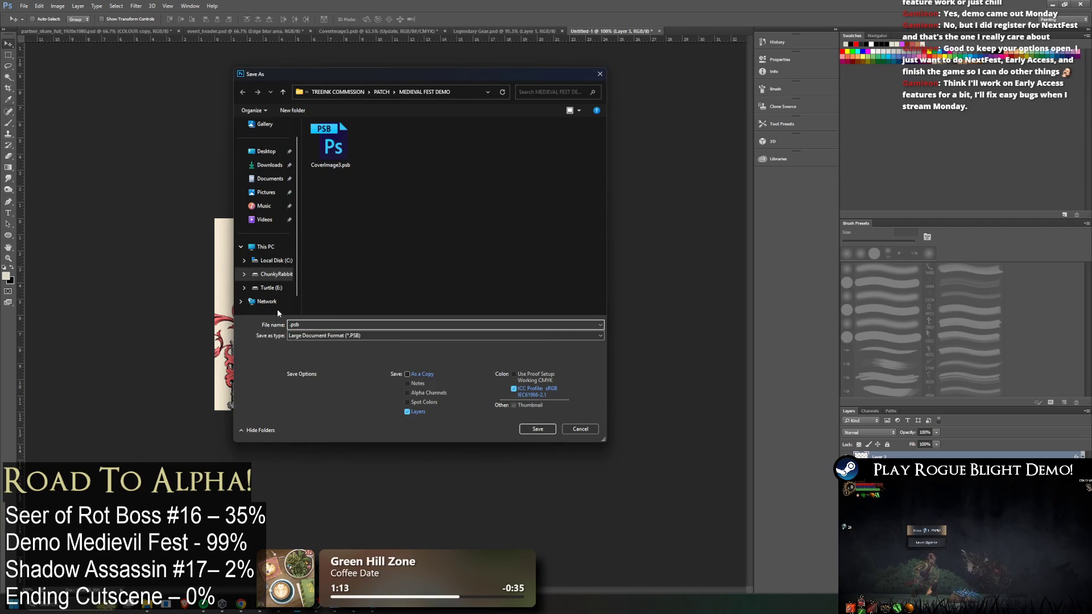
text(JHeader)
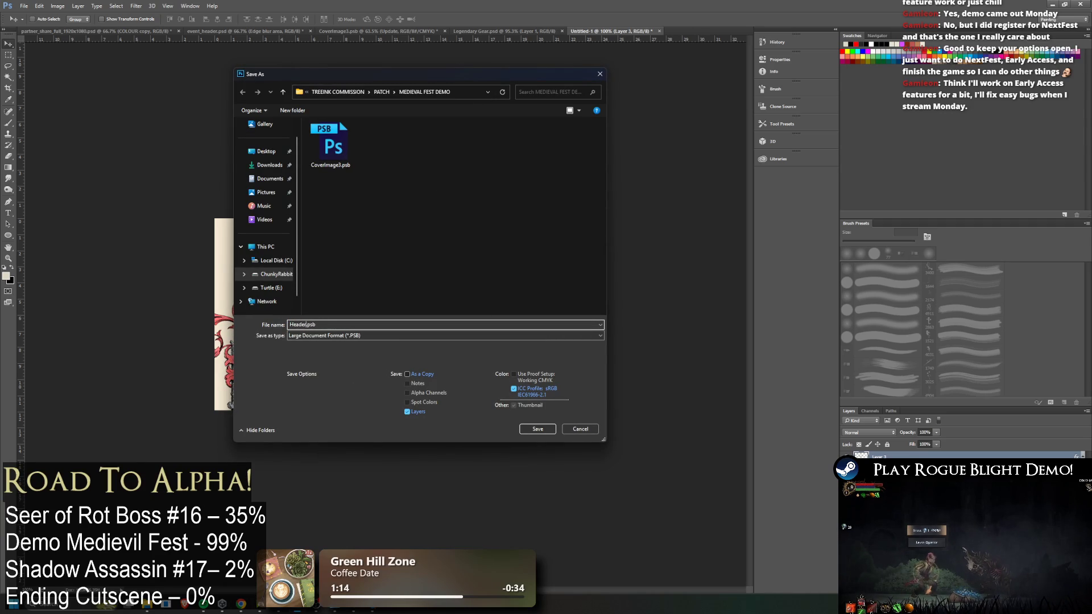
key(Return)
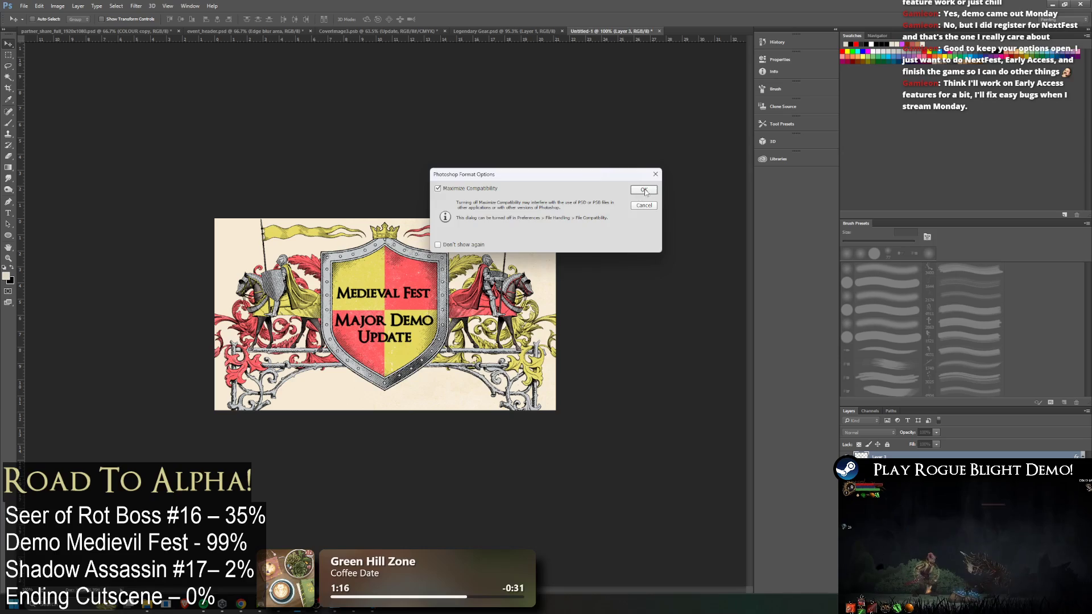
click(644, 190)
Bring up the file window to view the MEDIEVAL FEST DEMO folder, then return to Photoshop
key(alt+Tab)
key(alt+Tab)
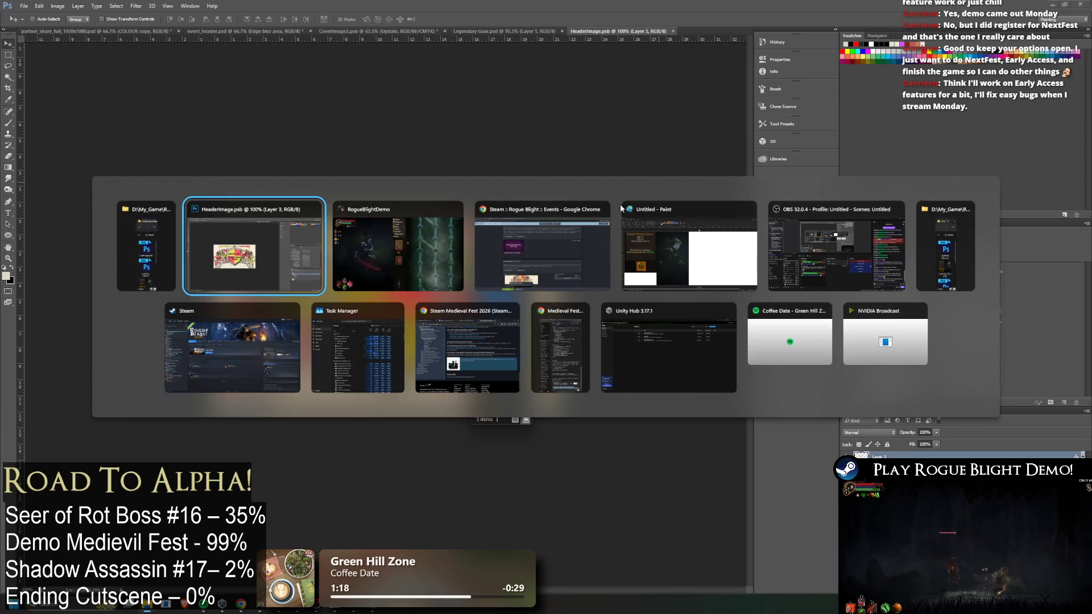
key(alt+Tab)
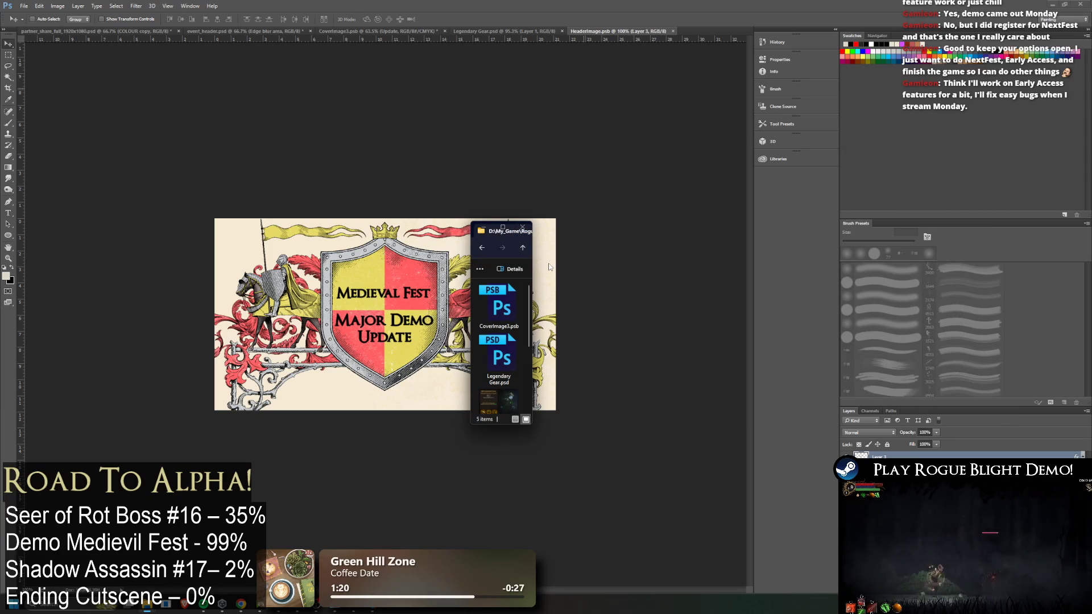
drag(530, 259, 989, 260)
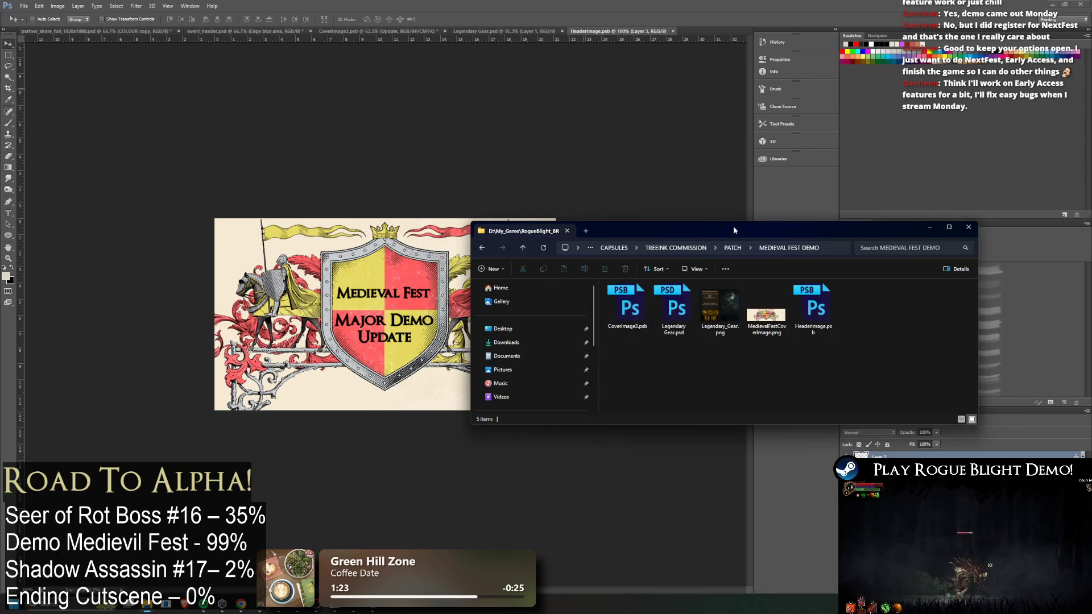
drag(733, 223, 384, 191)
click(728, 472)
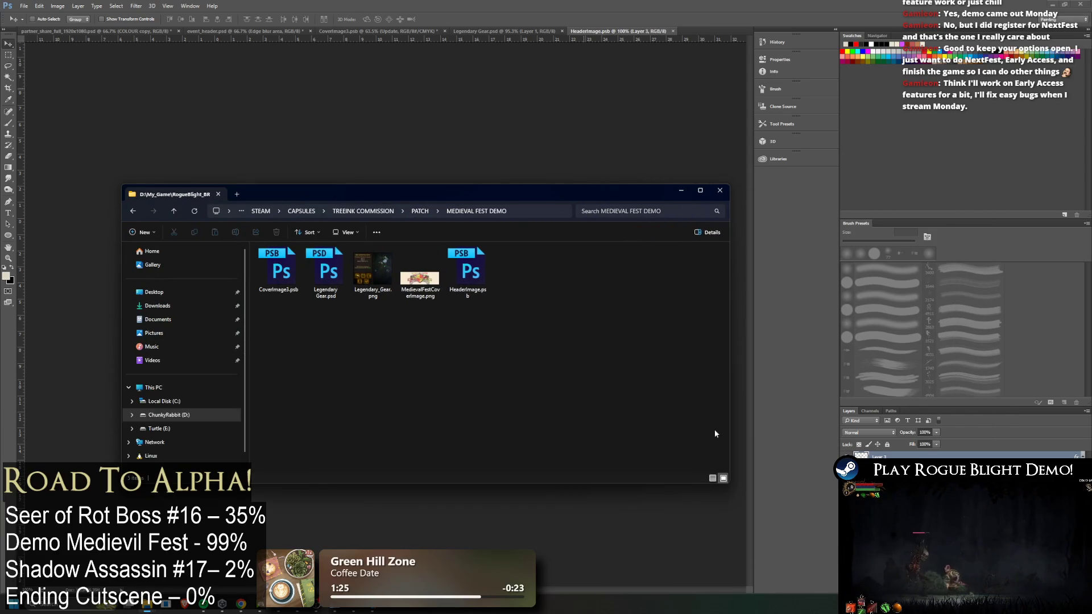
Quick Export the header as MedievalFestHeaderImage.png into the MEDIEVAL FEST DEMO folder
click(24, 5)
mouse_move(57, 130)
click(171, 128)
click(527, 148)
click(334, 325)
drag(319, 325, 346, 324)
text(HeaderImage)
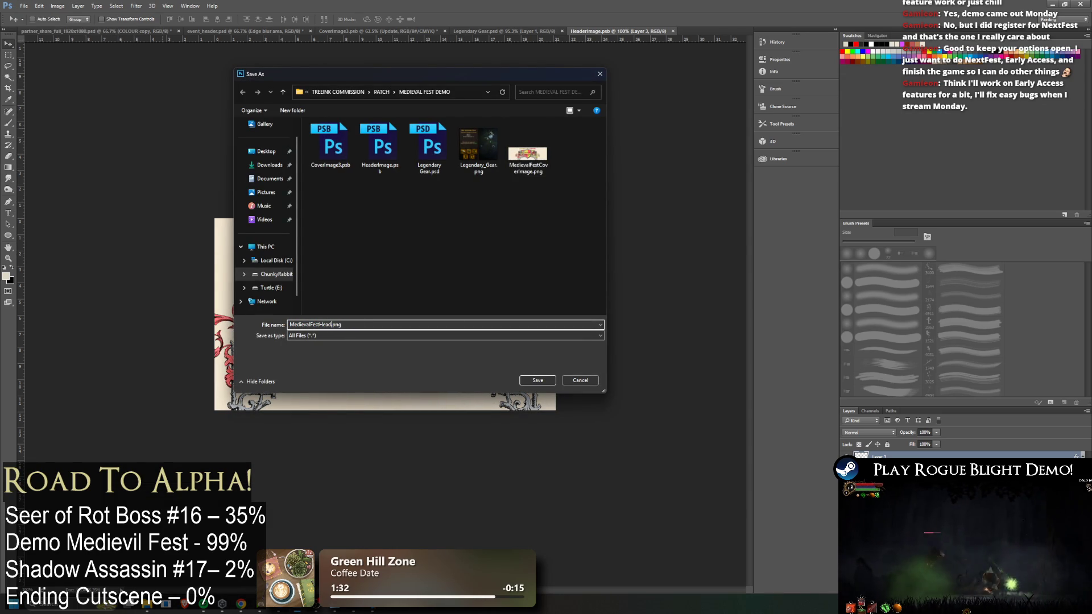
key(Return)
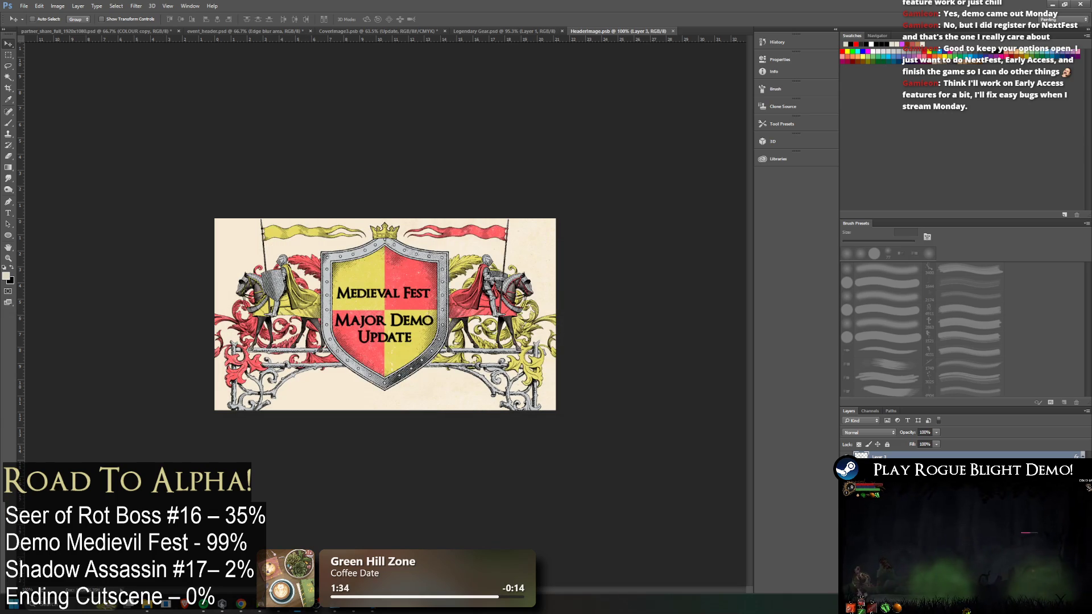
mouse_move(241, 604)
click(301, 546)
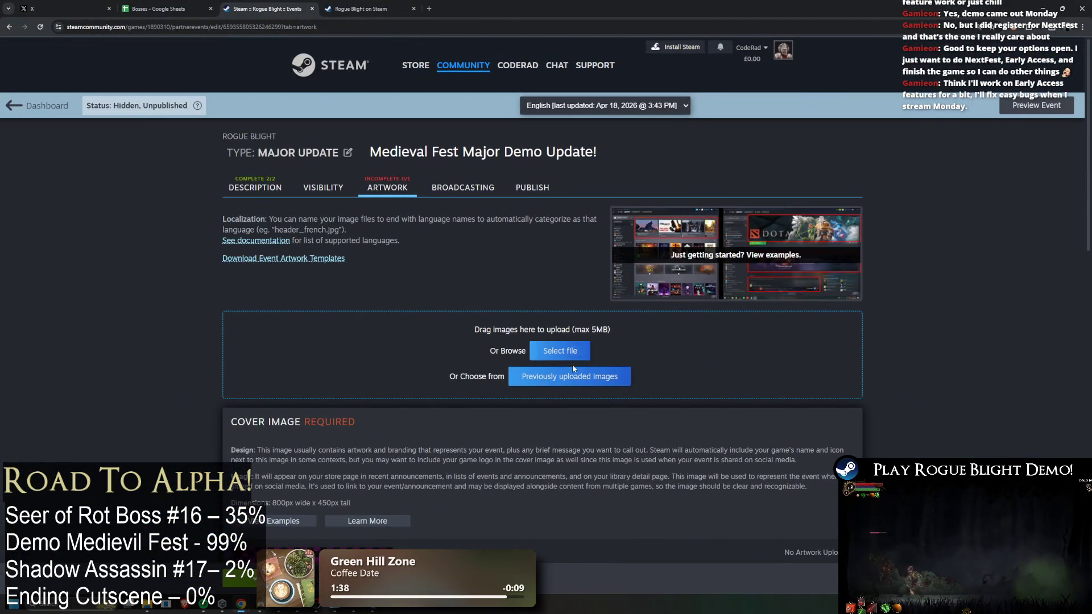
Upload MedievalFestHeaderImage.png and the cover PNG from the pasted MEDIEVAL FEST DEMO folder path
click(570, 349)
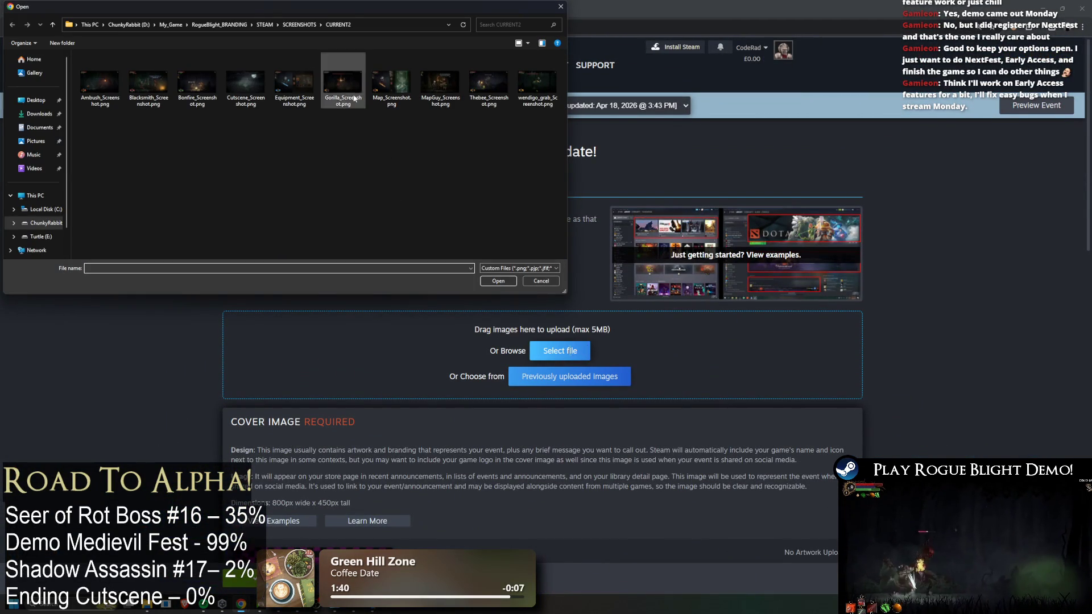
click(301, 24)
click(337, 29)
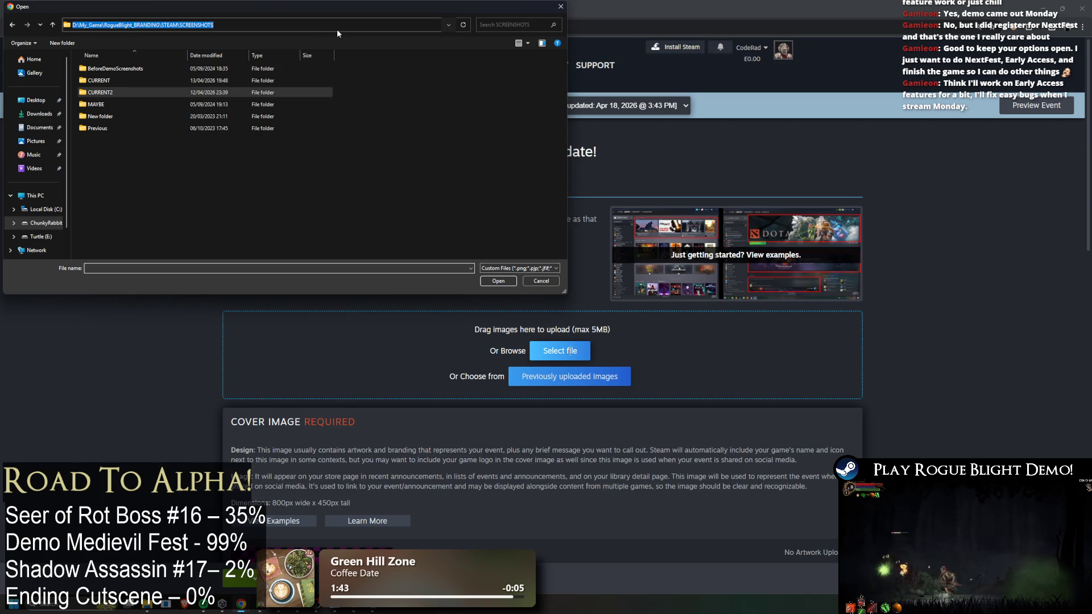
text(D:\My_Game\RogueBlight_BRANDING\STEAM\CAPSULES\TREEINK COMMISSION\PATCH\MEDIEVAL FEST DEMO)
key(Return)
click(207, 103)
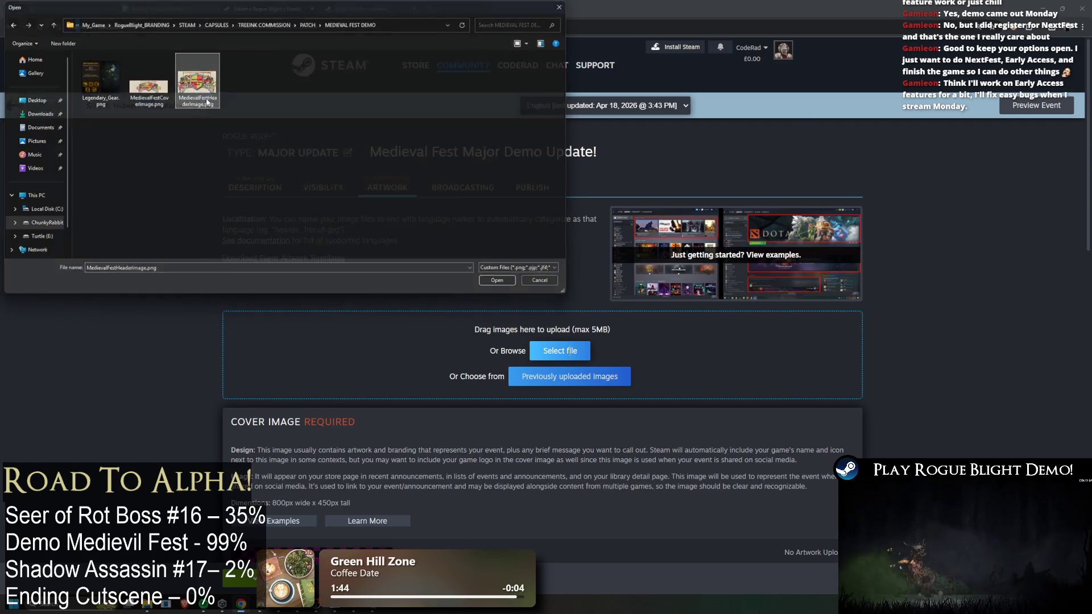
double_click(207, 103)
double_click(211, 79)
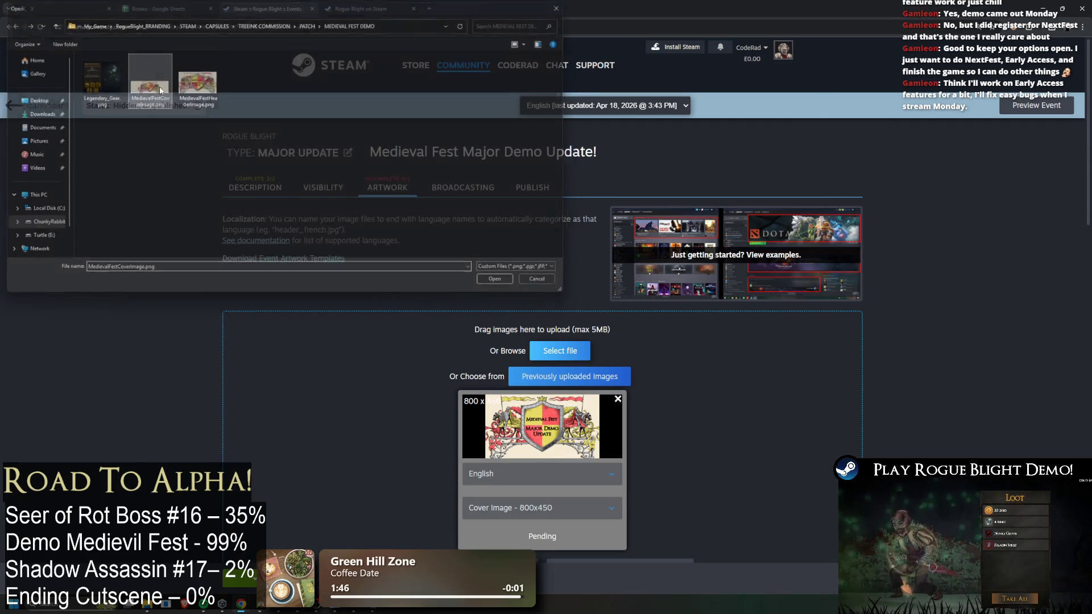
scroll(519, 489, down, 2)
click(514, 486)
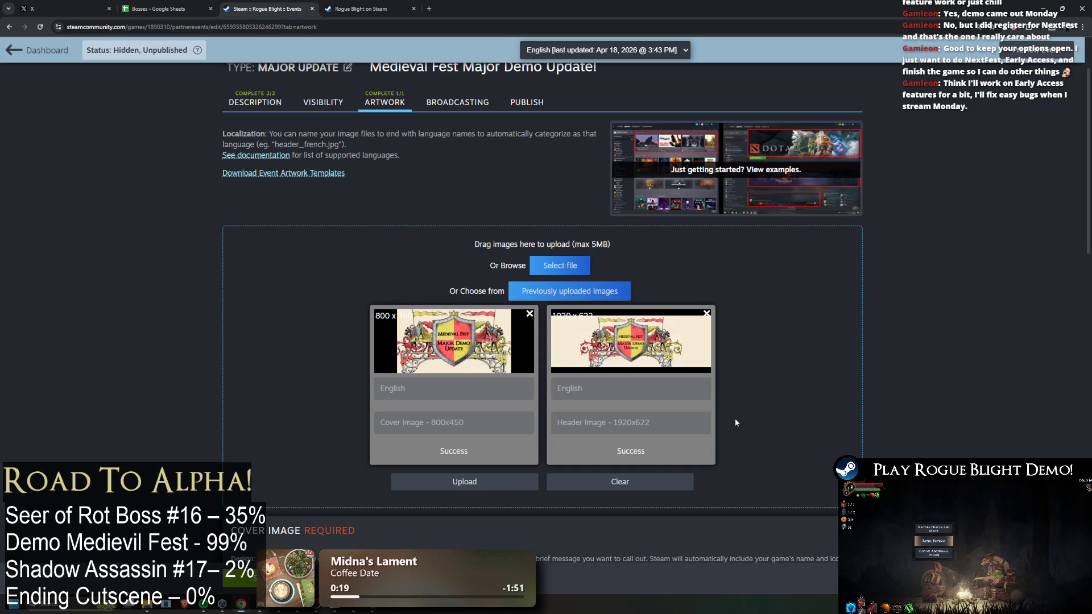
Open Link To Build in the Description tab and close the branch dialog without linking
scroll(663, 390, up, 3)
click(254, 187)
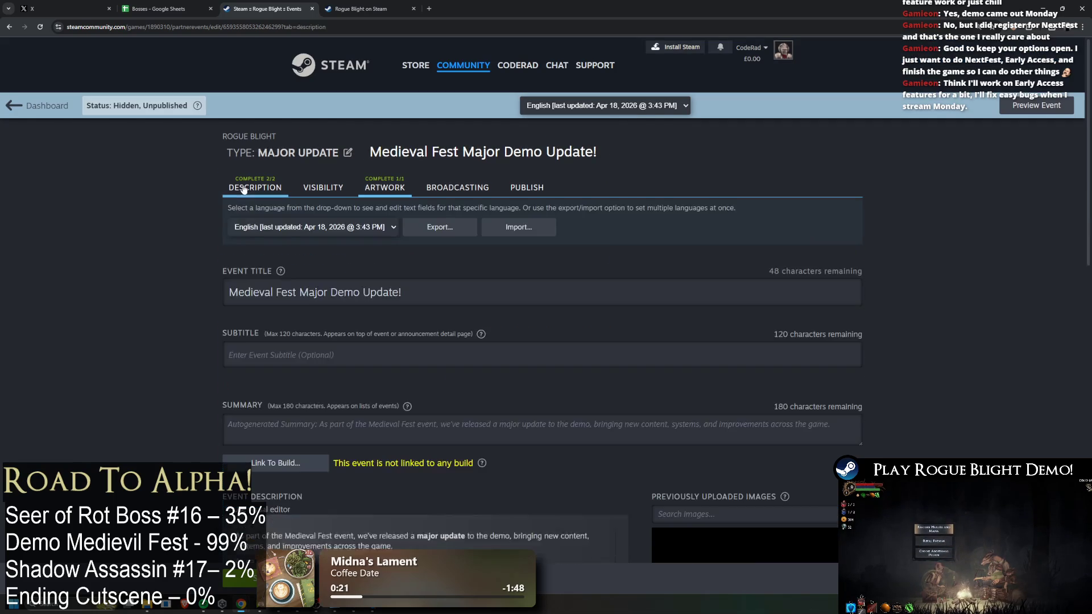
scroll(831, 220, down, 6)
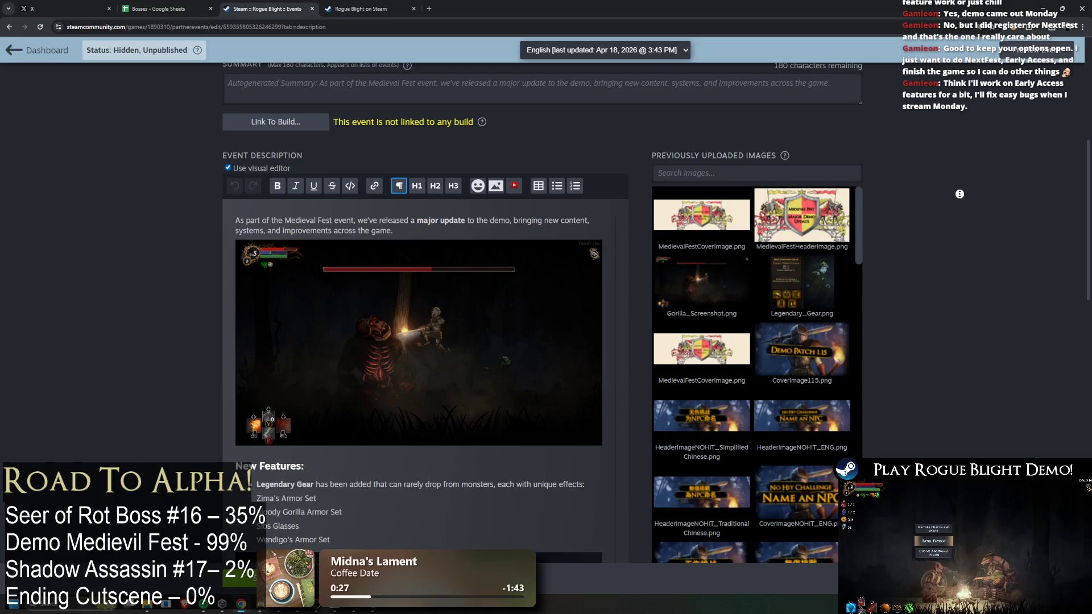
mouse_move(482, 130)
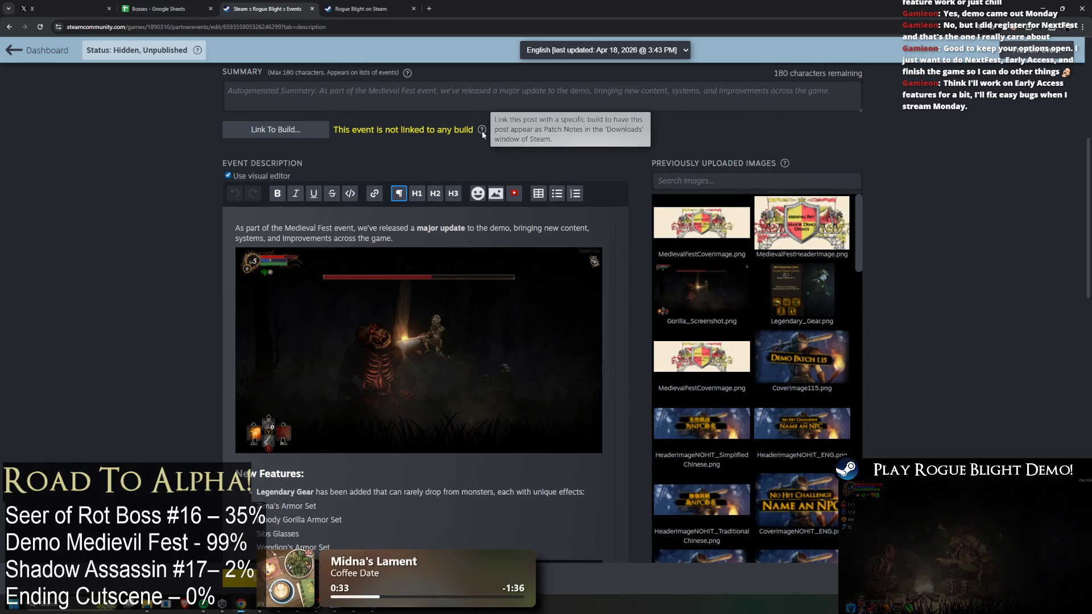
click(278, 131)
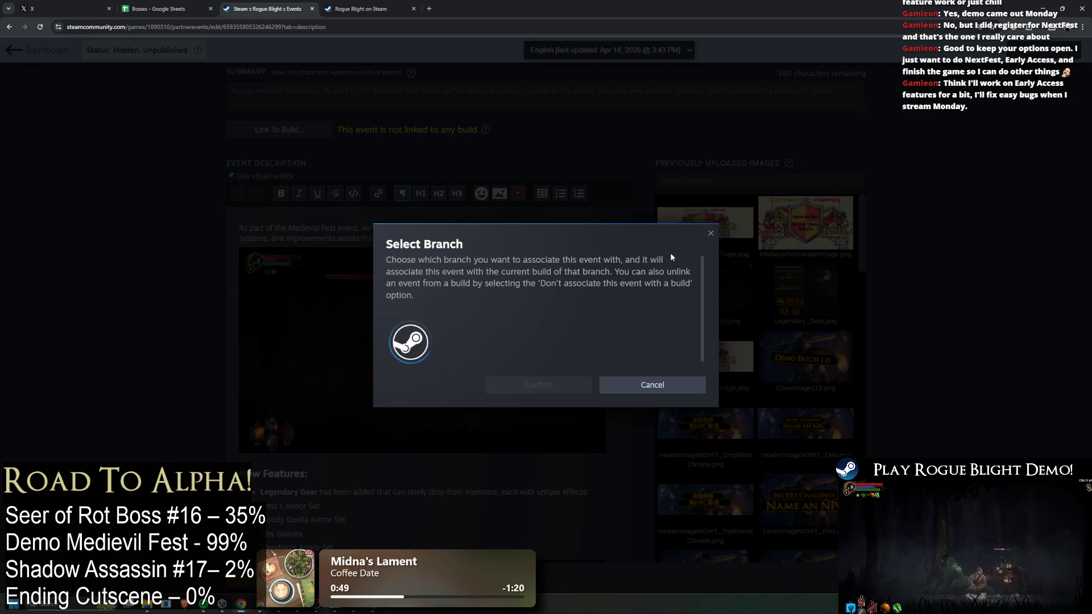
click(711, 234)
Check the Visibility and Artwork tabs, return to Description, and preview the event page
scroll(625, 256, down, 8)
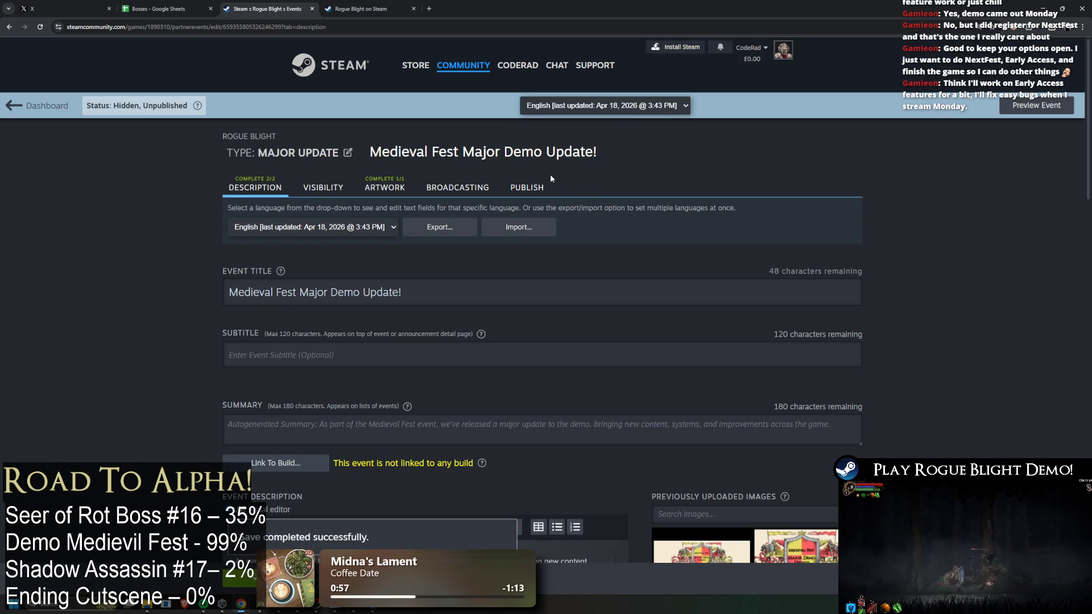
click(323, 188)
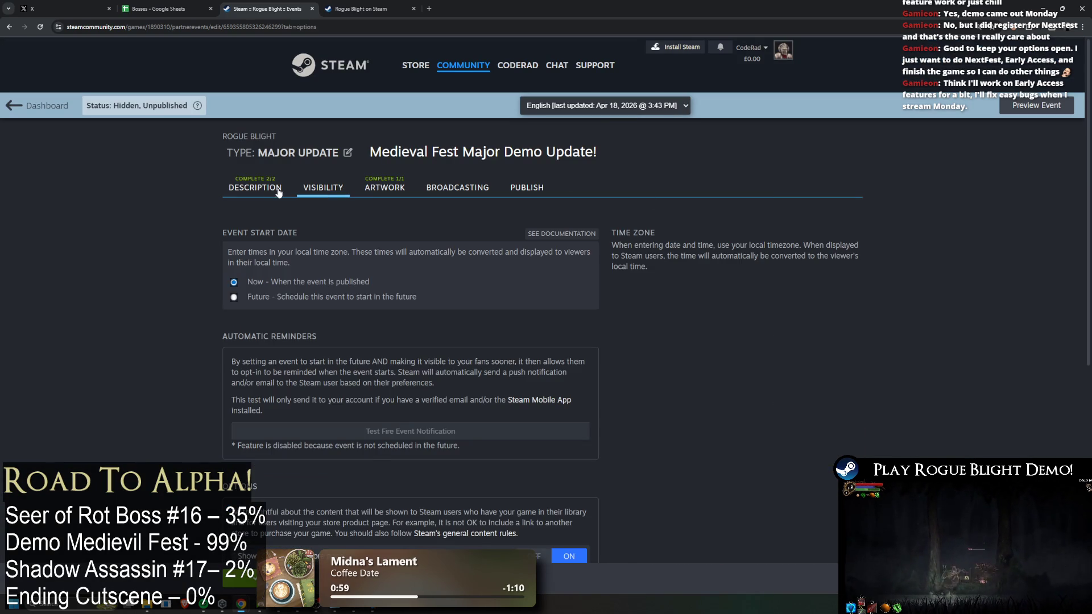
click(286, 192)
click(384, 188)
click(255, 187)
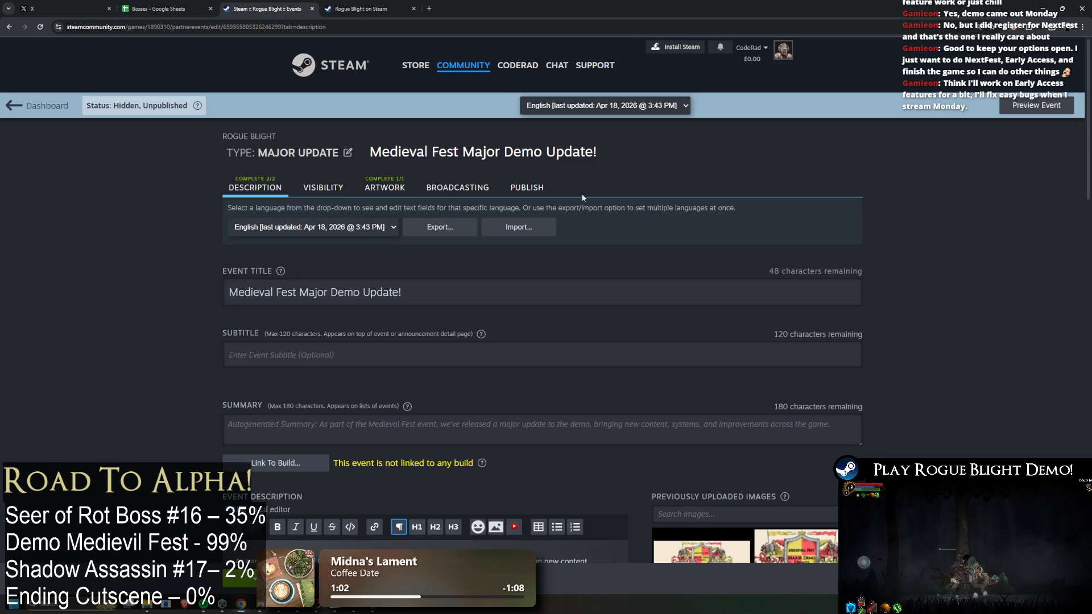
click(1053, 106)
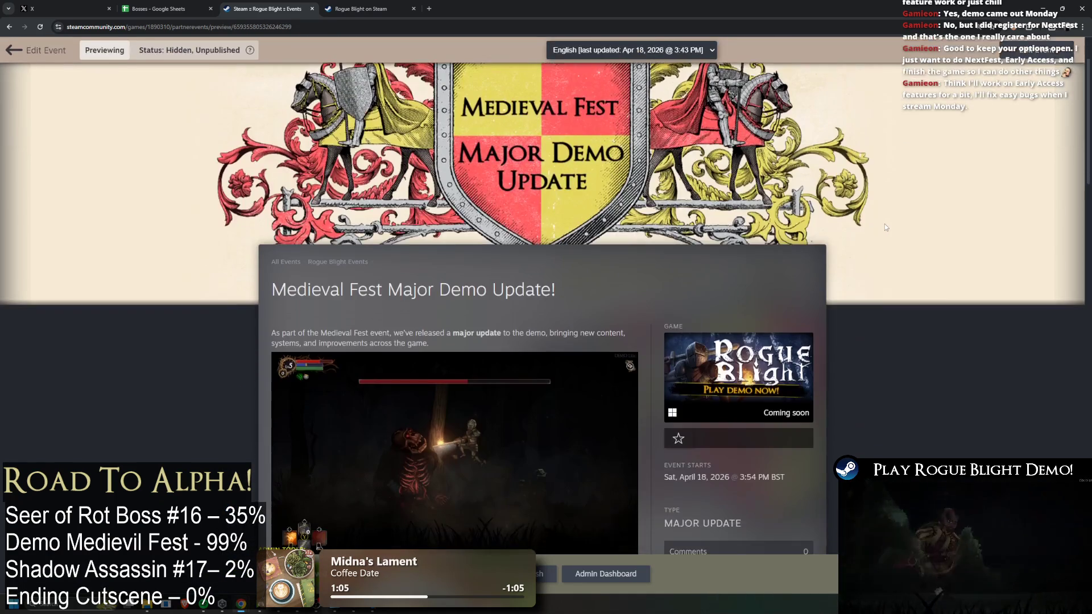
scroll(884, 227, up, 2)
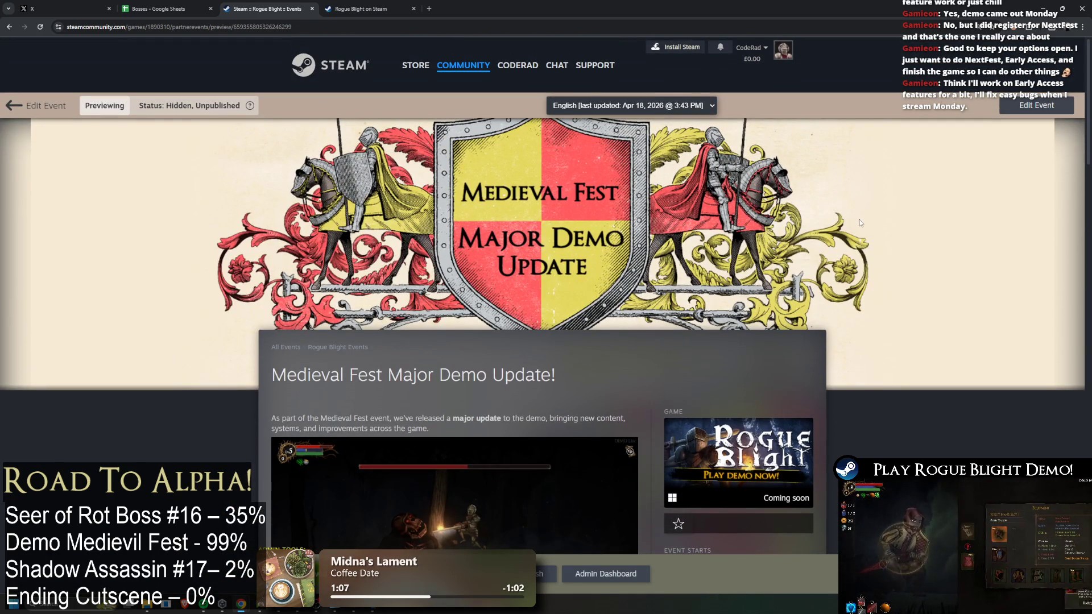
scroll(859, 222, down, 5)
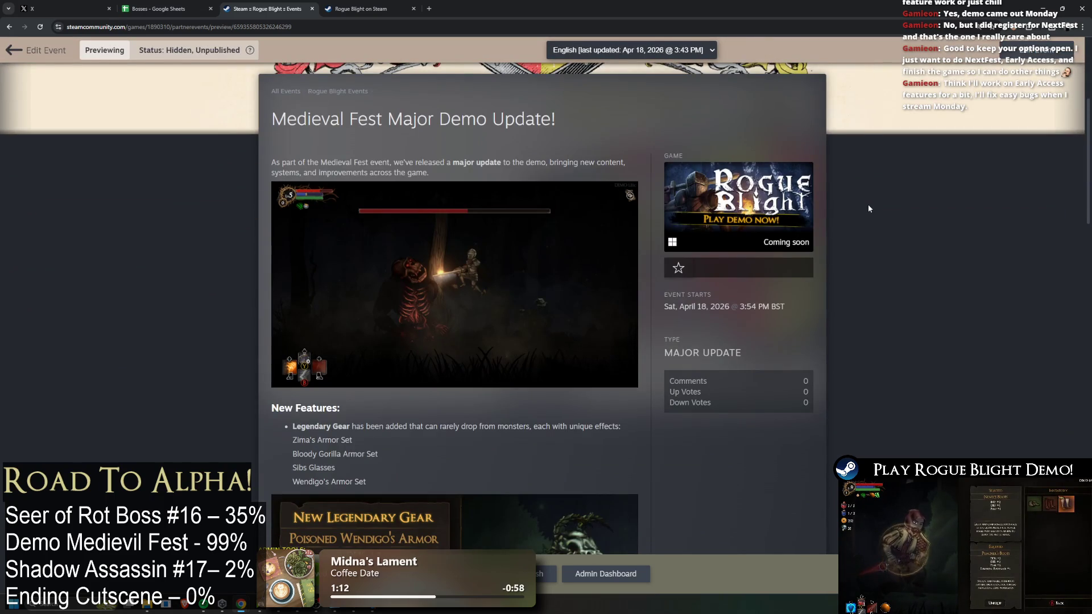
drag(399, 163, 596, 172)
scroll(592, 172, down, 2)
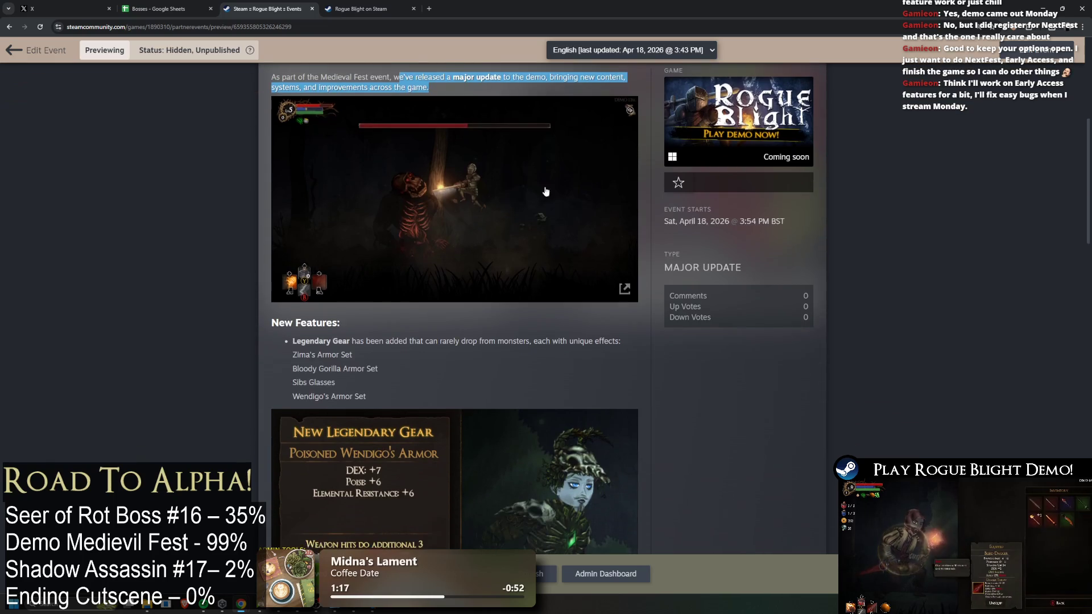
scroll(567, 184, down, 3)
drag(393, 170, 397, 210)
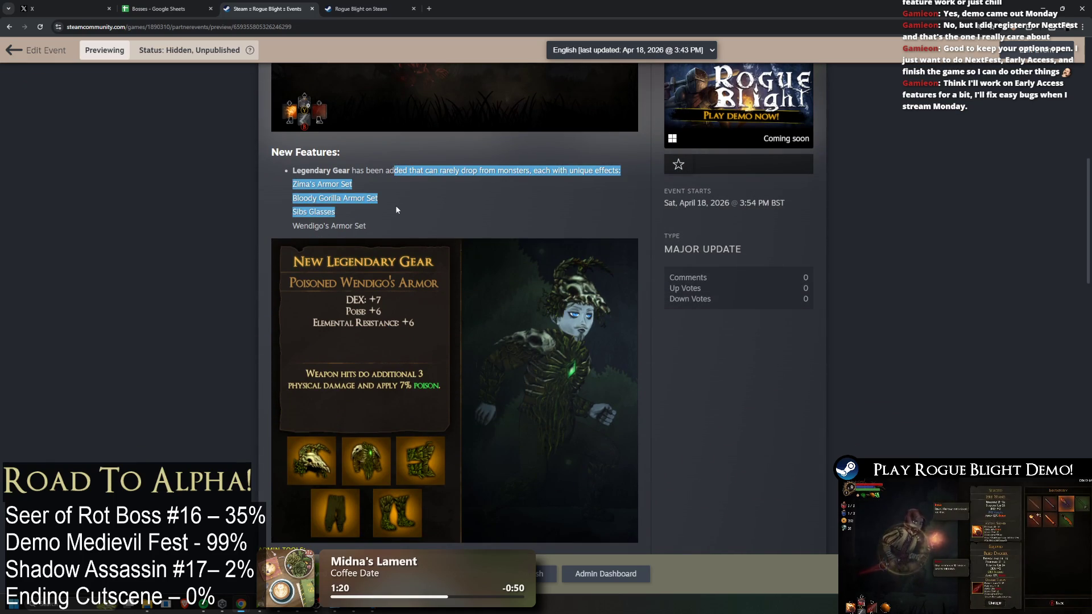
scroll(432, 205, down, 7)
scroll(432, 208, down, 4)
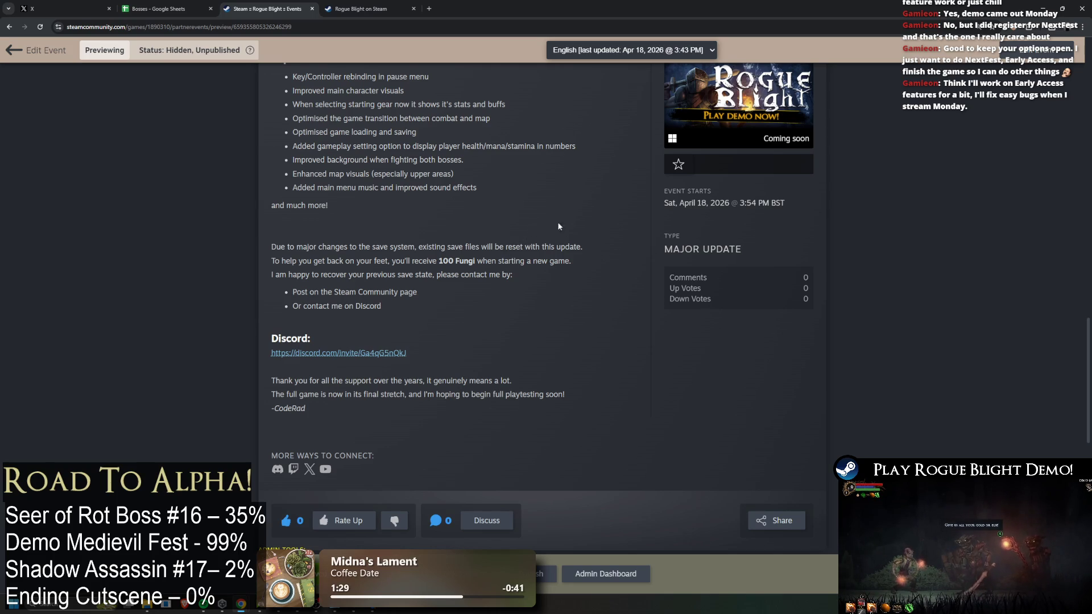
scroll(571, 237, down, 2)
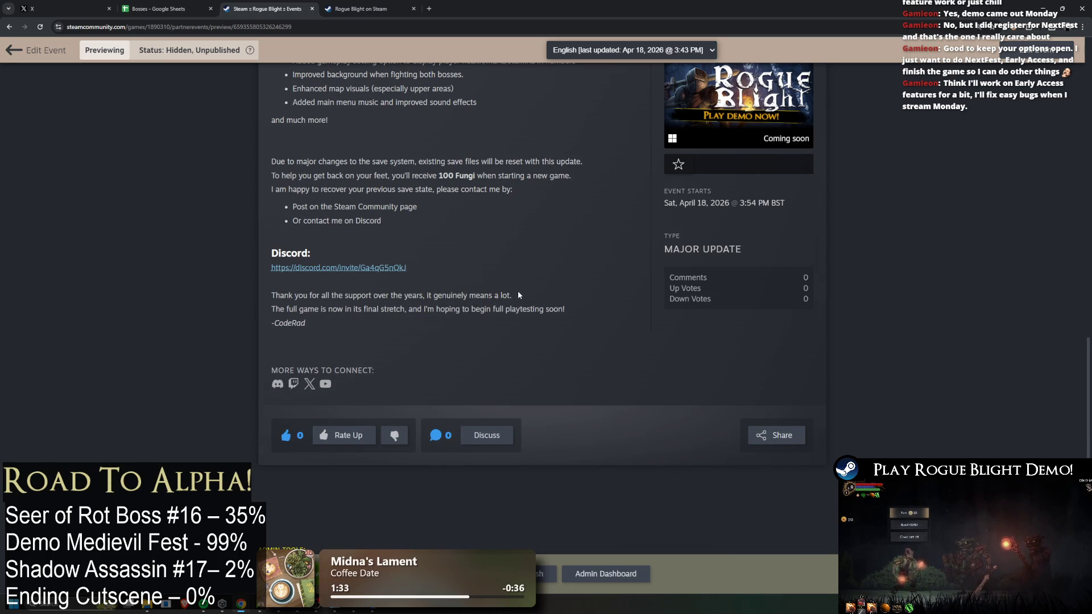
scroll(610, 378, down, 1)
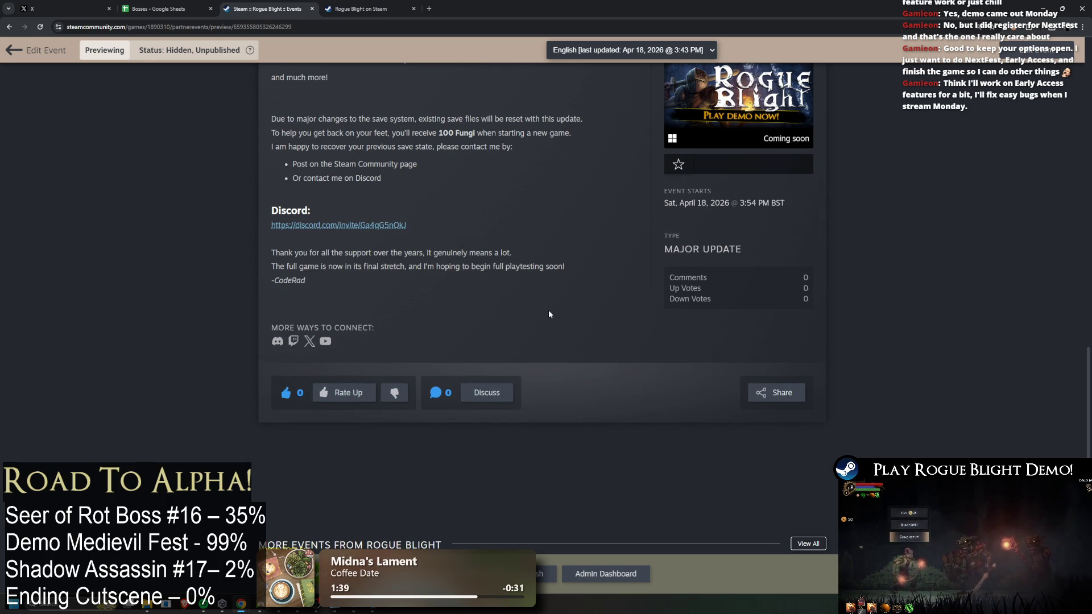
scroll(603, 327, up, 15)
scroll(661, 341, down, 3)
scroll(653, 340, down, 6)
scroll(545, 224, up, 7)
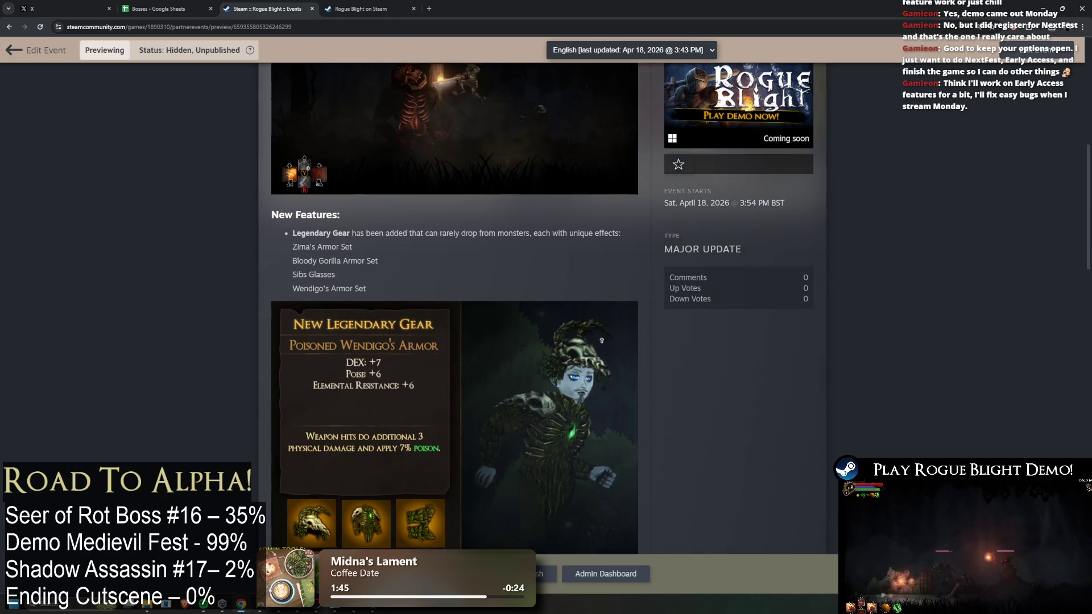
scroll(602, 340, down, 7)
scroll(603, 298, up, 10)
scroll(604, 298, up, 4)
scroll(636, 332, up, 1)
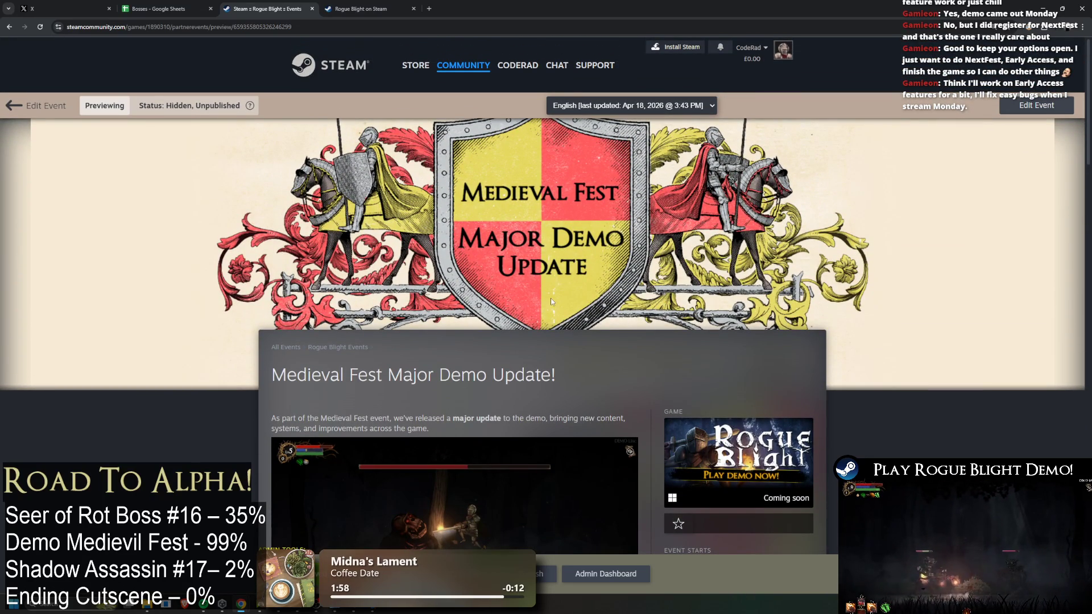
Scroll through the Medieval Fest event preview, then go back to the editor with Edit Event
scroll(574, 260, down, 3)
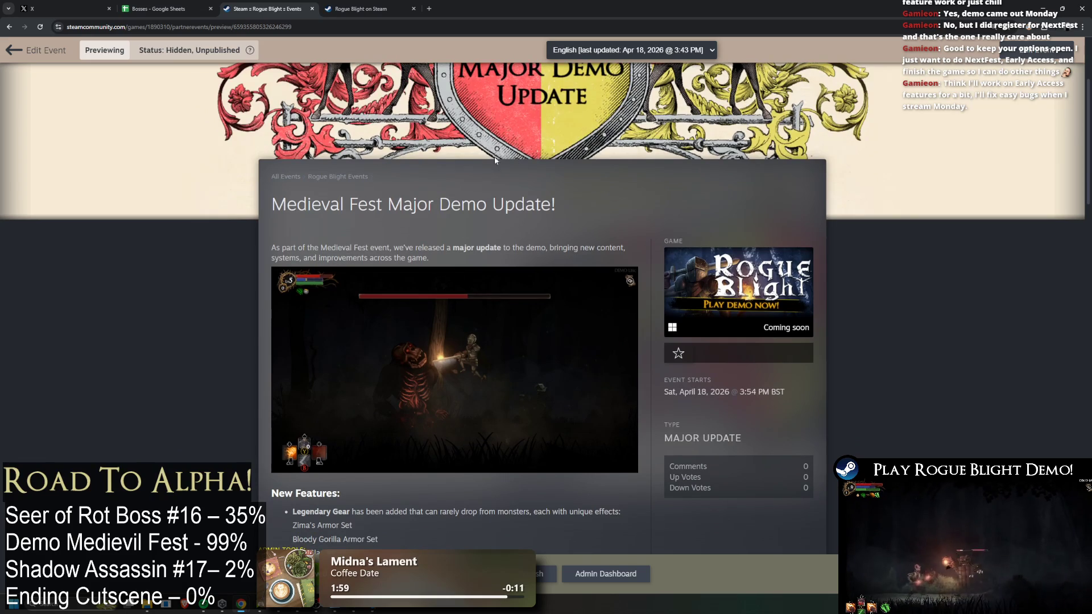
scroll(494, 158, down, 3)
scroll(627, 297, up, 2)
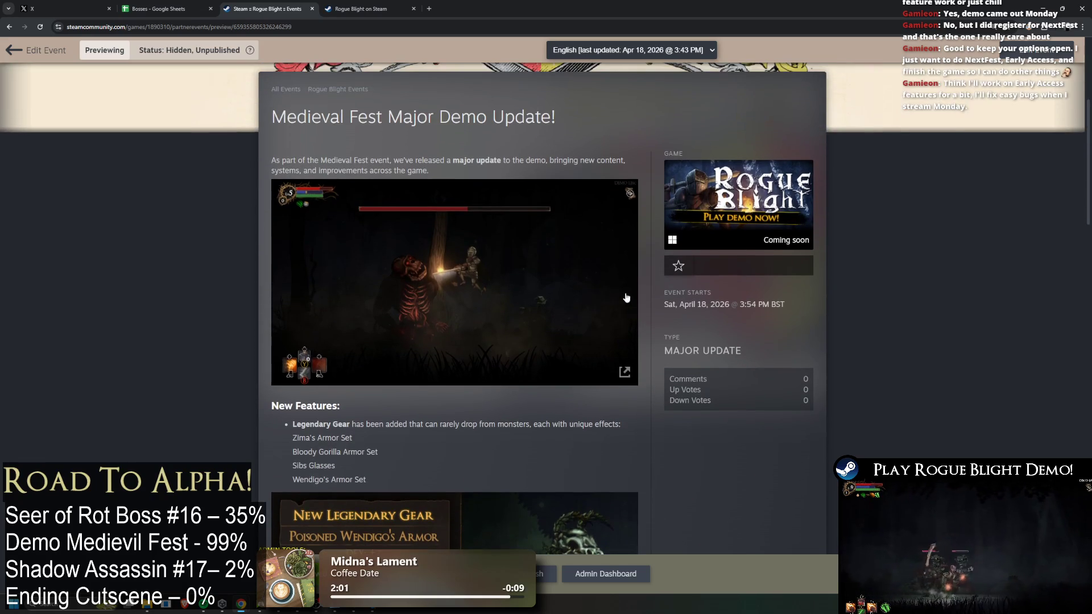
scroll(650, 319, down, 10)
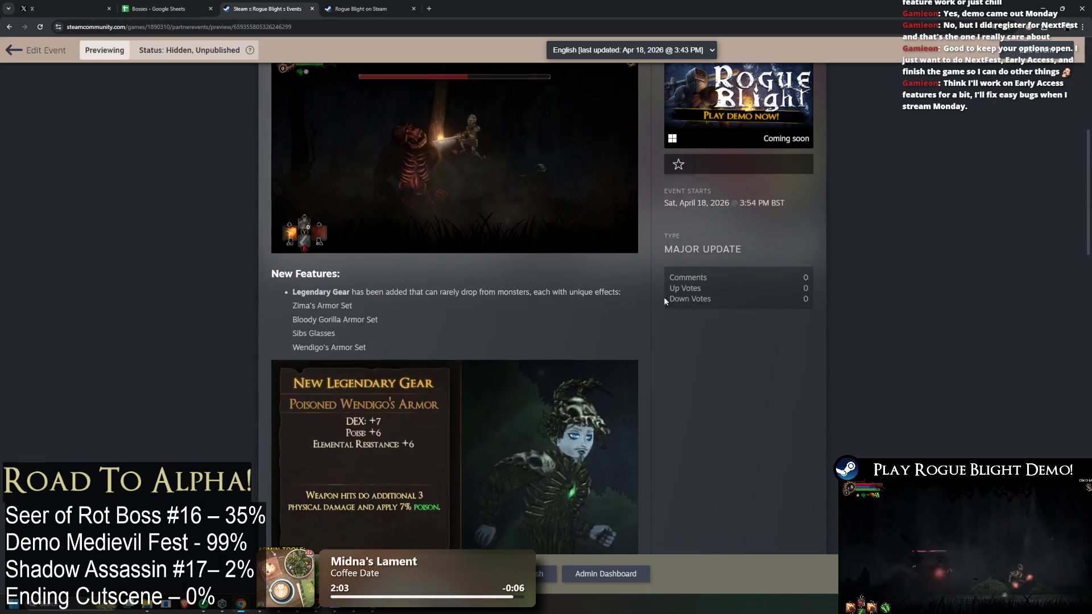
scroll(686, 307, down, 3)
scroll(704, 335, up, 15)
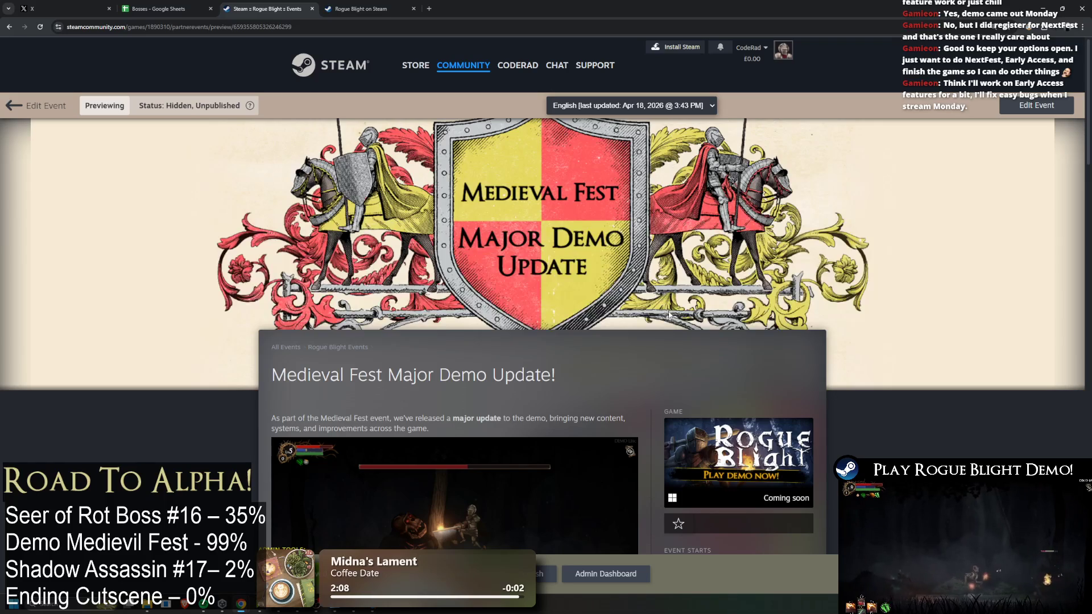
scroll(668, 313, down, 15)
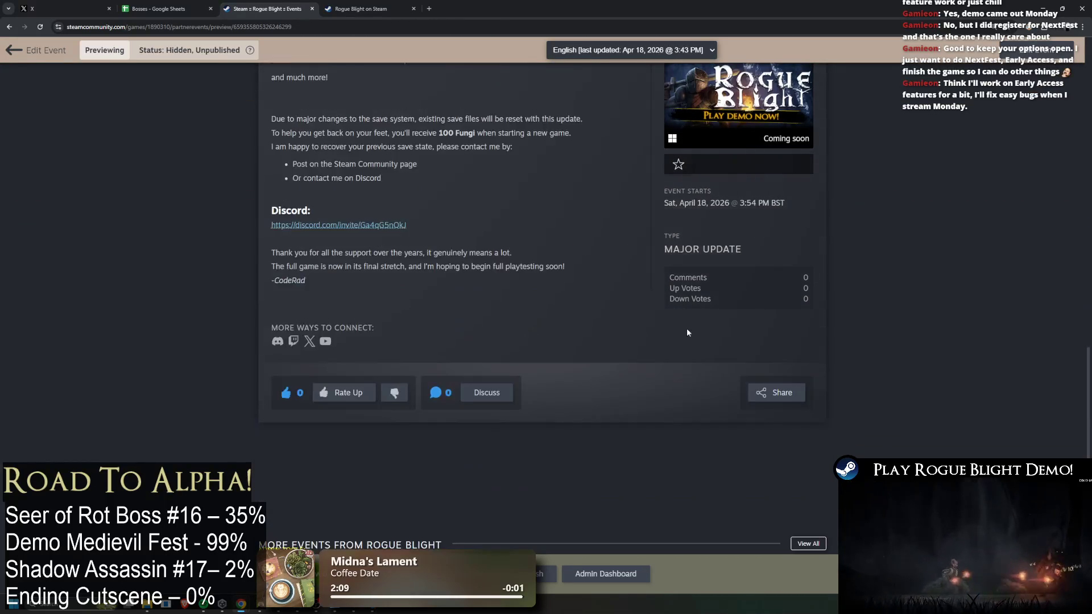
scroll(687, 319, down, 4)
scroll(870, 188, up, 20)
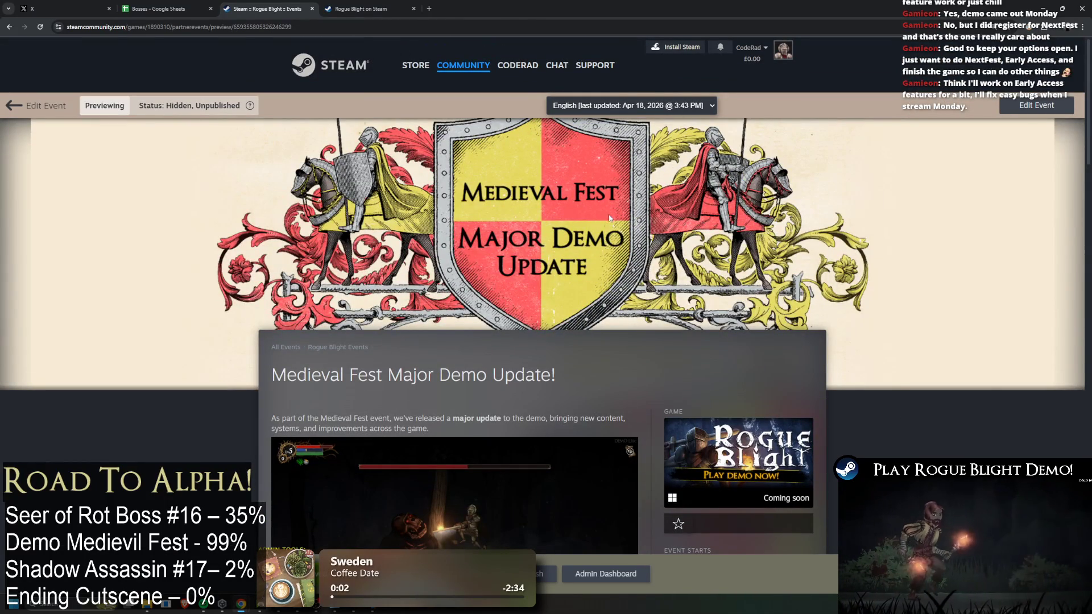
scroll(471, 239, down, 4)
scroll(483, 237, down, 2)
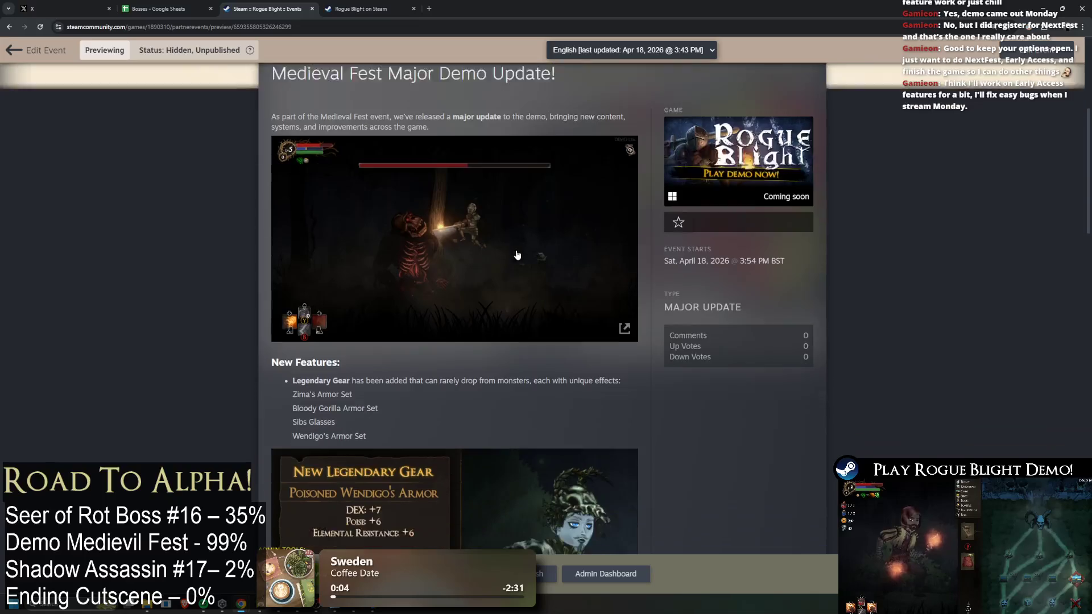
scroll(558, 243, down, 8)
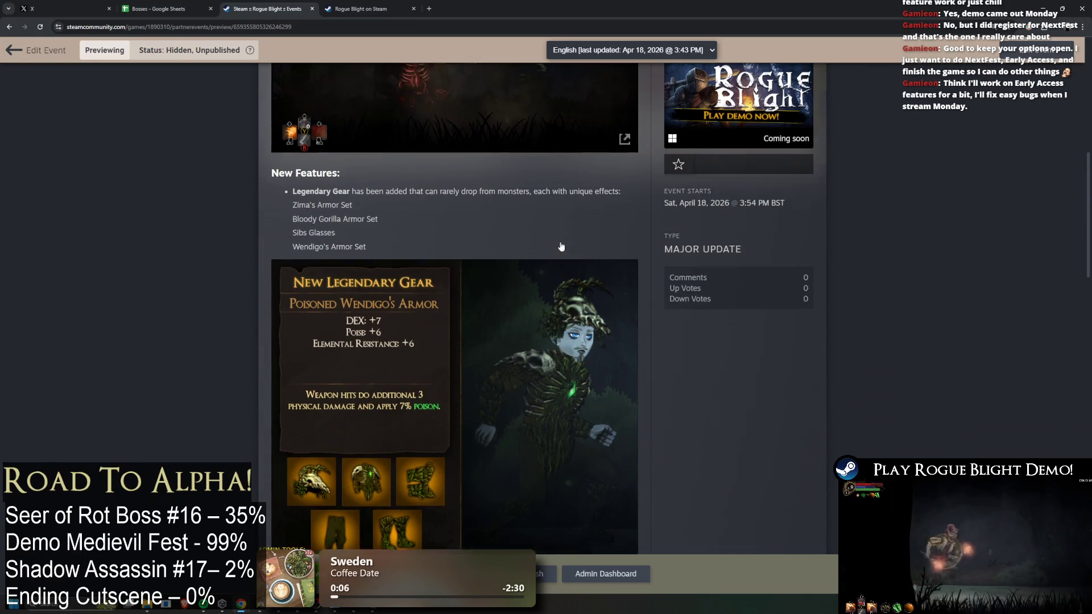
scroll(558, 244, down, 1)
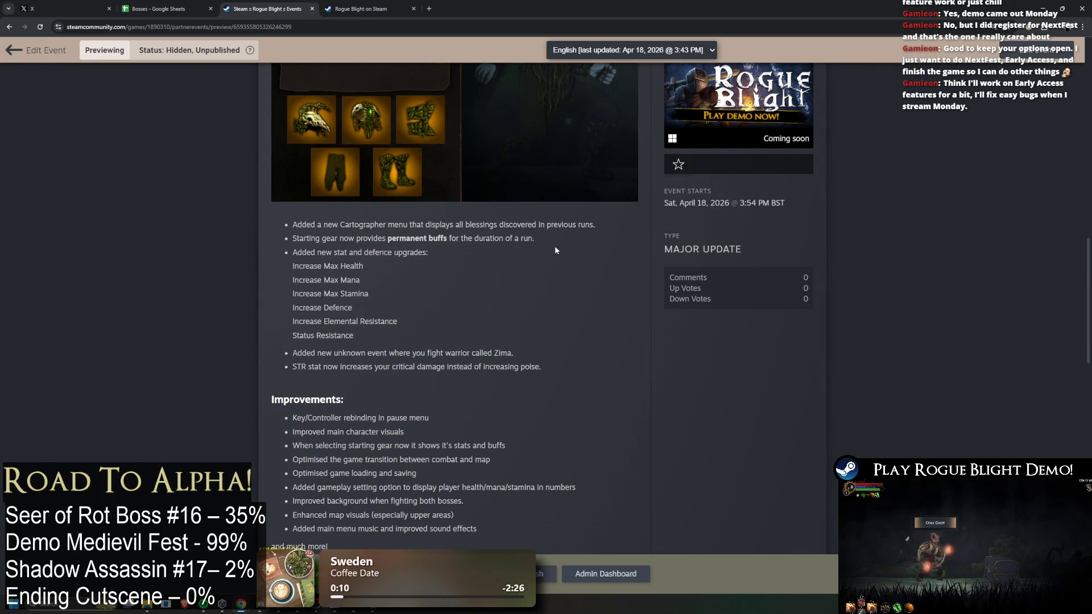
scroll(558, 244, down, 5)
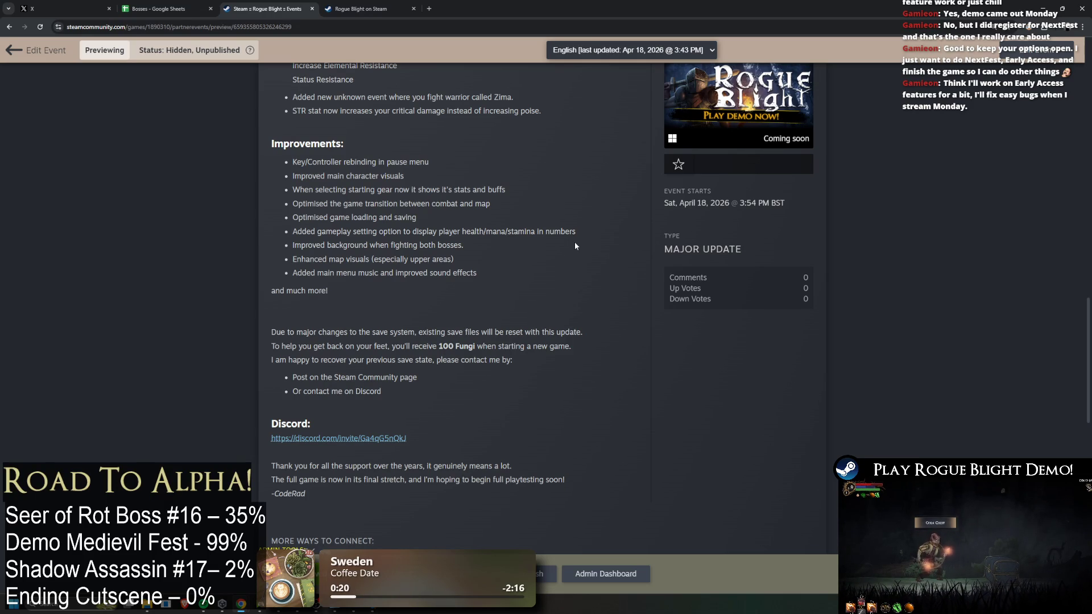
scroll(578, 244, down, 3)
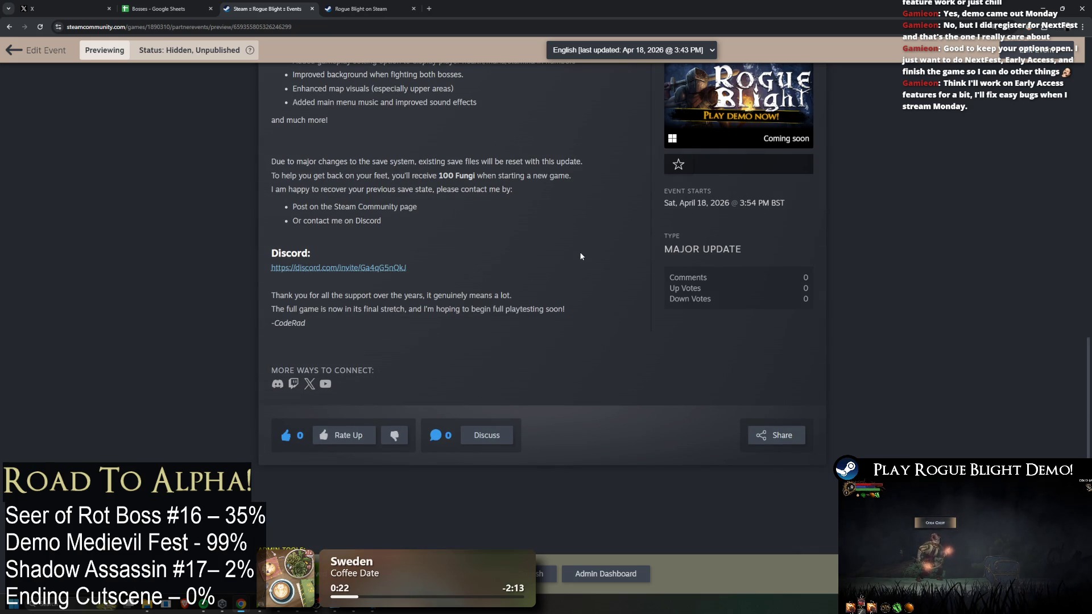
scroll(582, 248, down, 2)
scroll(588, 247, up, 15)
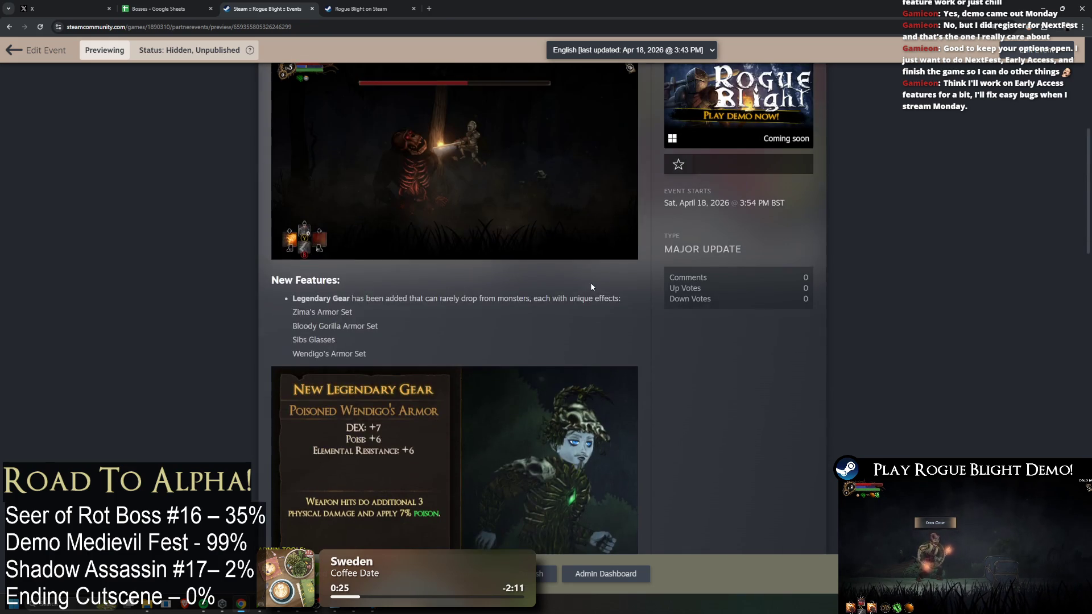
scroll(589, 290, up, 3)
scroll(587, 298, up, 5)
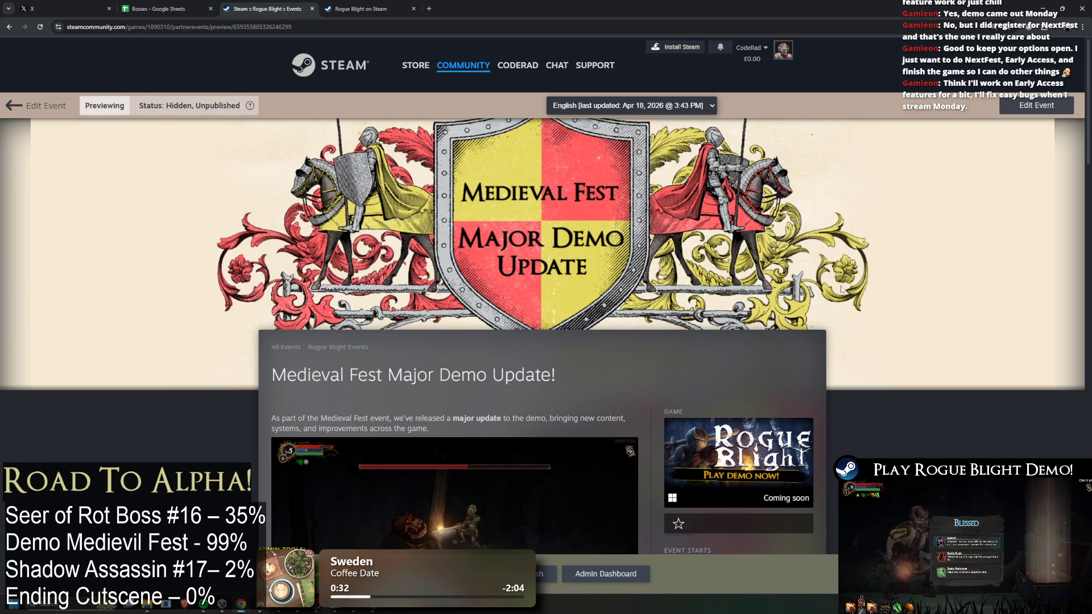
scroll(841, 289, down, 2)
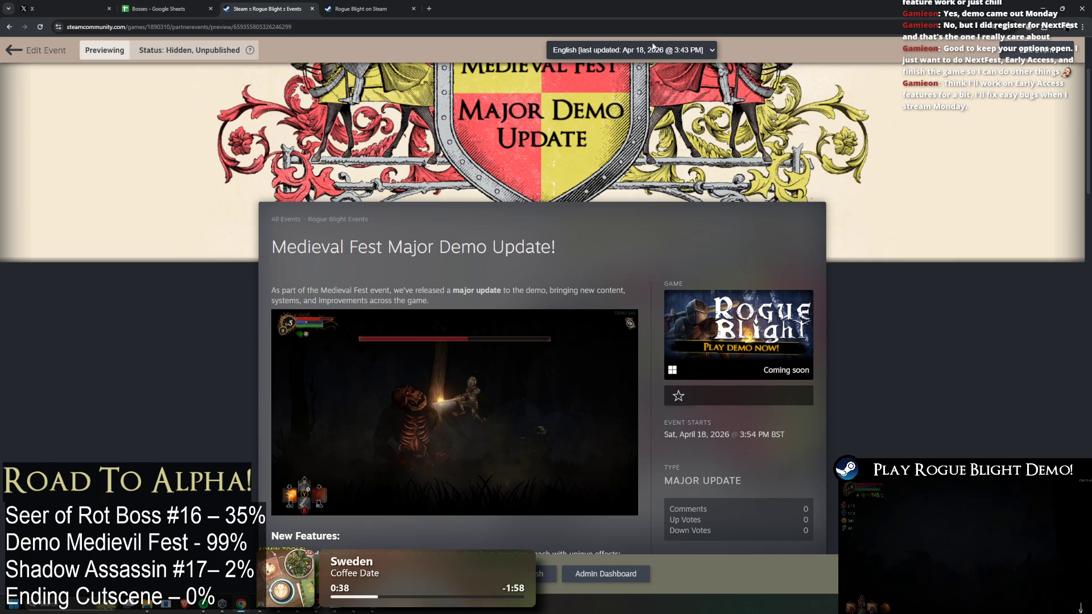
click(1028, 57)
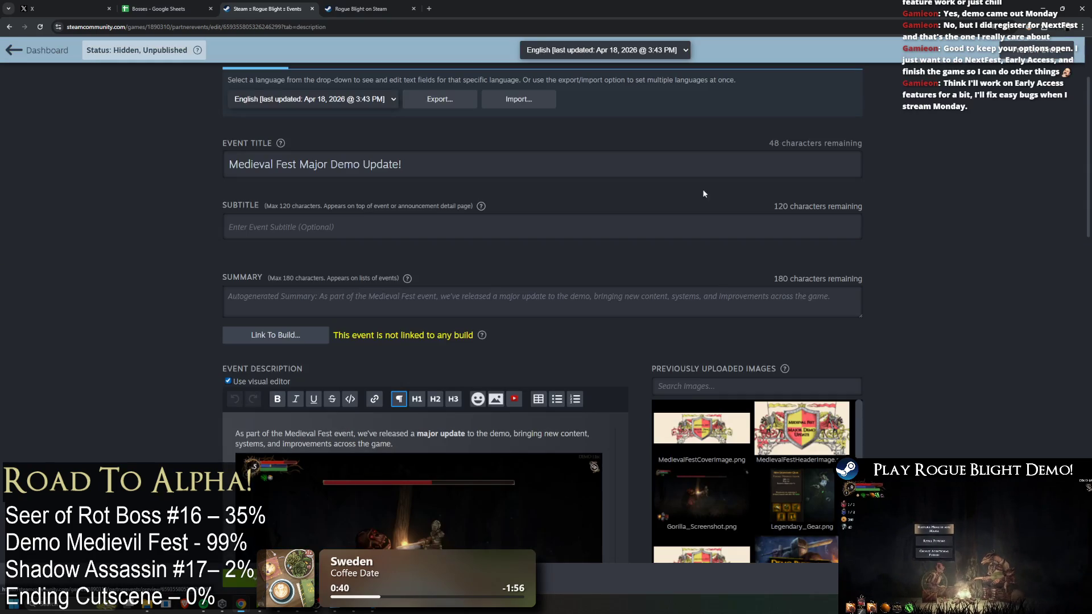
scroll(688, 251, down, 3)
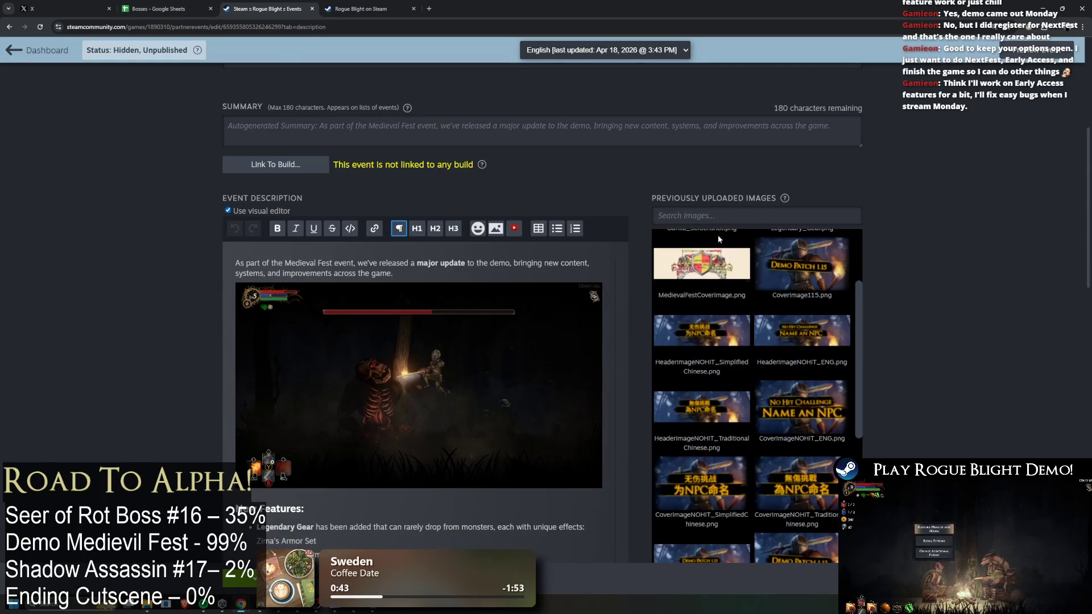
key(ctrl+a)
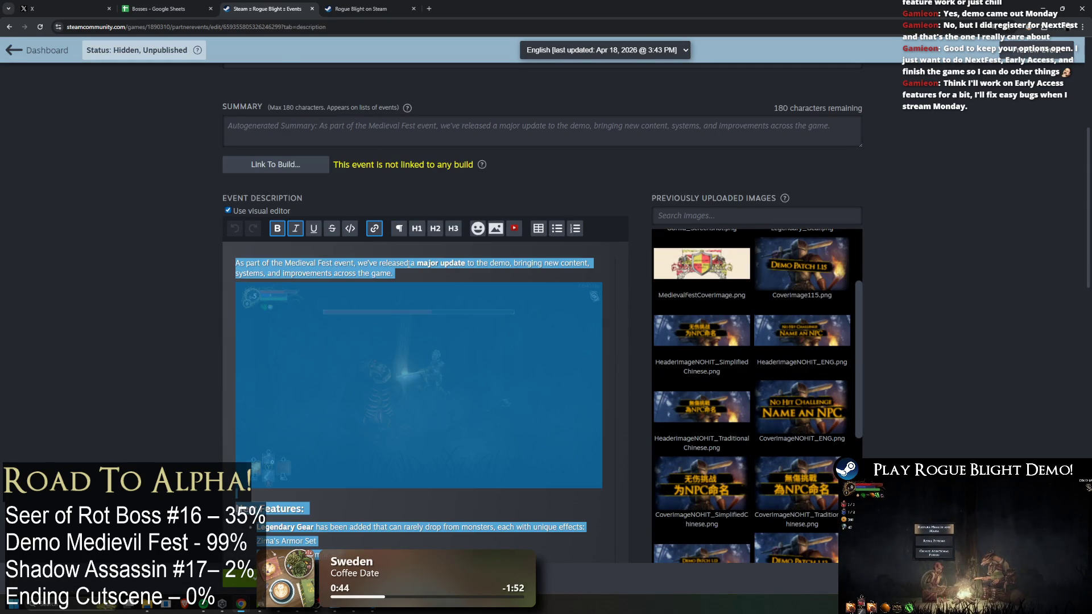
click(344, 262)
click(227, 211)
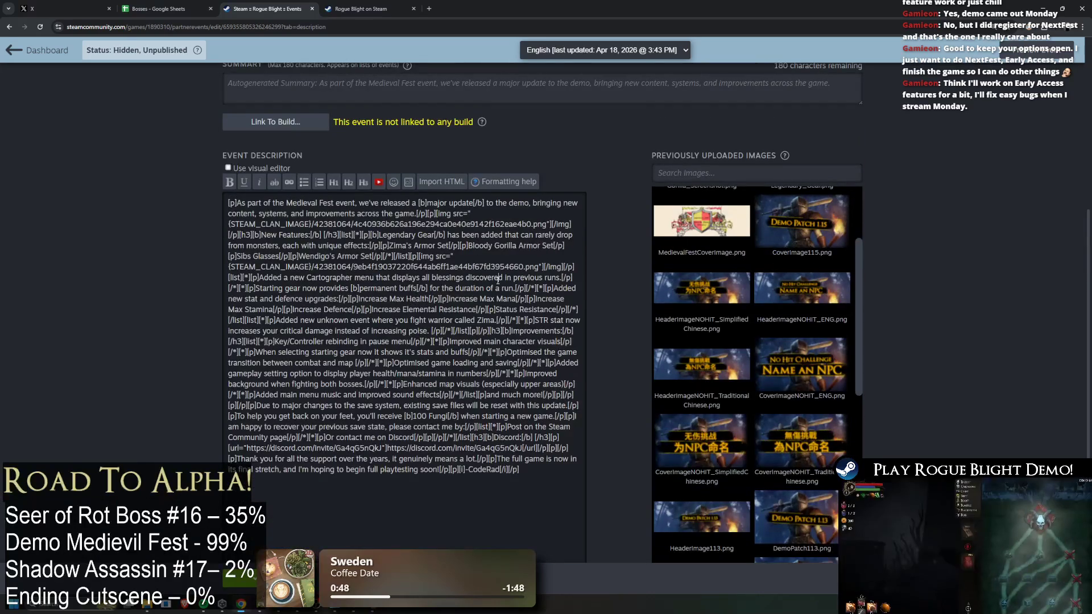
key(ctrl+a)
click(228, 168)
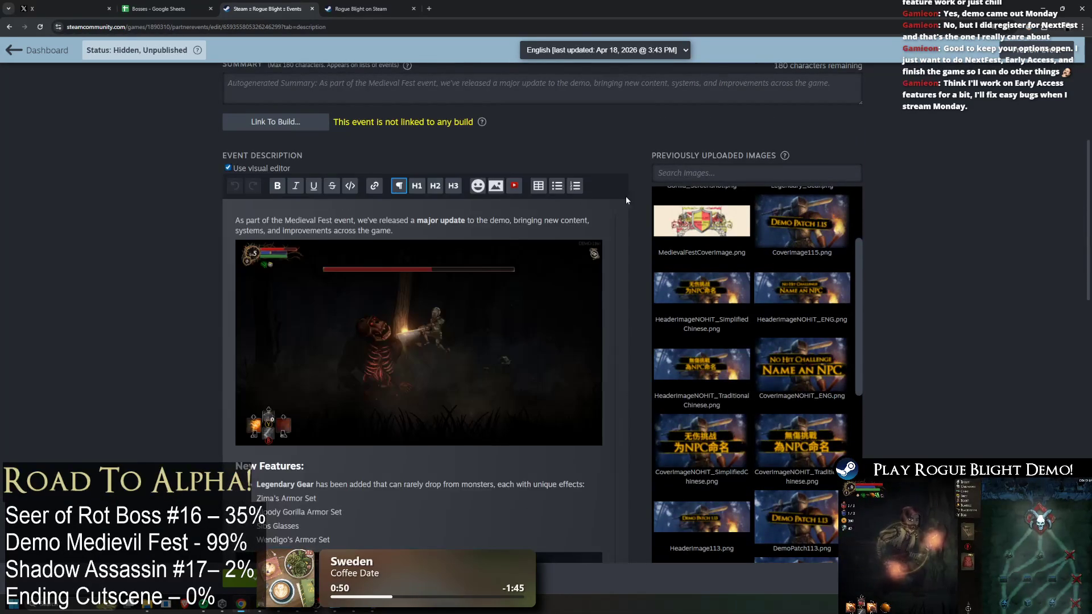
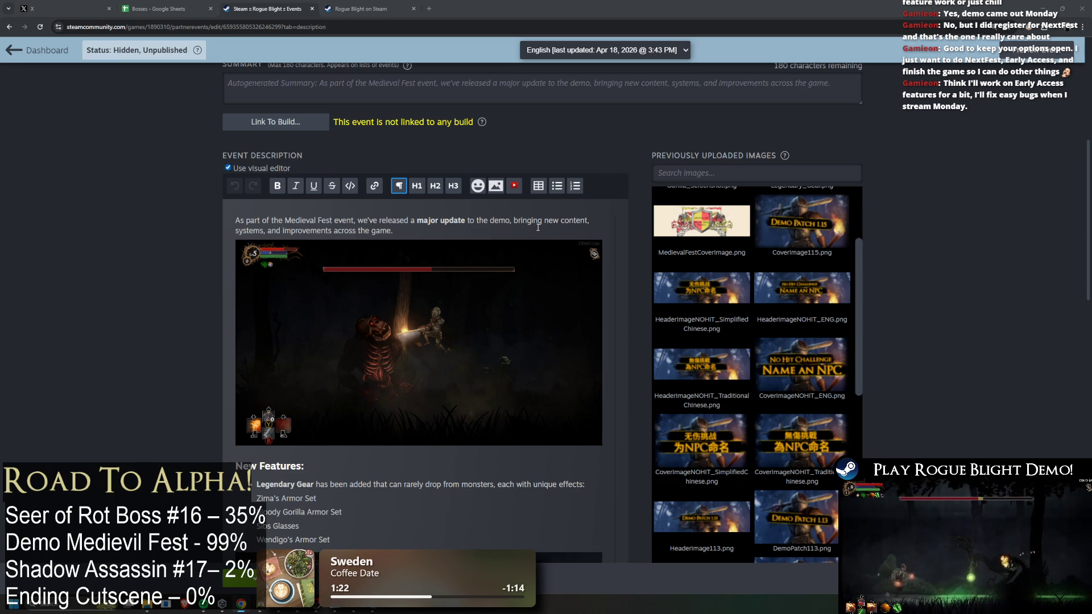
Switch the event editor to its Chinese - Traditional version
scroll(591, 159, up, 2)
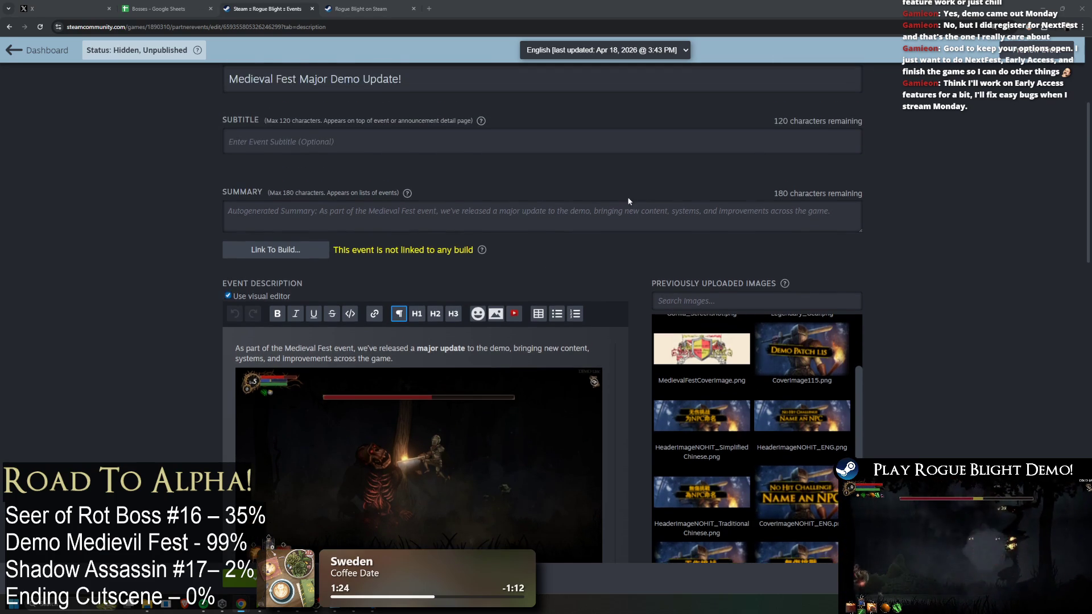
scroll(622, 203, up, 2)
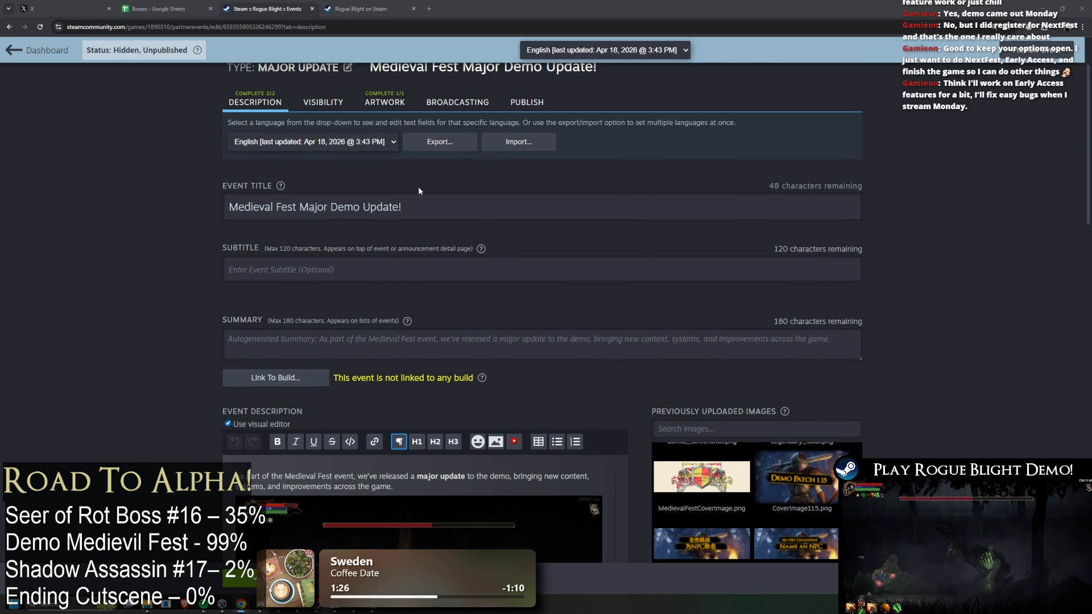
click(348, 144)
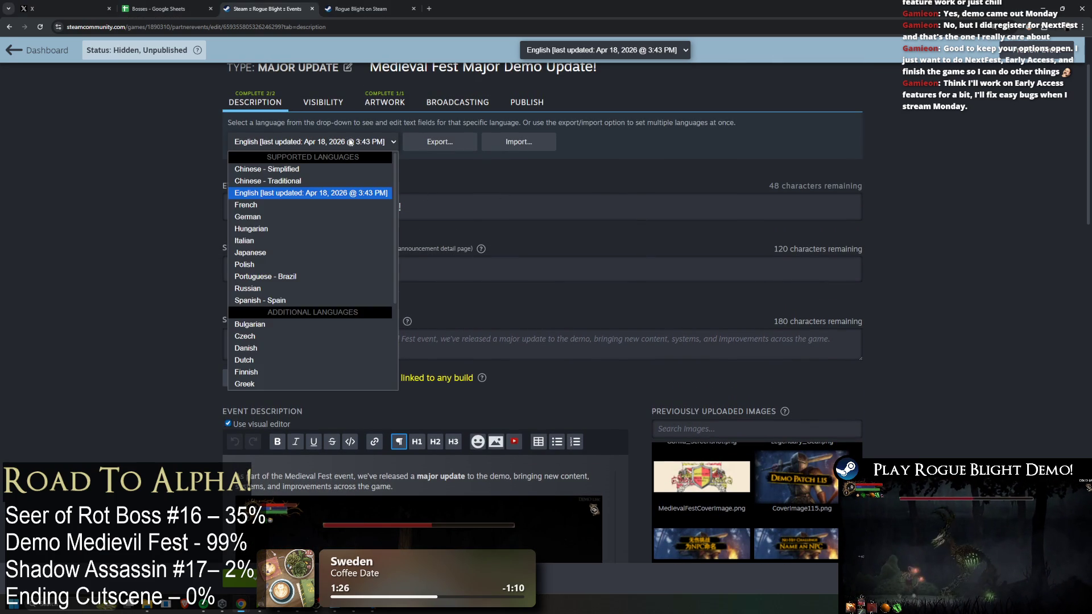
click(343, 181)
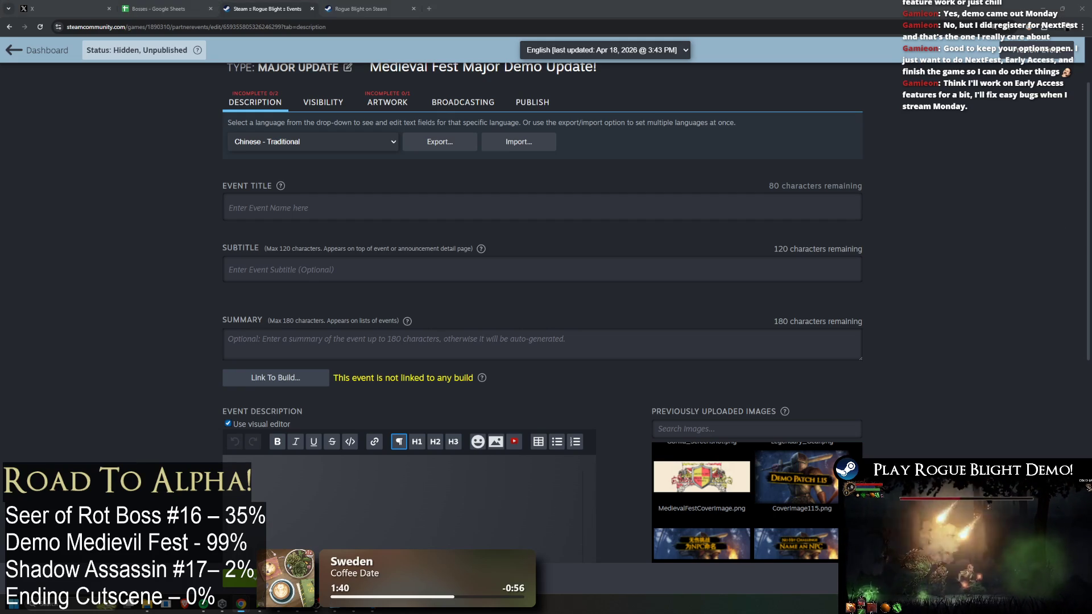
Turn off Use visual editor so the Traditional Chinese BBCode can go into Event Description
scroll(360, 473, down, 8)
scroll(359, 473, down, 5)
scroll(482, 227, up, 10)
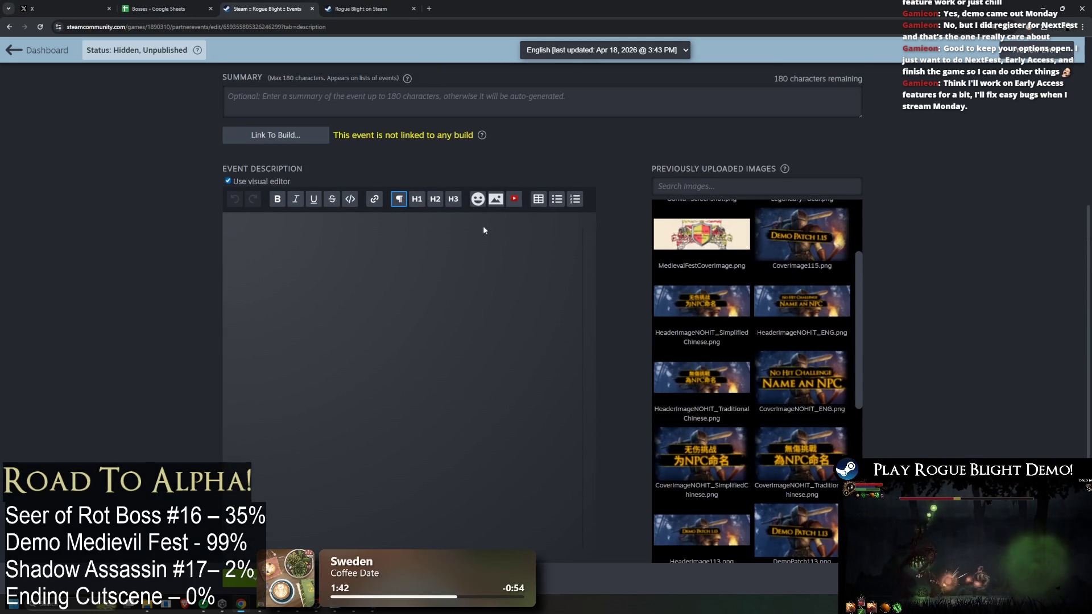
scroll(485, 233, up, 4)
scroll(239, 277, down, 2)
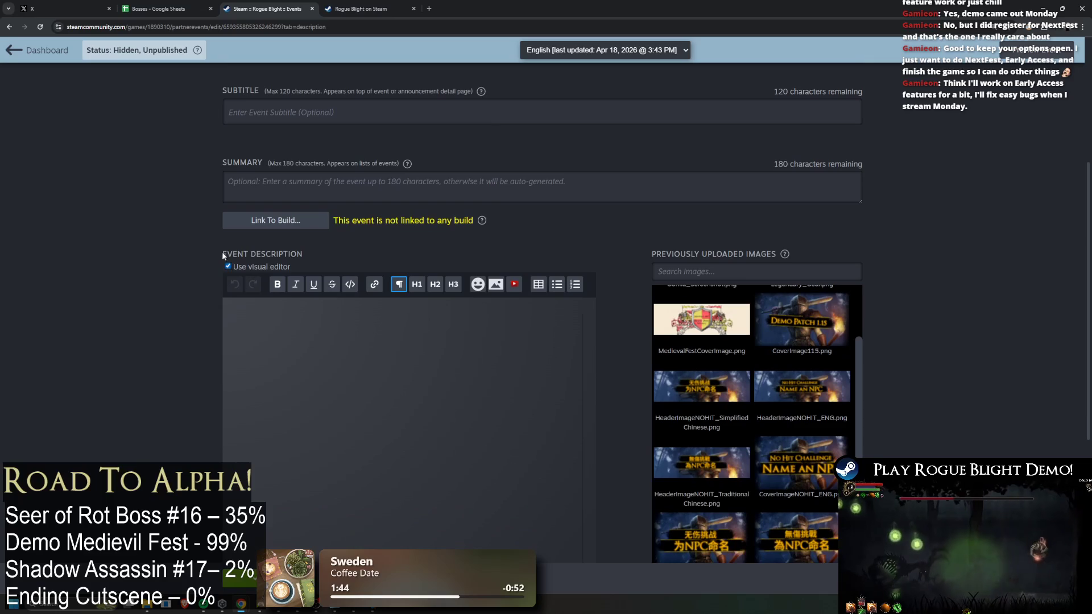
click(238, 266)
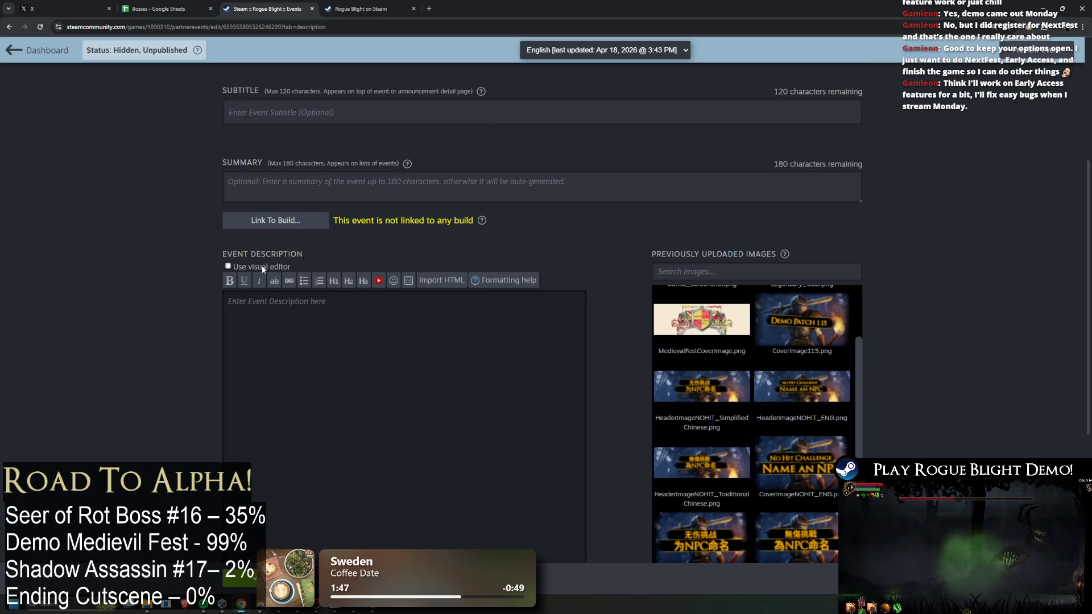
scroll(276, 296, down, 3)
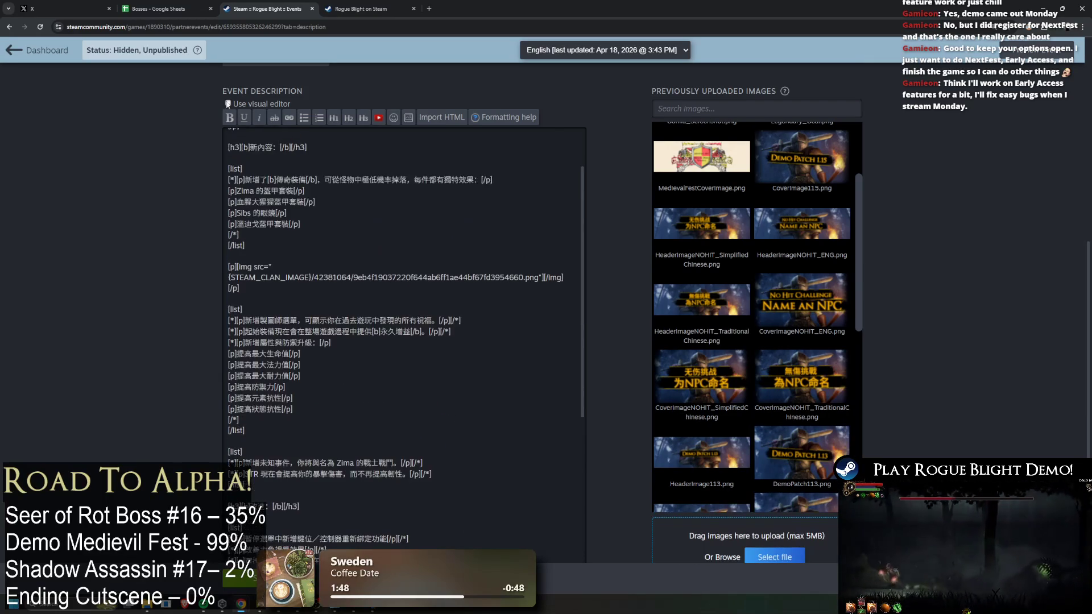
Re-enable the visual editor and remove blank lines above 新內容 and under the gear image
click(228, 103)
scroll(342, 254, down, 2)
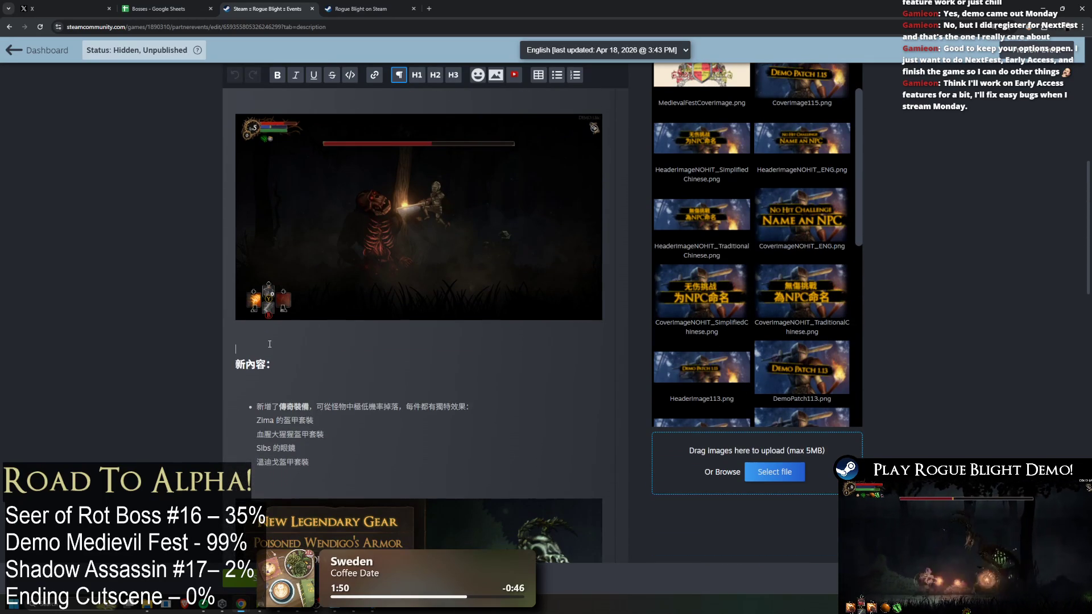
click(300, 356)
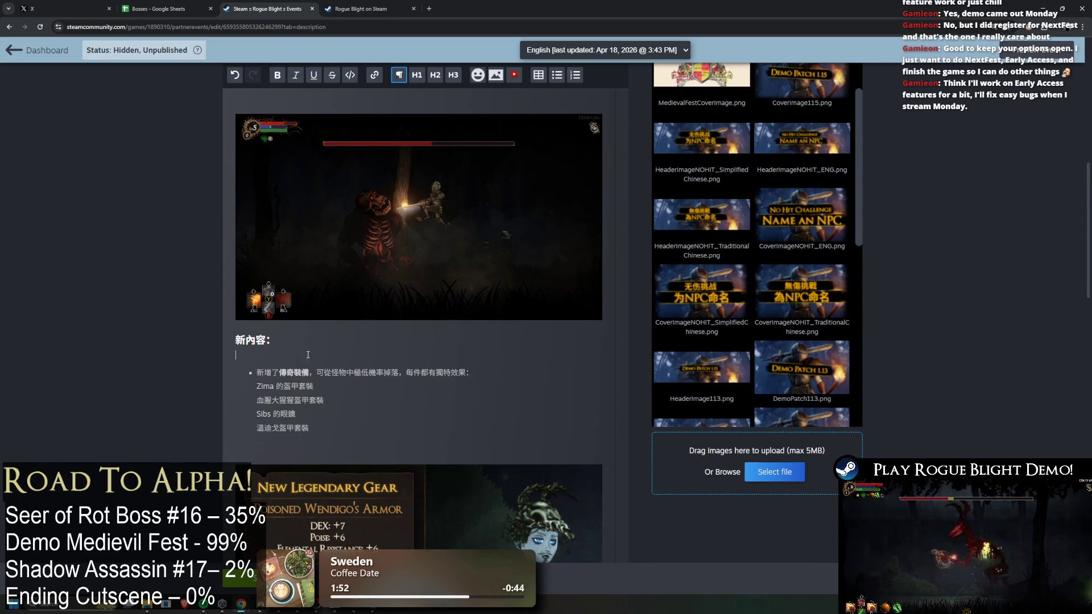
scroll(377, 261, down, 8)
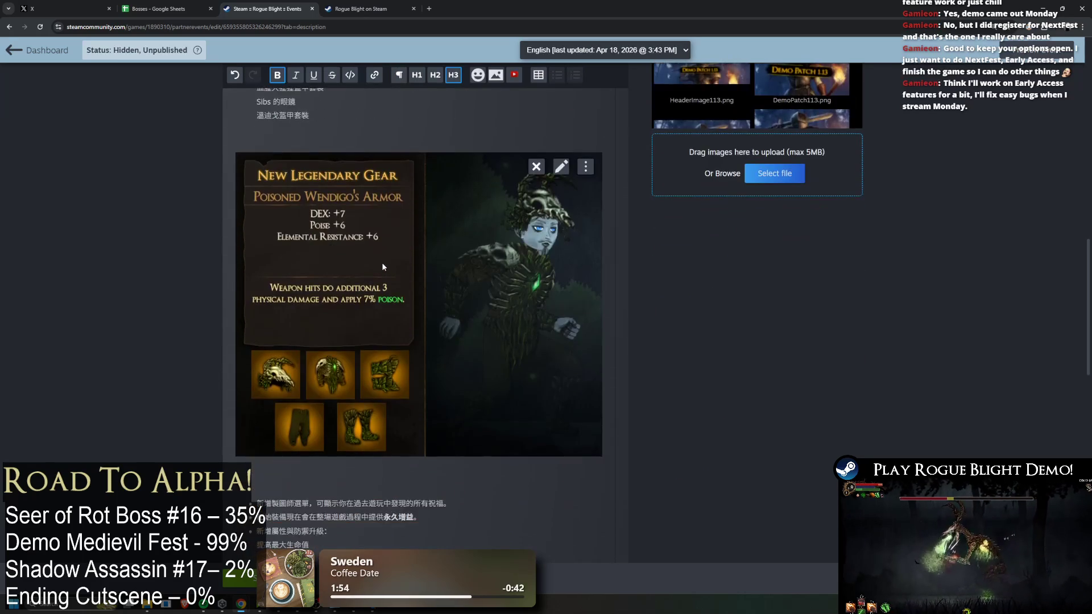
scroll(377, 263, down, 4)
scroll(341, 228, up, 2)
click(314, 196)
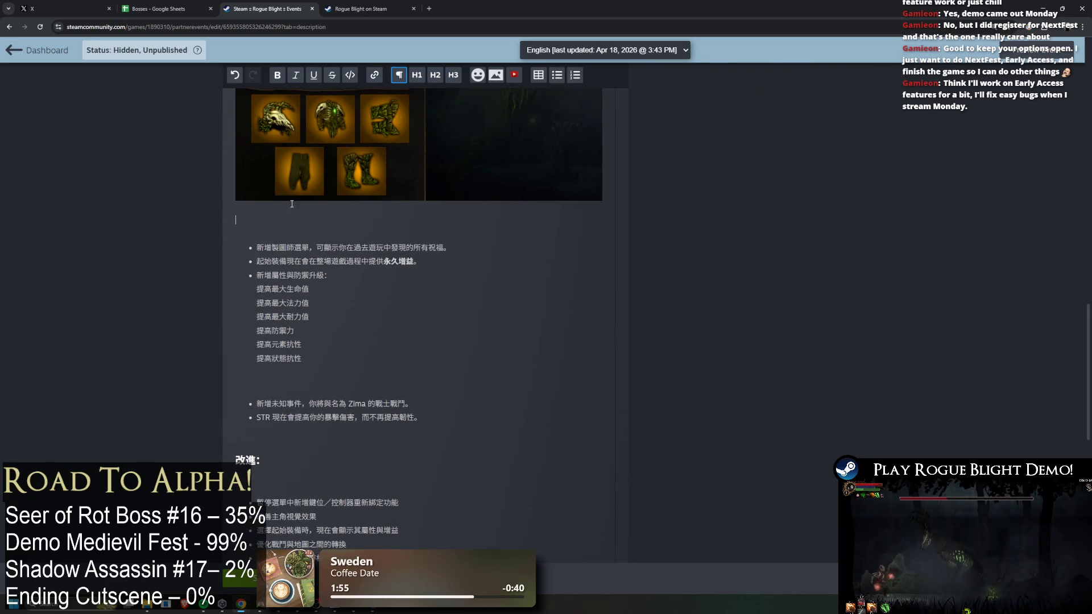
scroll(321, 206, down, 5)
scroll(432, 256, up, 5)
key(ctrl+z)
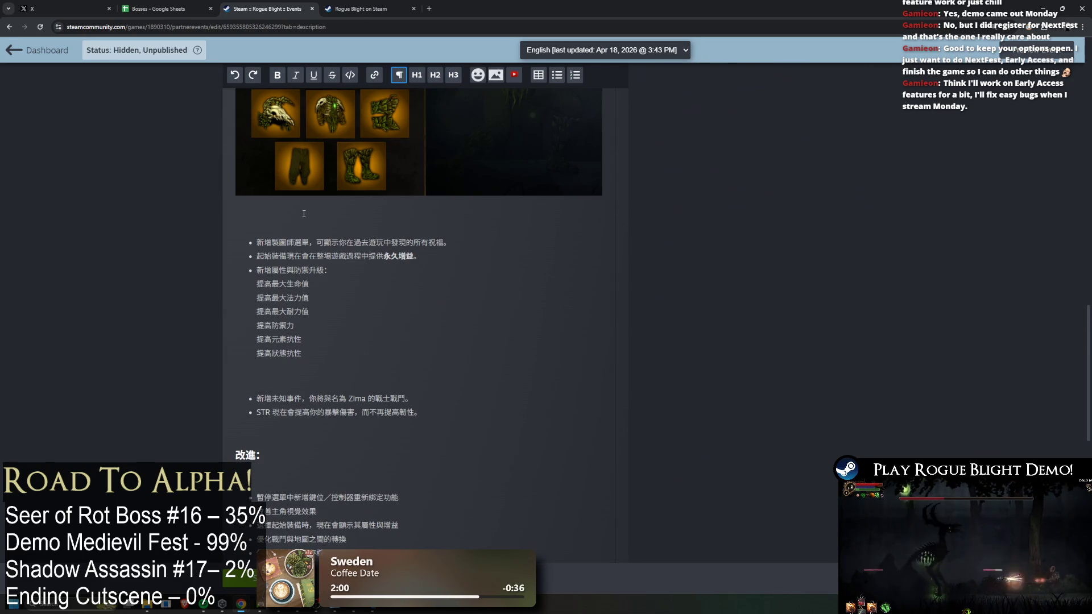
key(Delete)
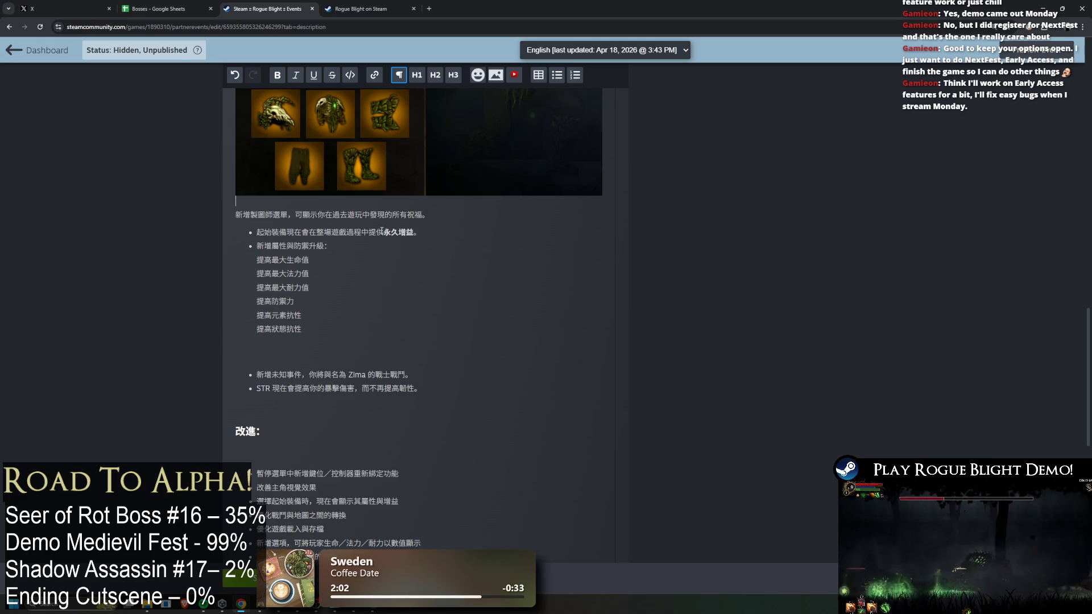
key(ctrl+z)
Close the gaps around the 新增未知事件 bullets, the STR bullet and the 改進 heading
click(338, 351)
key(Delete)
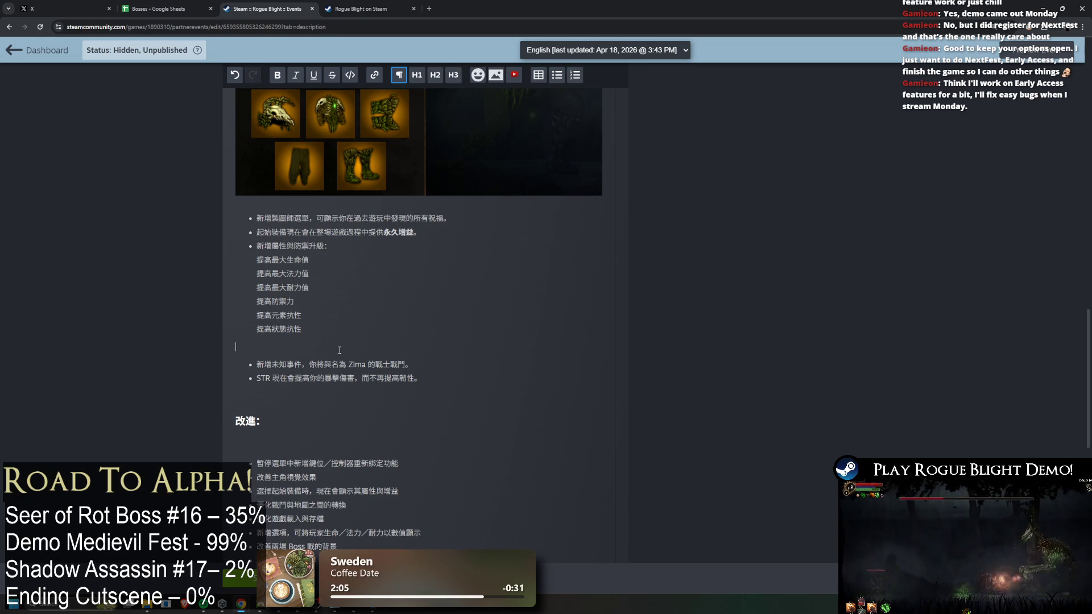
key(BackSpace)
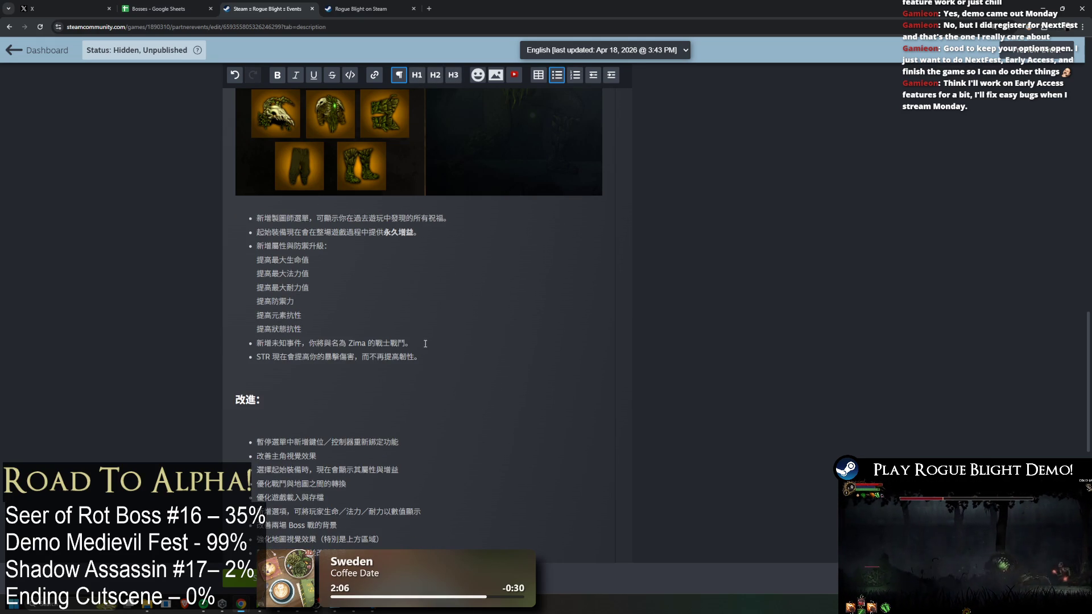
click(324, 369)
key(Return)
key(BackSpace)
key(BackSpace)
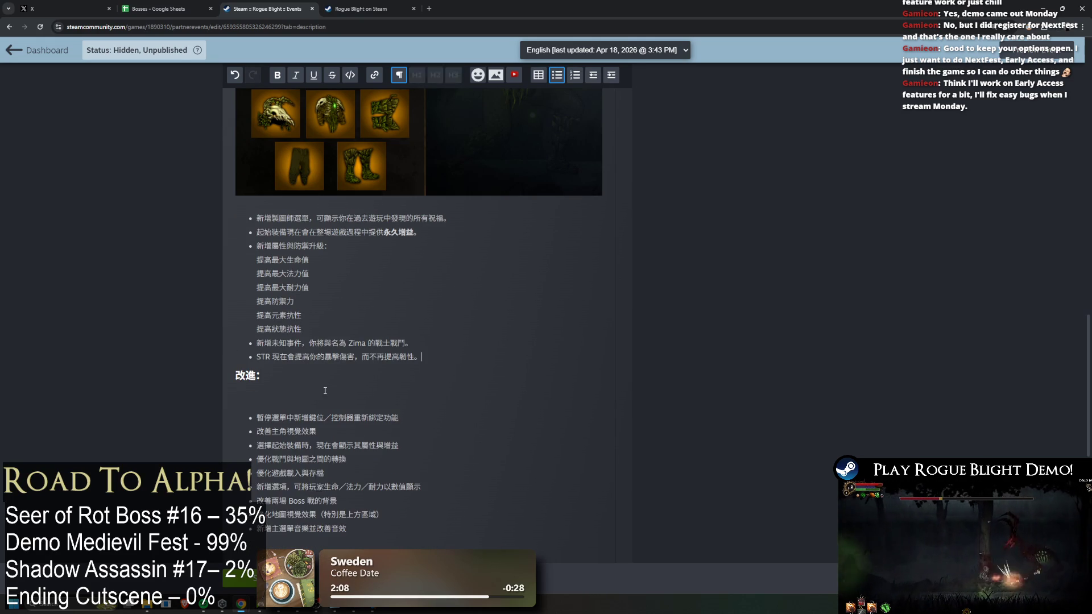
click(305, 389)
key(Delete)
key(Delete)
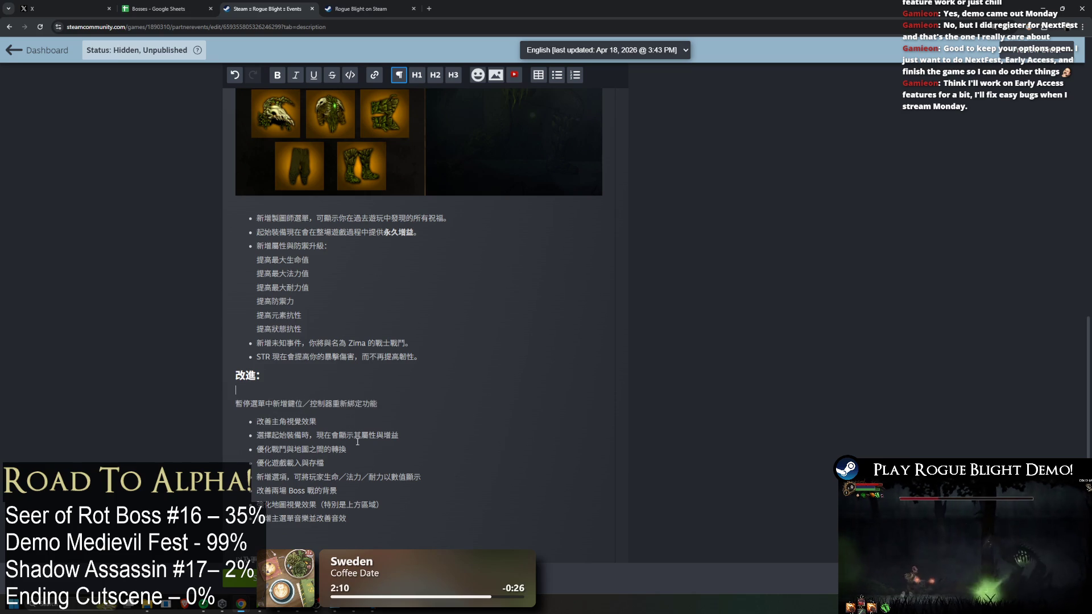
key(ctrl+z)
key(ctrl+z)
key(ctrl+z)
Remove the blank line after the last 改進 bullet and between the closing paragraphs
scroll(280, 387, down, 4)
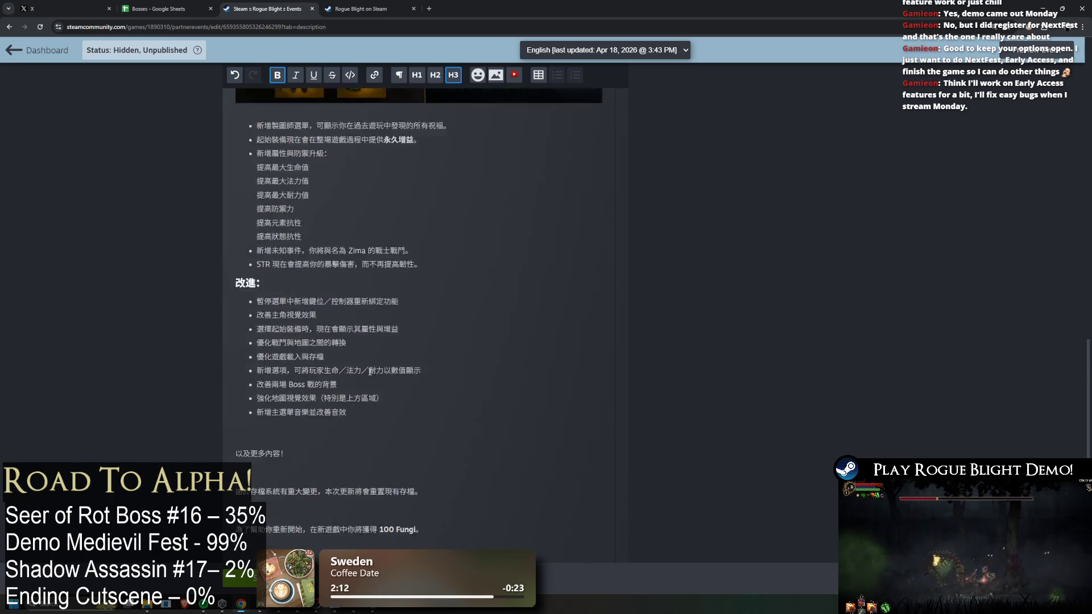
click(350, 291)
key(Return)
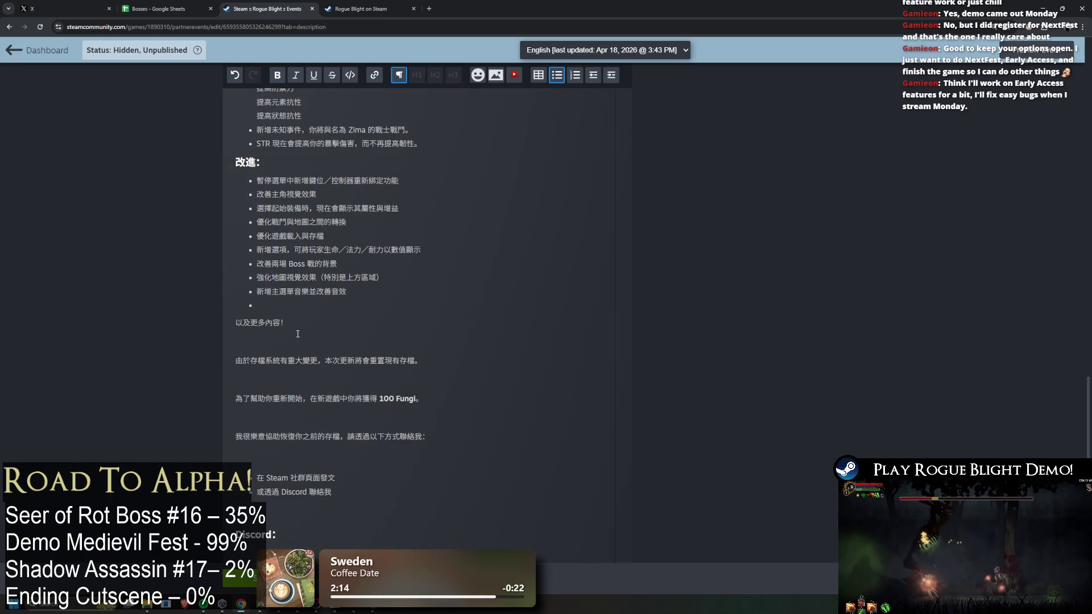
key(ctrl+z)
click(293, 332)
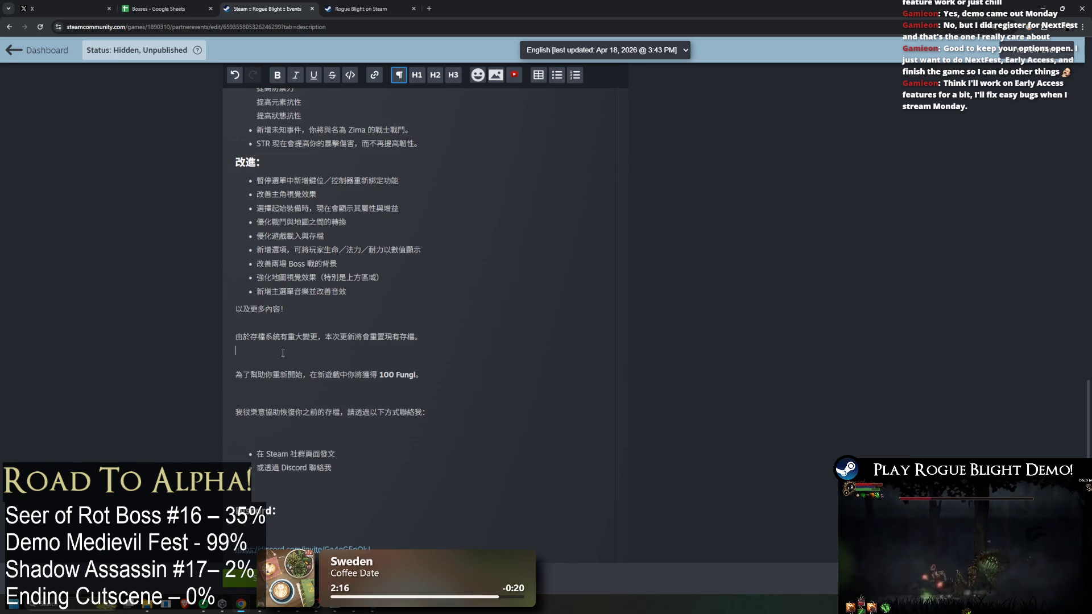
key(Down)
key(End)
key(Delete)
key(Down)
key(End)
key(Delete)
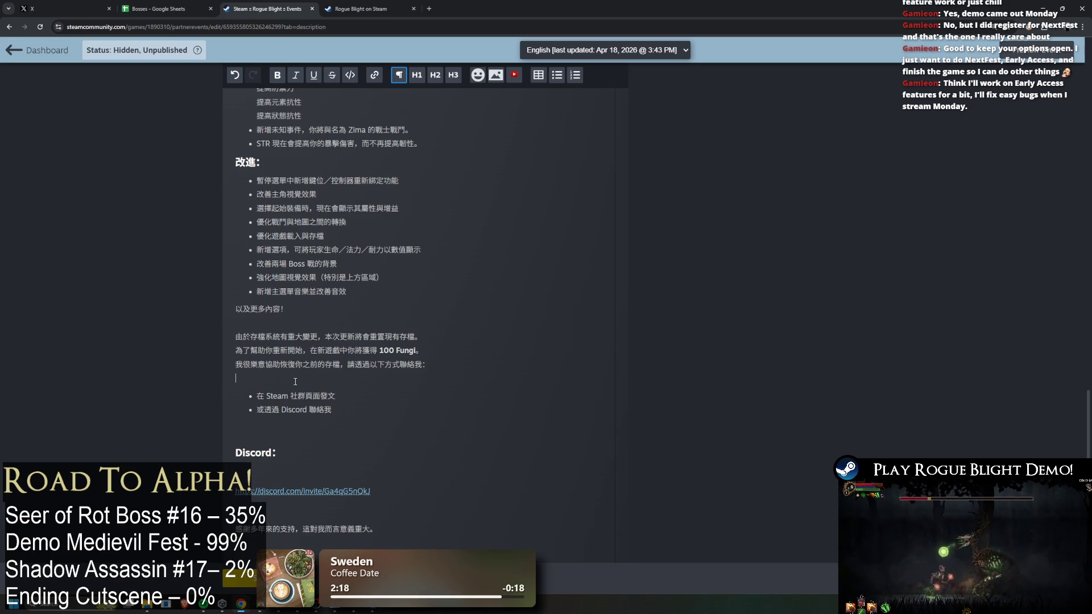
Delete the blank lines above and below the contact bullets, keeping the bullets intact
click(305, 377)
key(Delete)
key(BackSpace)
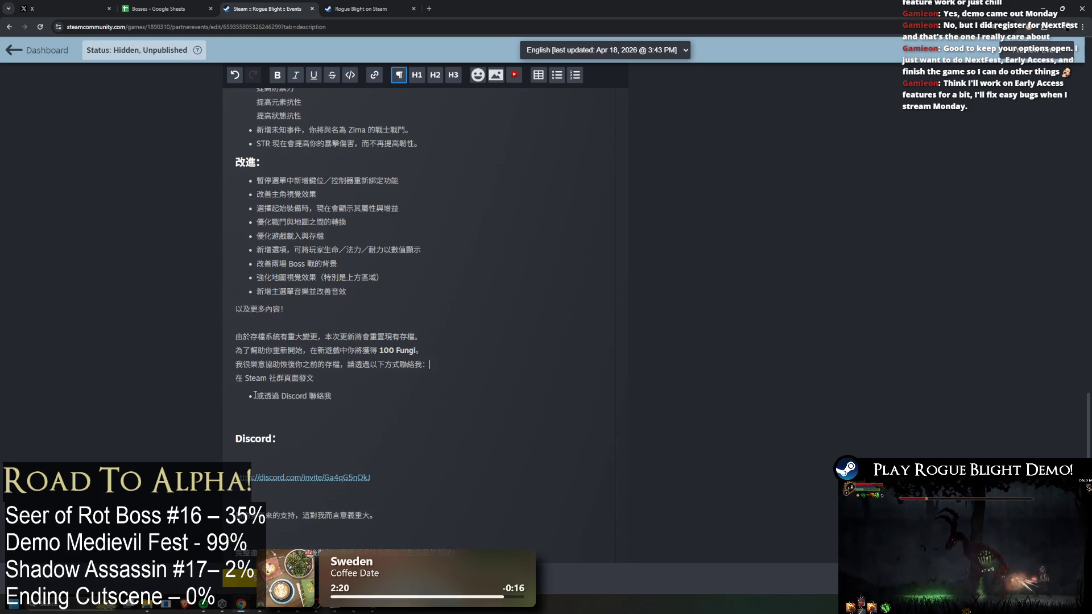
key(ctrl+z)
key(ctrl+z)
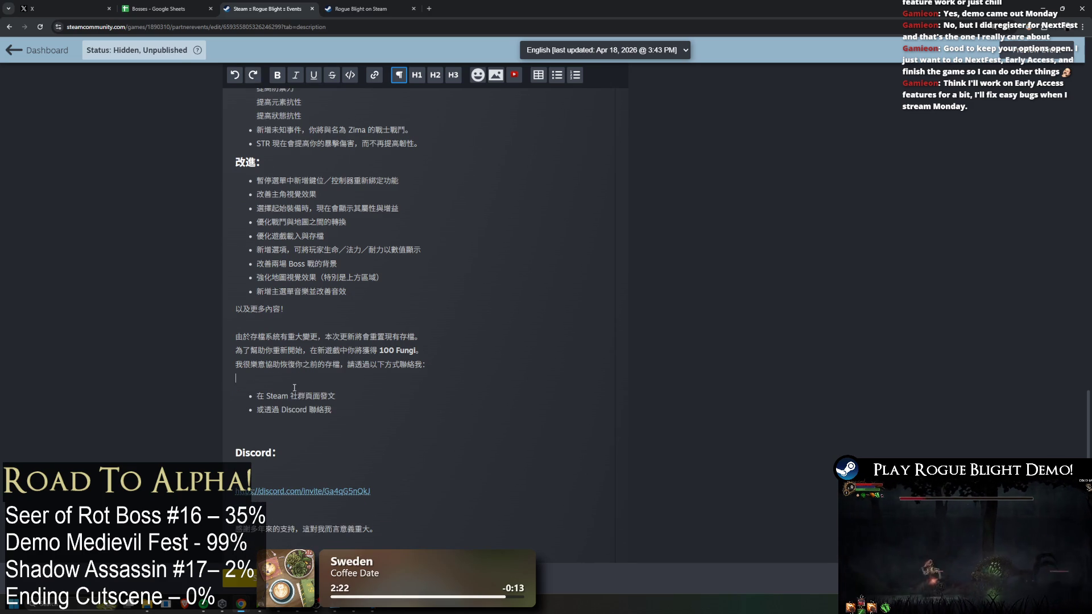
click(297, 380)
key(BackSpace)
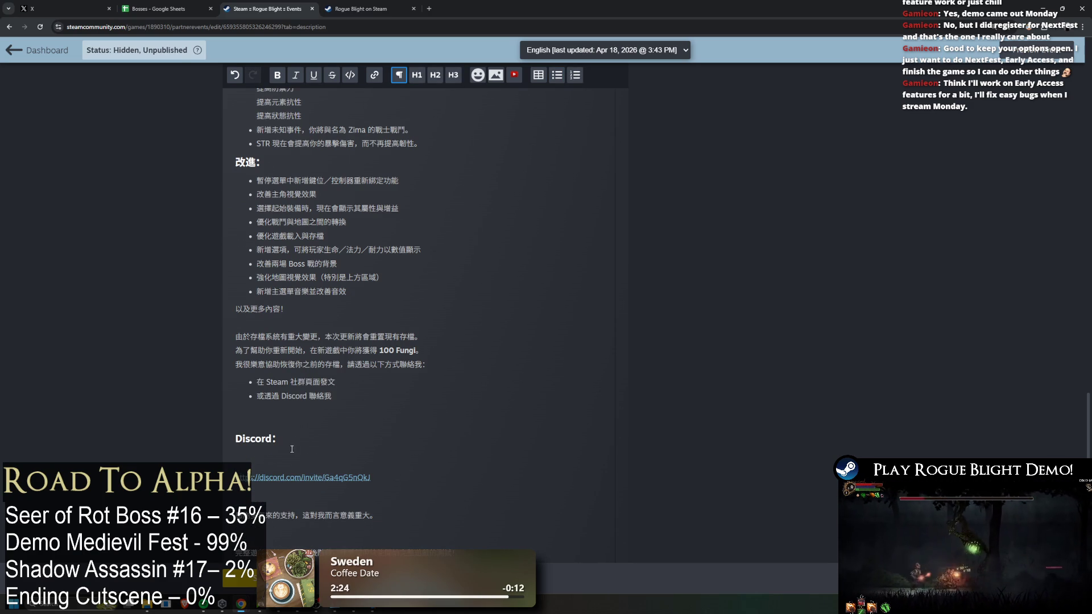
key(BackSpace)
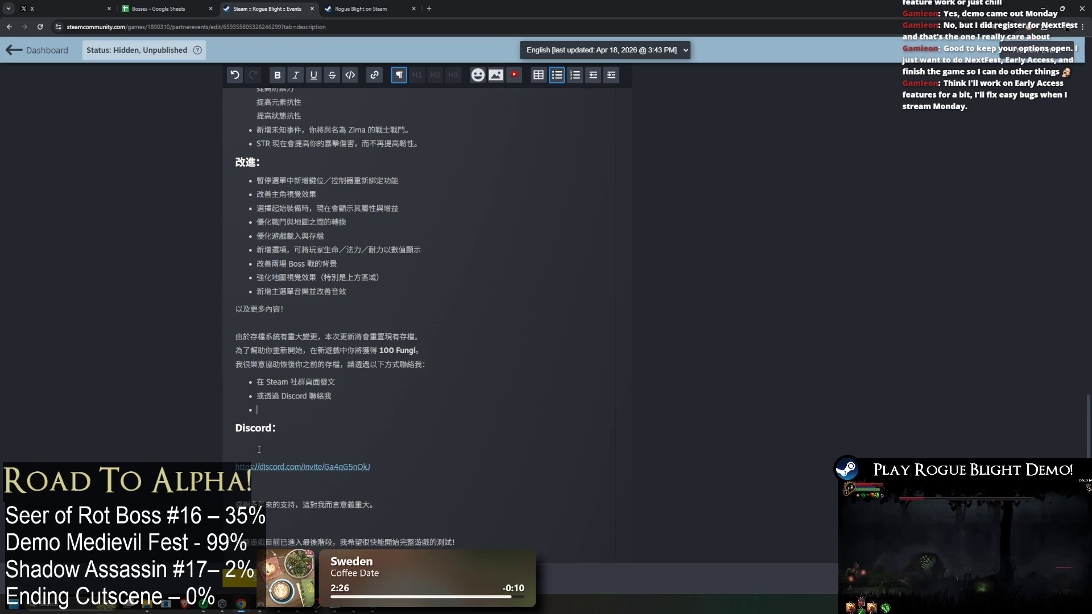
Tighten the Discord heading, Discord link and closing sentences so no empty lines remain
key(BackSpace)
click(264, 447)
key(BackSpace)
click(273, 447)
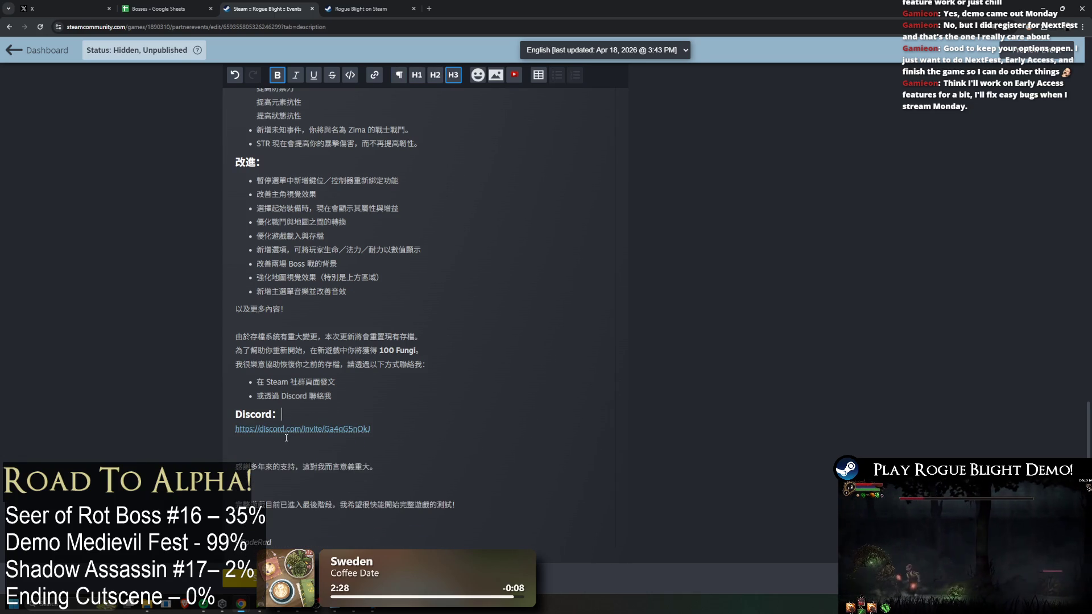
key(BackSpace)
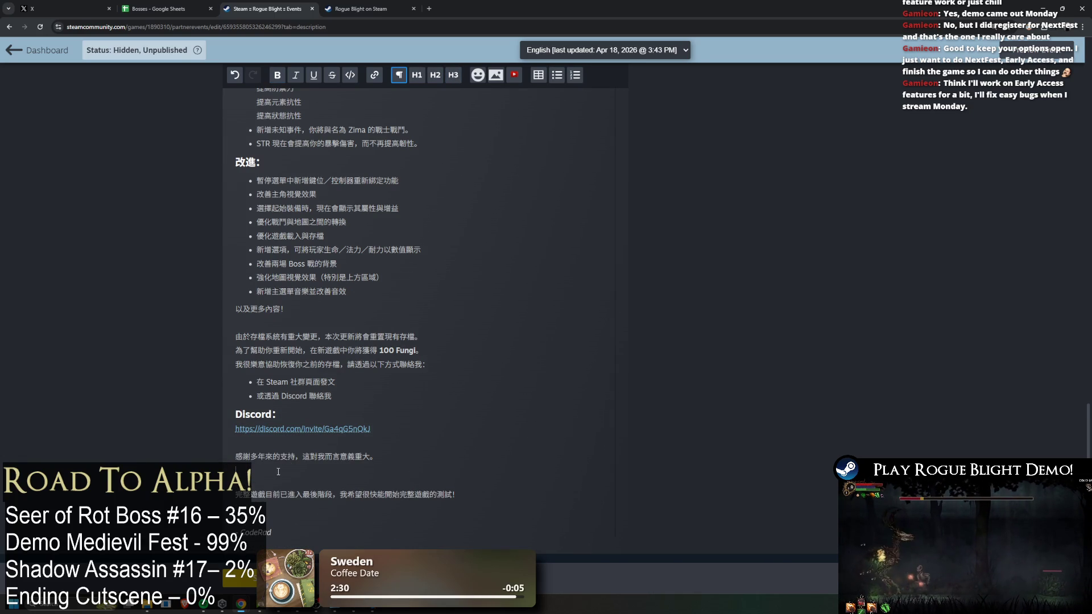
click(291, 470)
key(BackSpace)
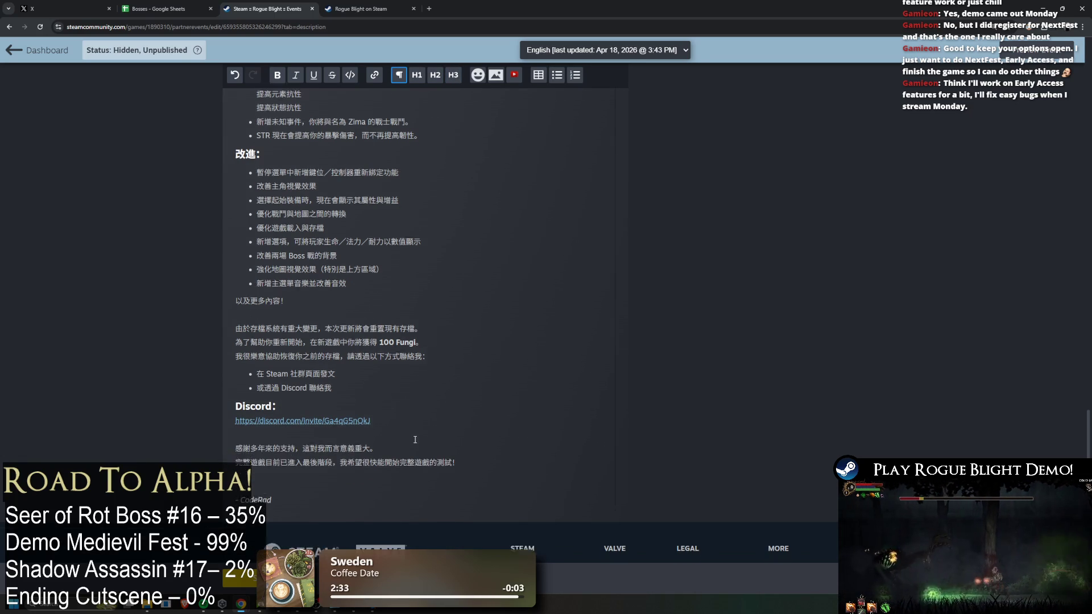
Save the tidied Traditional Chinese description with Ctrl+S
scroll(455, 432, down, 1)
scroll(543, 385, up, 5)
scroll(543, 385, up, 15)
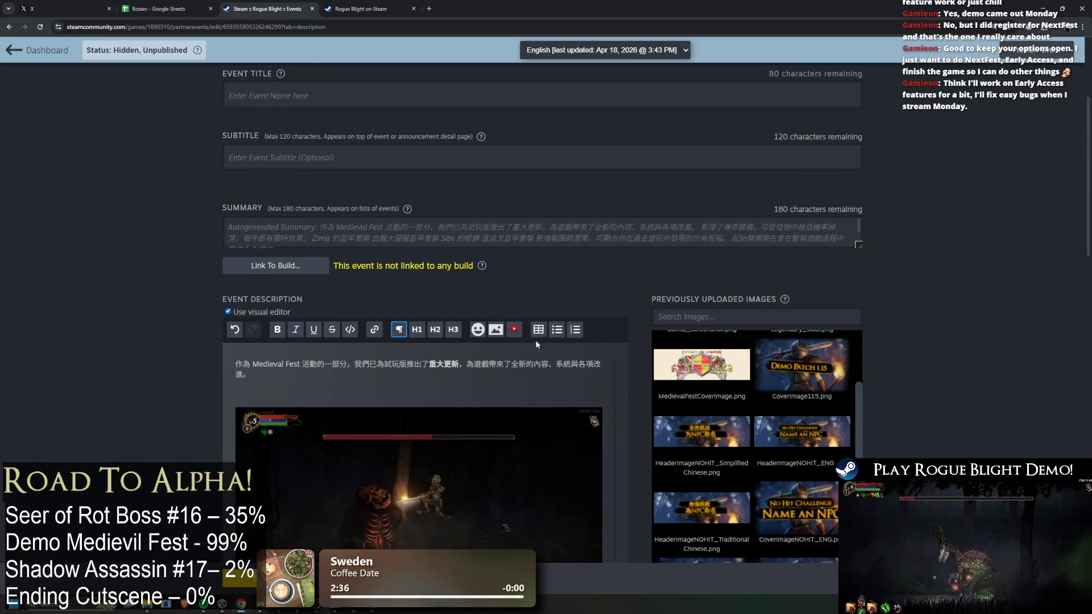
scroll(376, 253, up, 2)
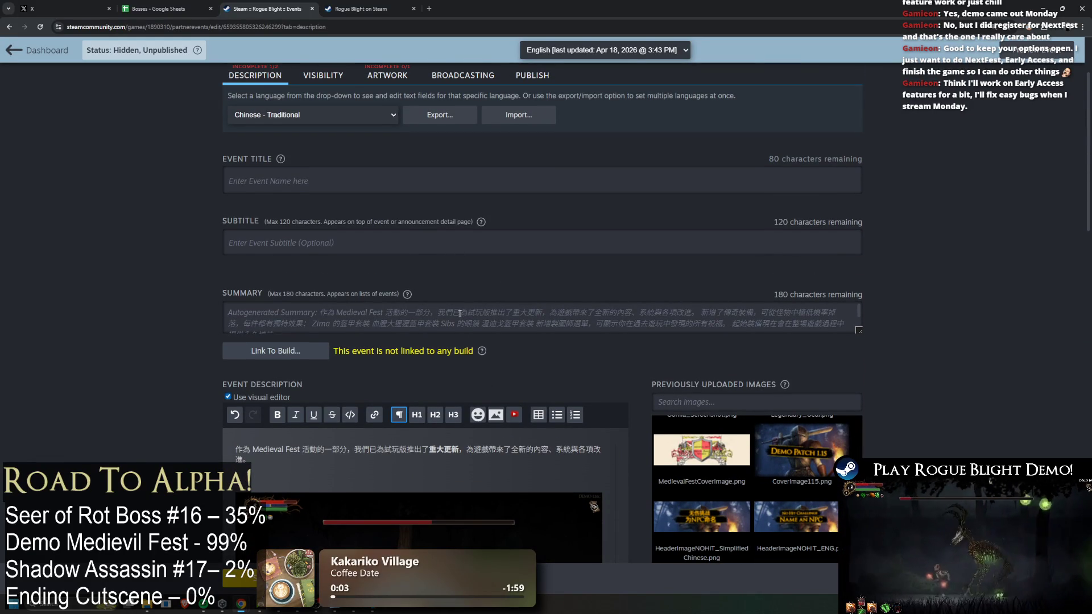
scroll(442, 262, up, 1)
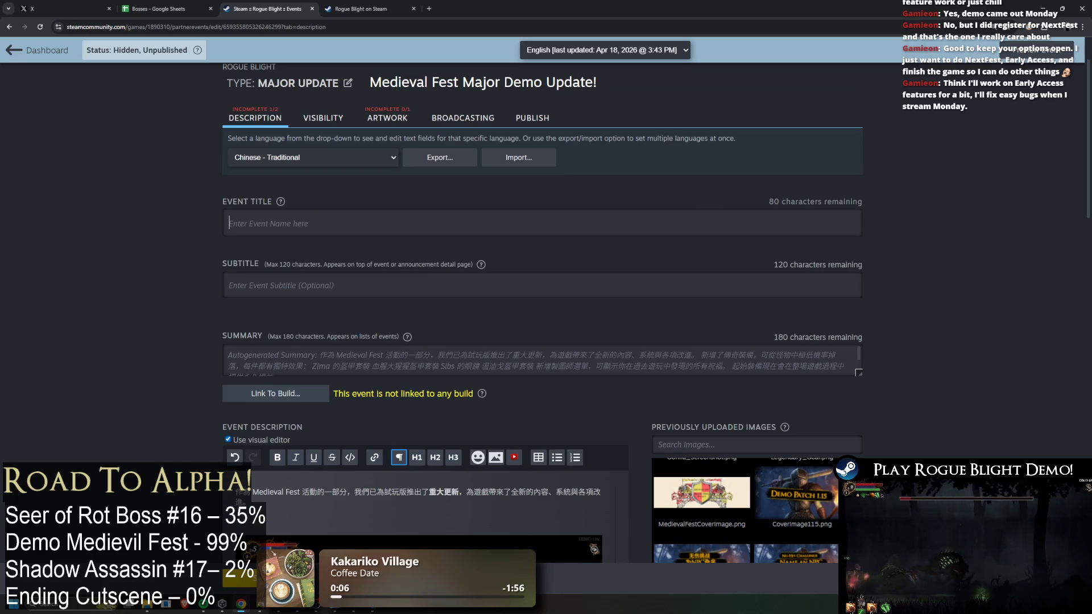
scroll(443, 262, up, 2)
scroll(442, 263, down, 2)
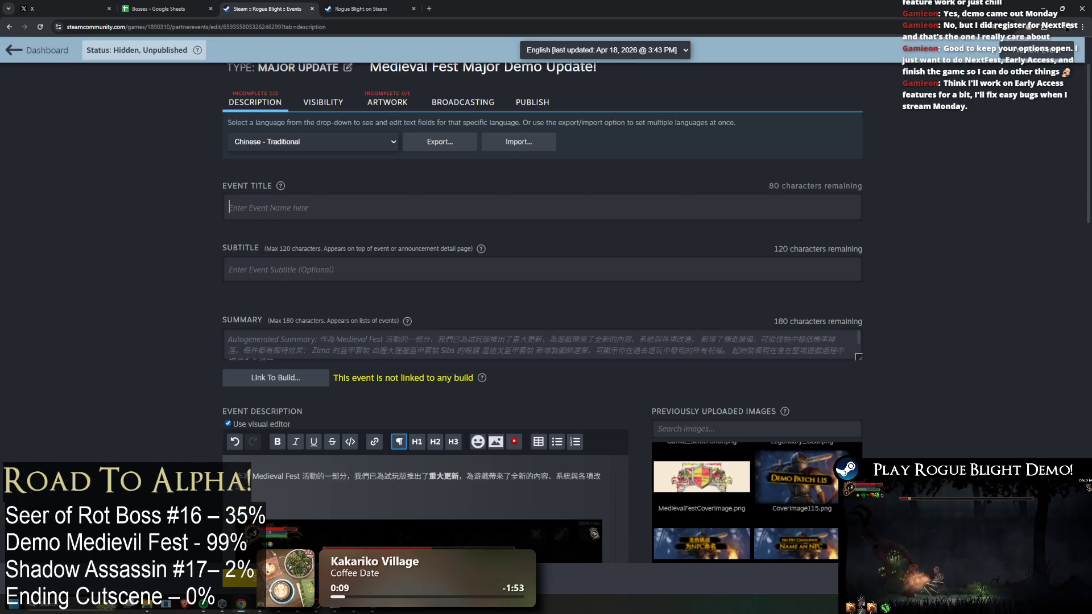
key(ctrl+s)
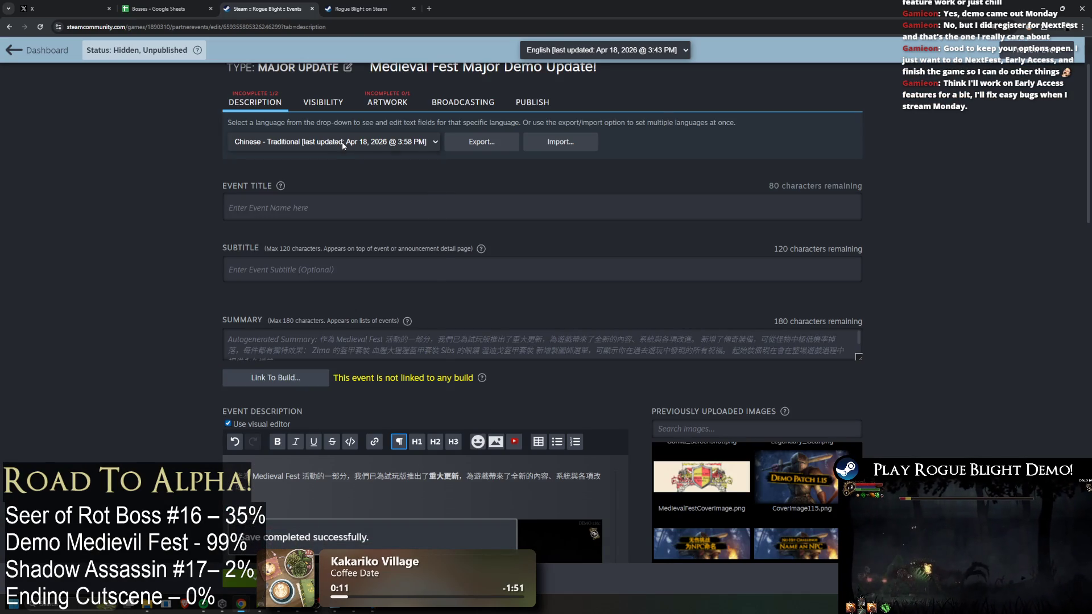
Set the Traditional Chinese title to 'Medieval Fest 試玩版重大更新！' and save
click(343, 148)
click(421, 191)
key(ctrl+a)
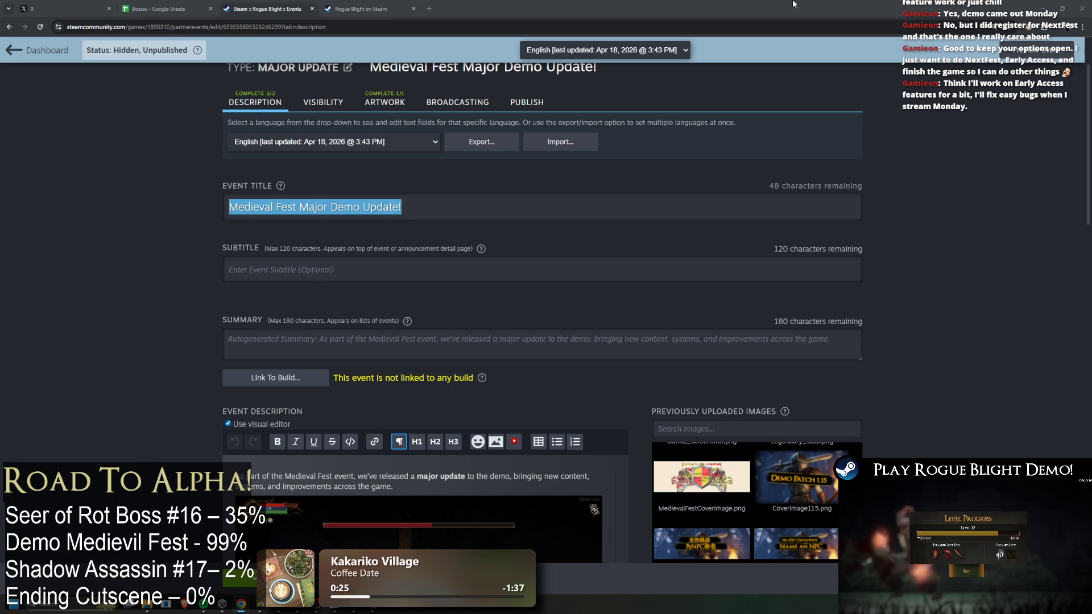
click(365, 142)
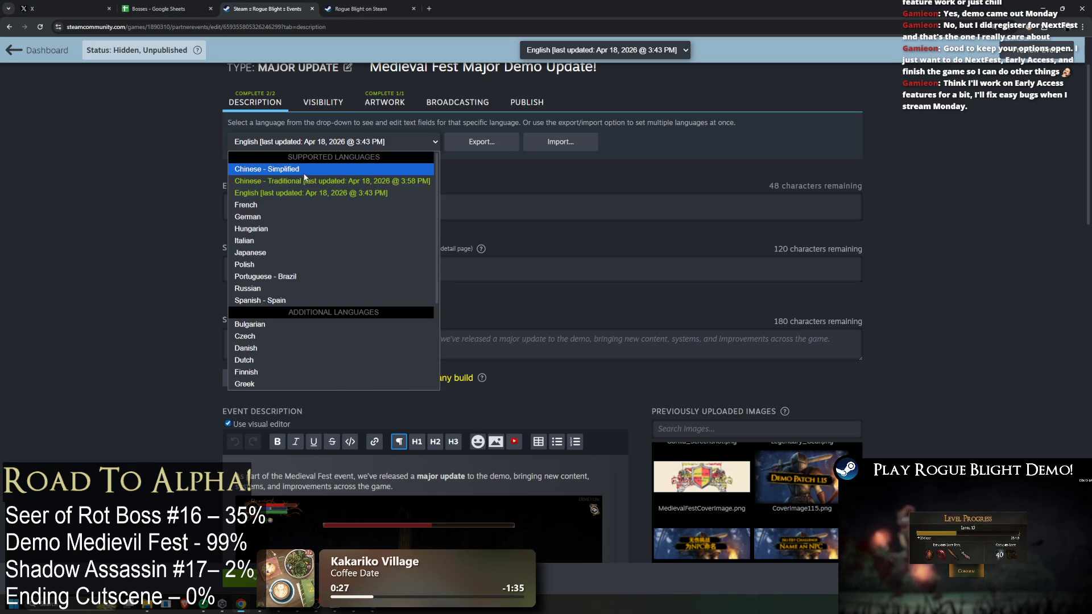
click(305, 180)
text(Medieval Fest 試玩版重大更新！)
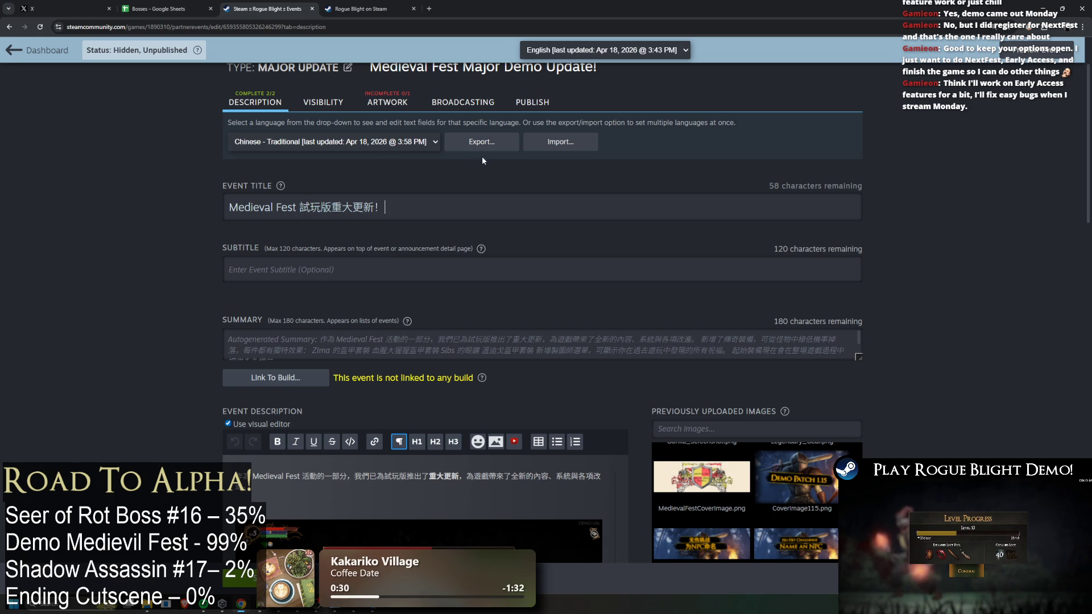
scroll(910, 262, down, 5)
key(ctrl+s)
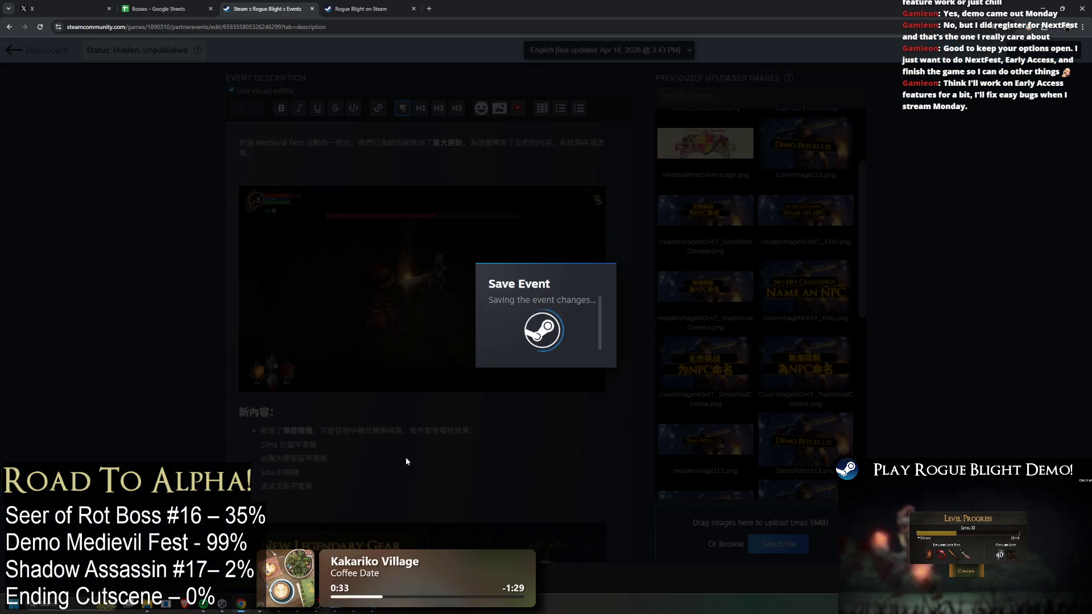
scroll(387, 233, up, 10)
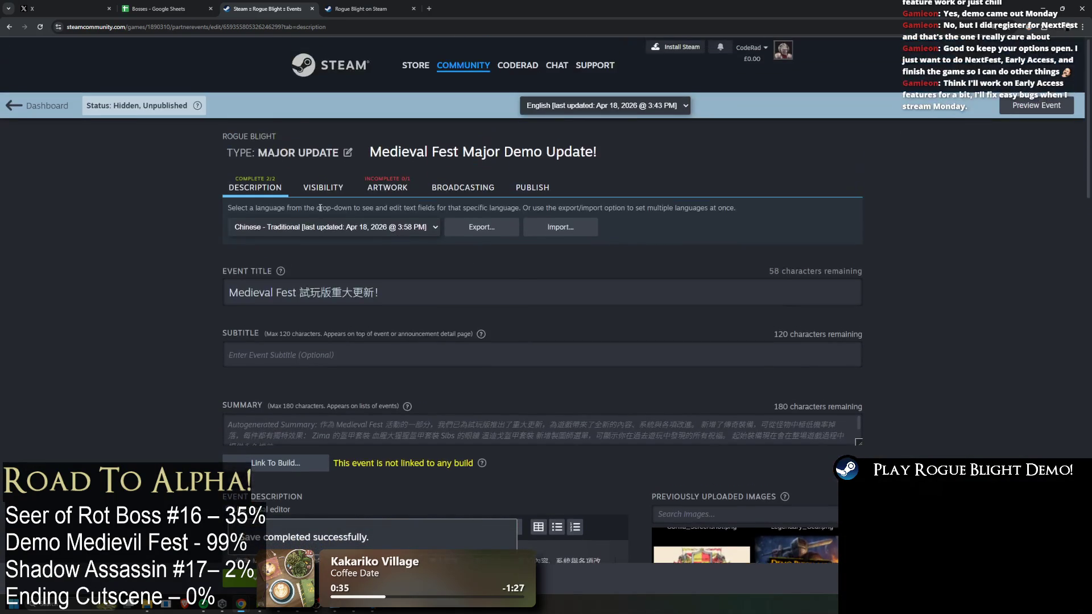
click(315, 226)
Switch to Chinese - Simplified and title it 'Medieval Fest 试玩版重大更新！' without brackets
click(305, 254)
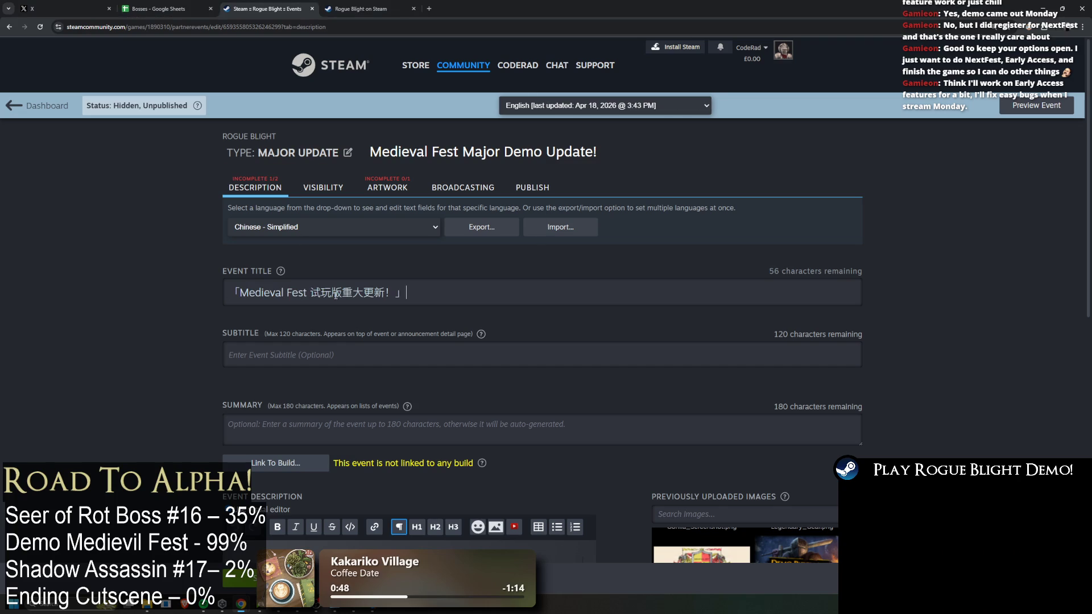
click(236, 292)
key(BackSpace)
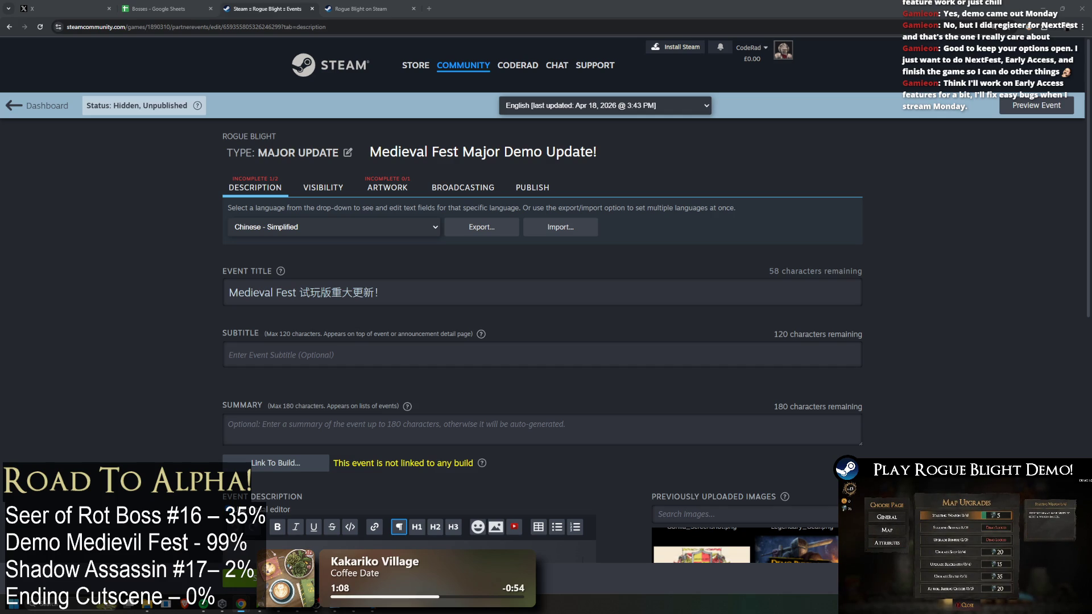
Paste the Simplified Chinese BBCode update notes into the description in plain markup mode
scroll(458, 127, down, 5)
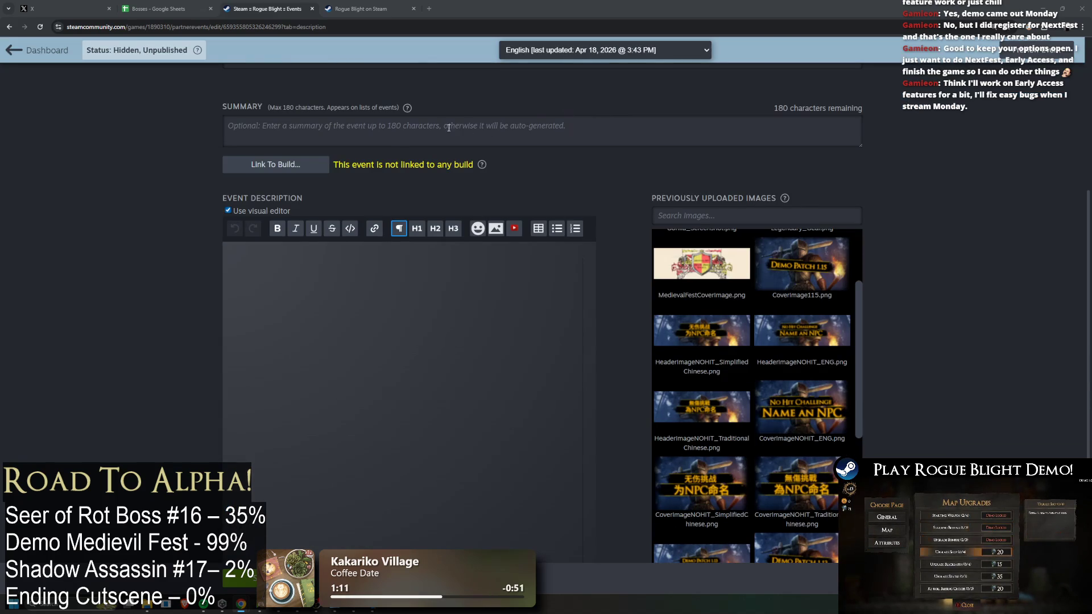
click(228, 210)
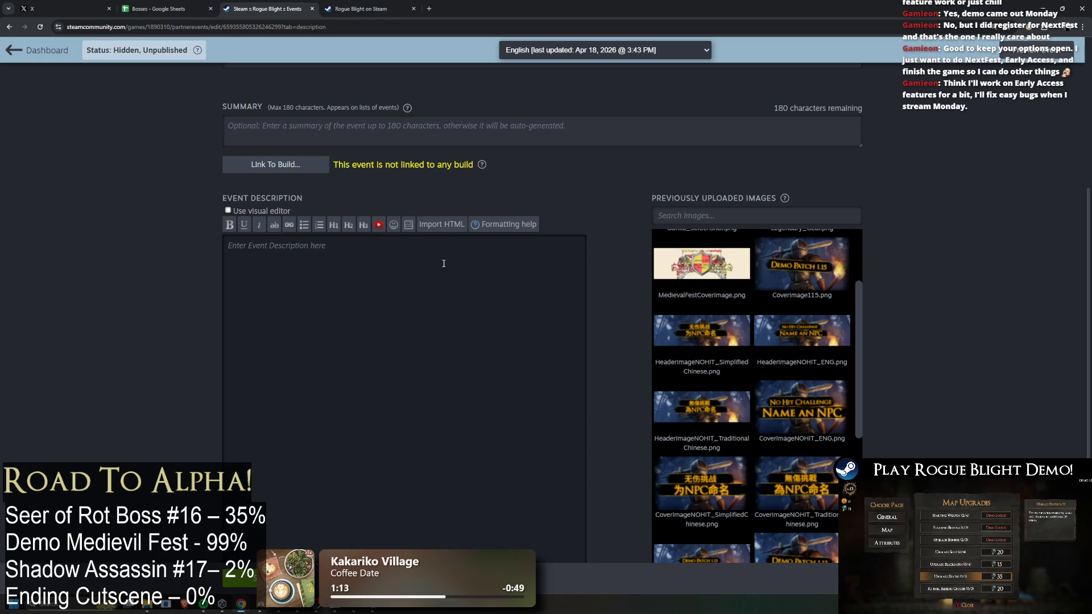
scroll(436, 282, up, 5)
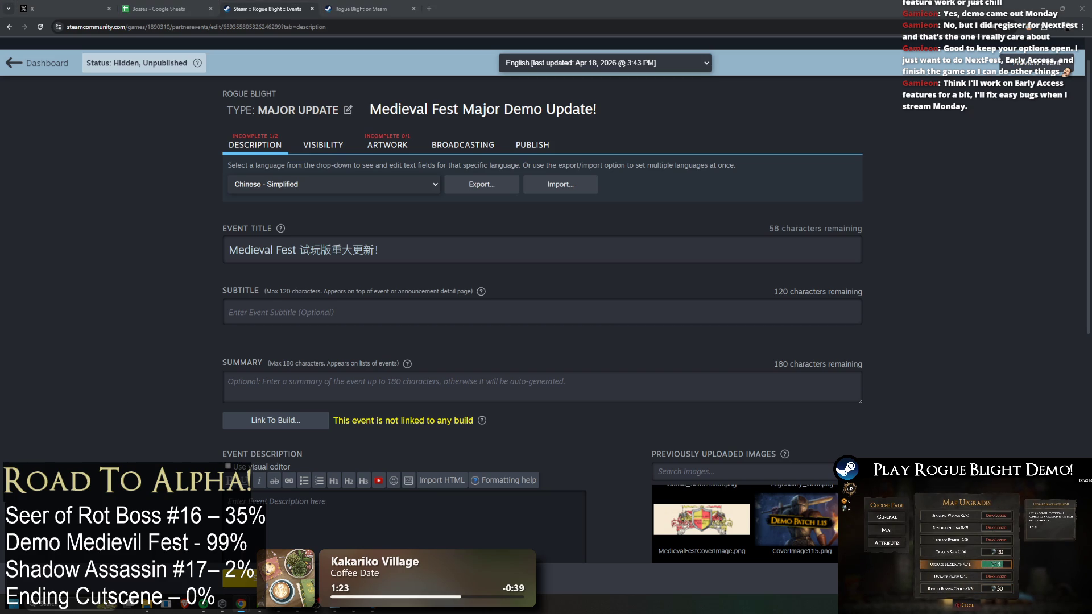
click(346, 507)
key(ctrl+v)
scroll(606, 311, down, 5)
scroll(606, 311, down, 1)
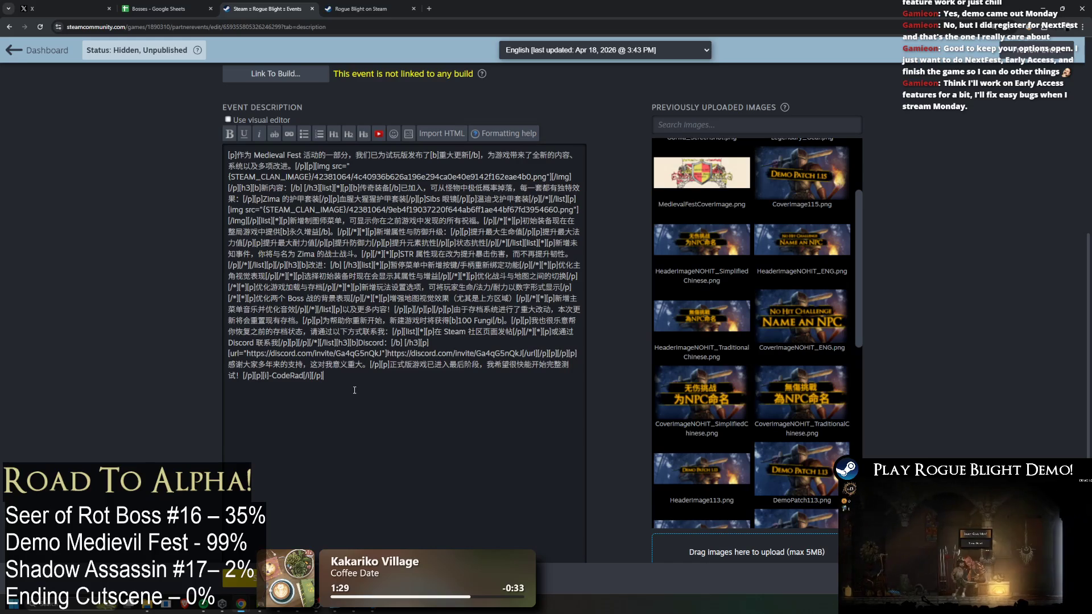
Back in the visual editor, delete the empty line under 以及更多内容 and save
click(228, 119)
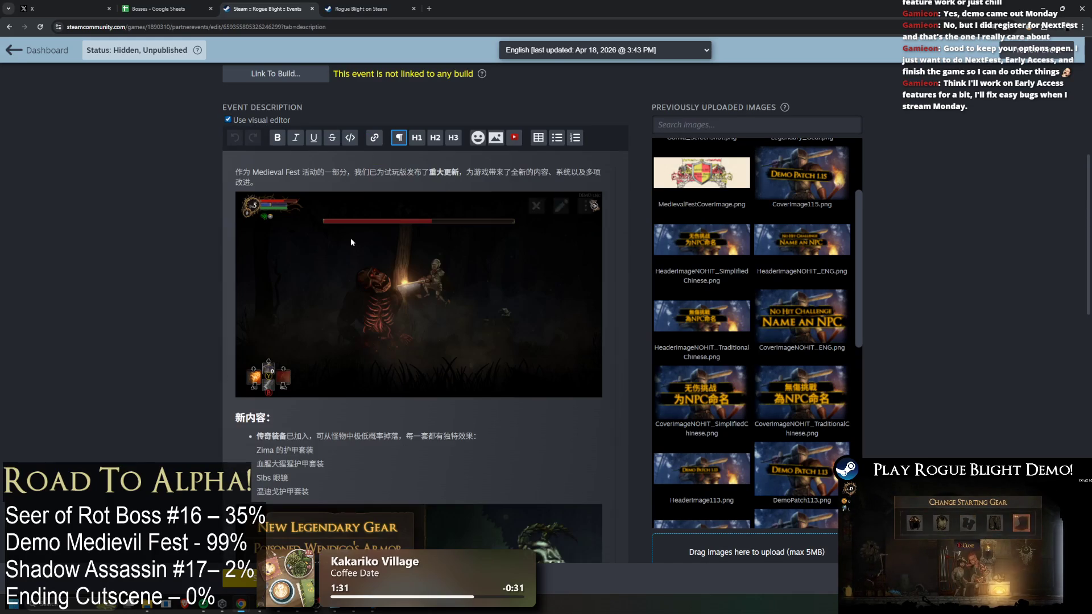
scroll(343, 388, down, 10)
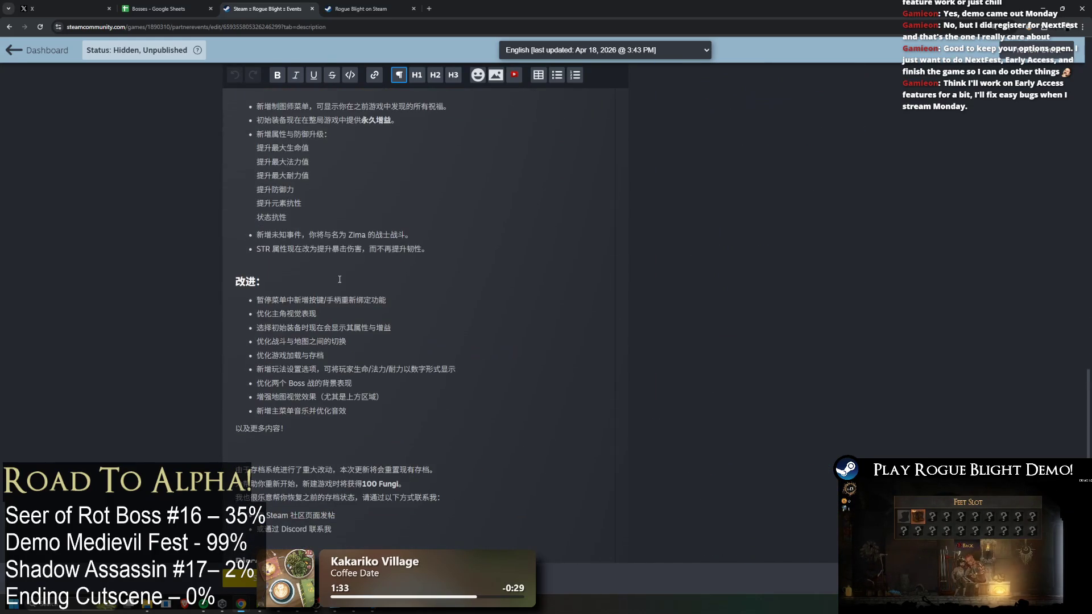
scroll(339, 279, down, 3)
click(293, 284)
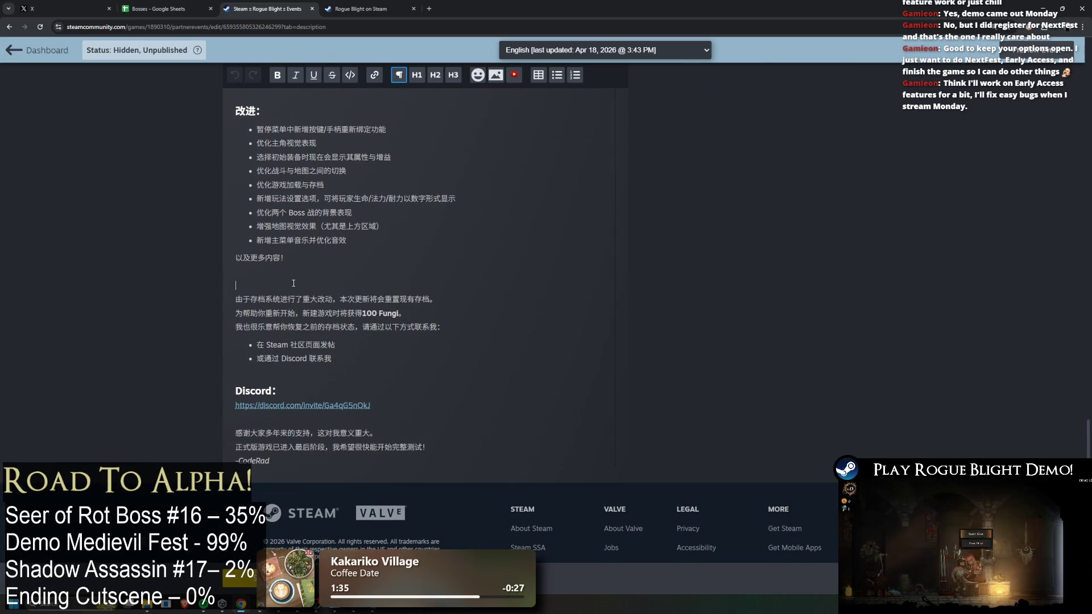
key(BackSpace)
click(372, 356)
scroll(371, 356, up, 15)
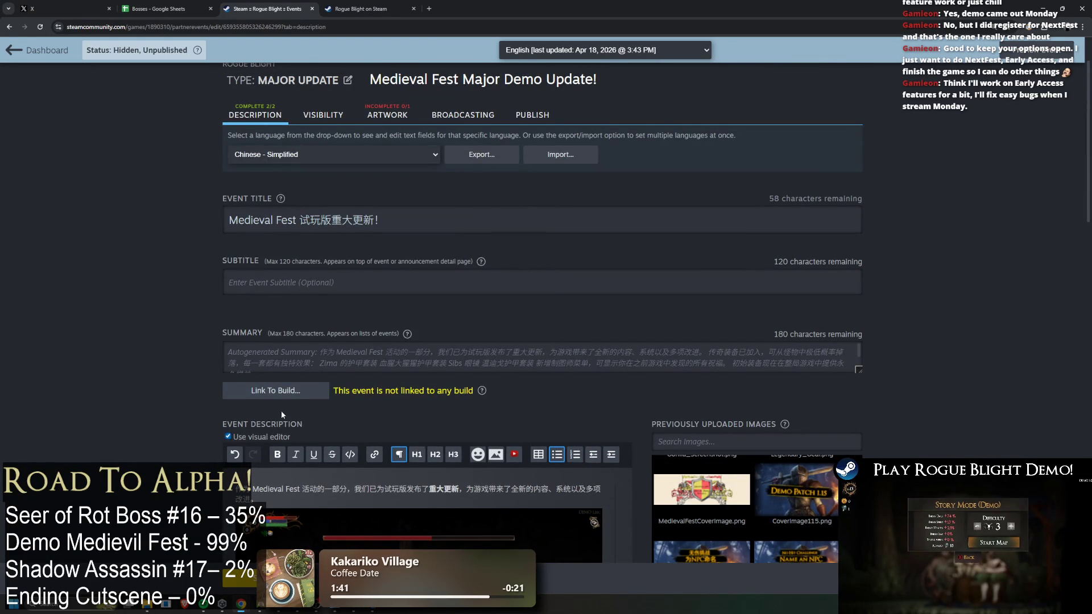
click(240, 578)
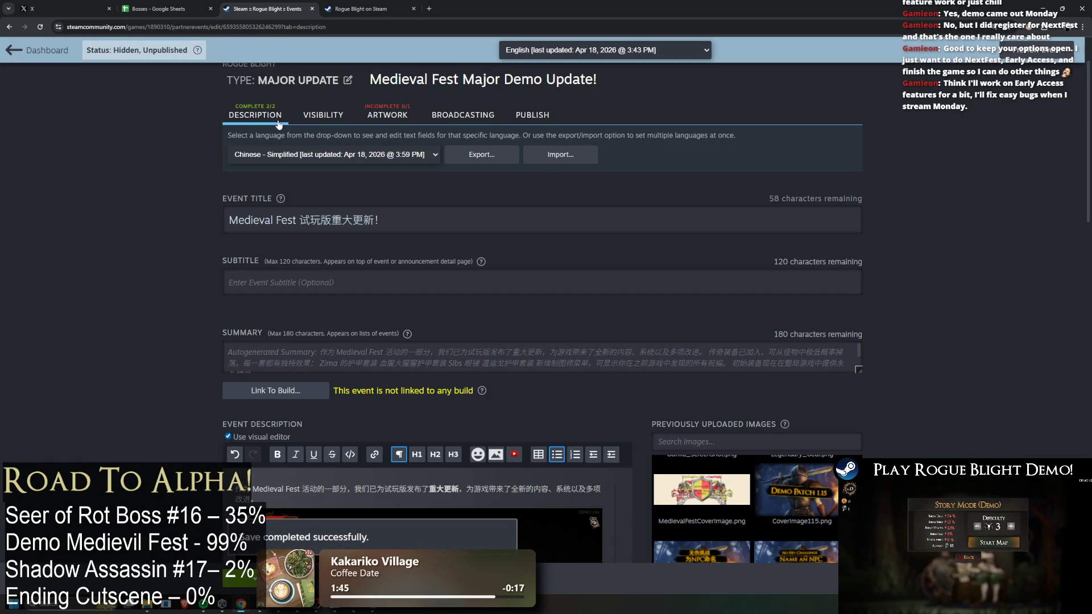
scroll(374, 162, up, 2)
click(377, 228)
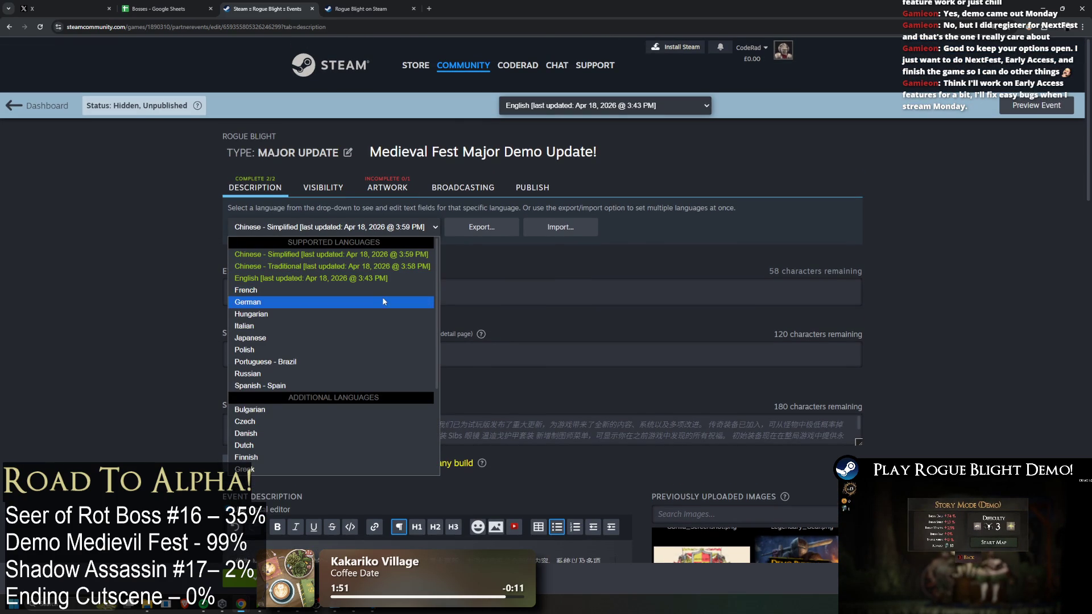
click(913, 312)
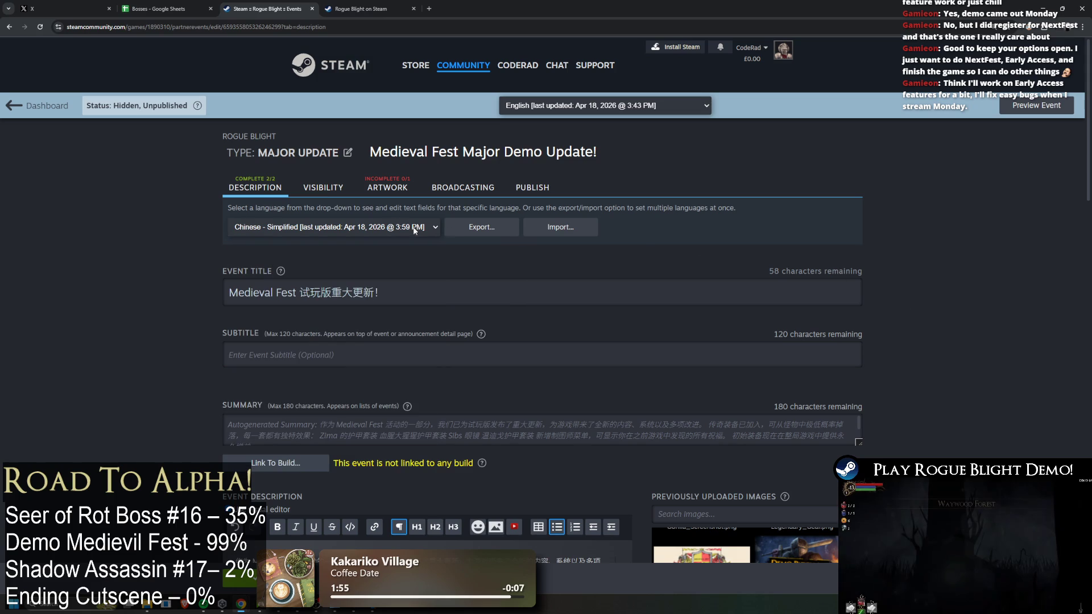
click(1055, 106)
scroll(485, 256, down, 8)
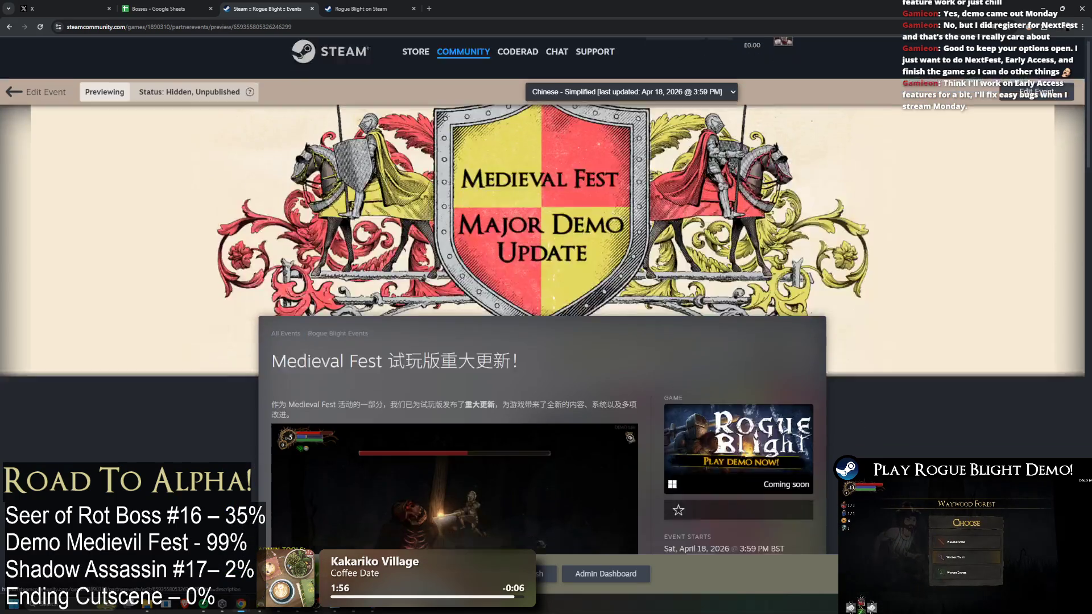
scroll(485, 256, down, 15)
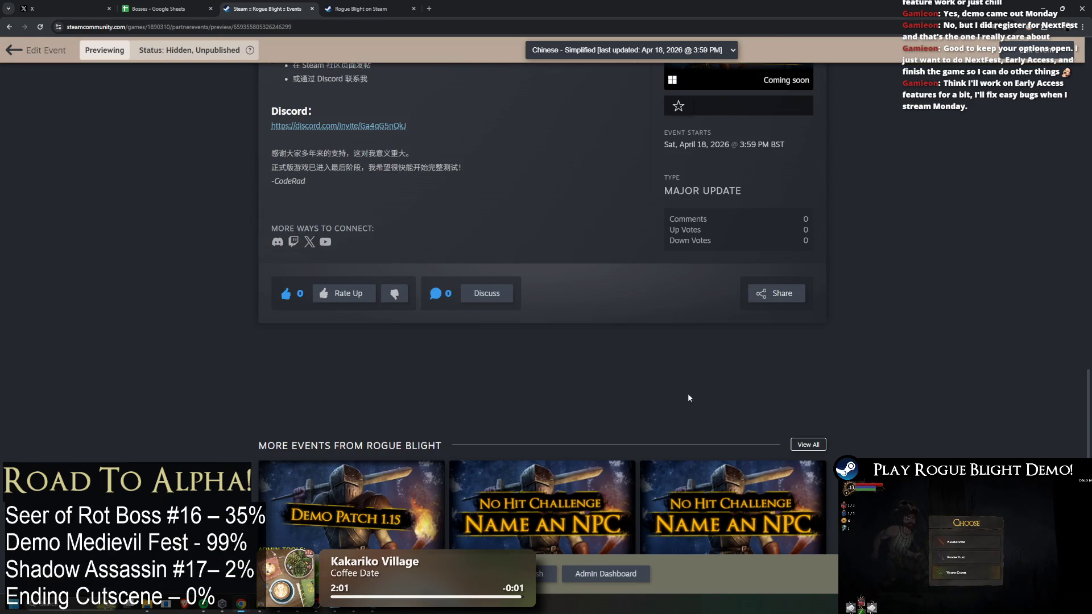
scroll(690, 399, up, 20)
click(1034, 107)
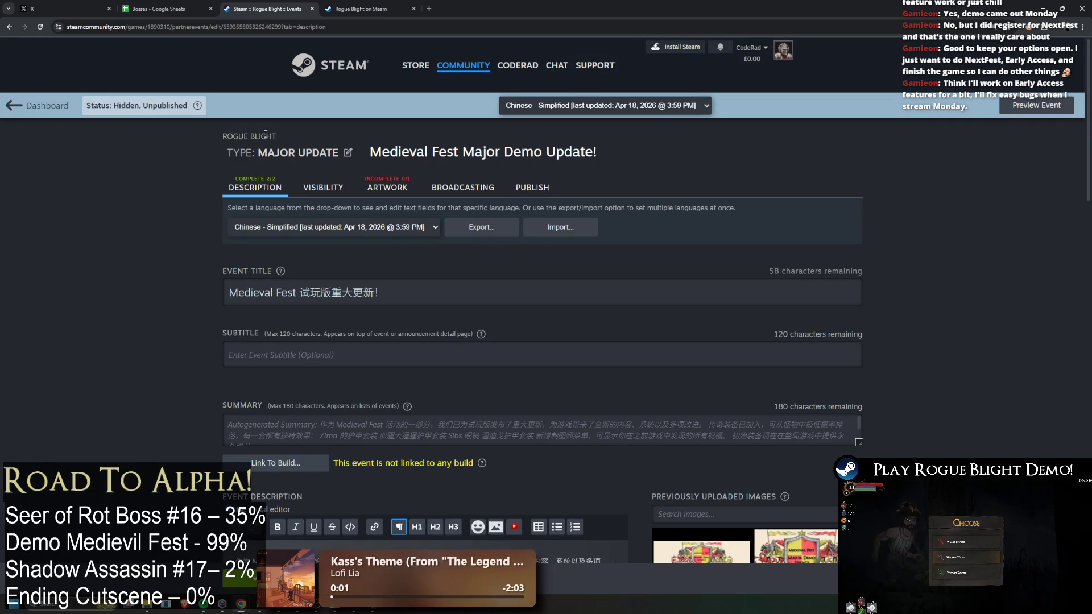
click(333, 227)
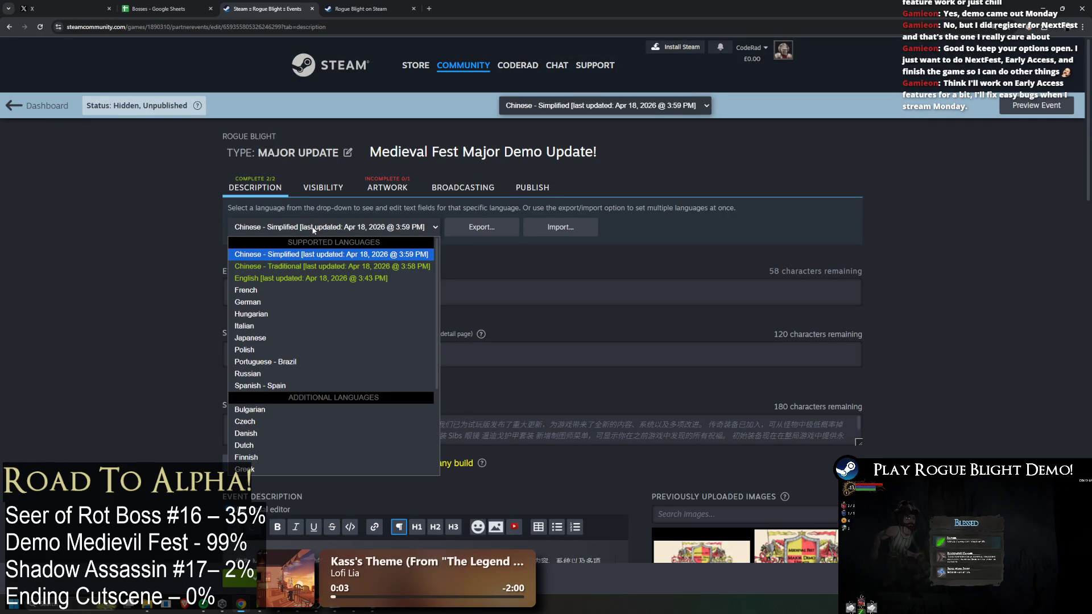
click(620, 228)
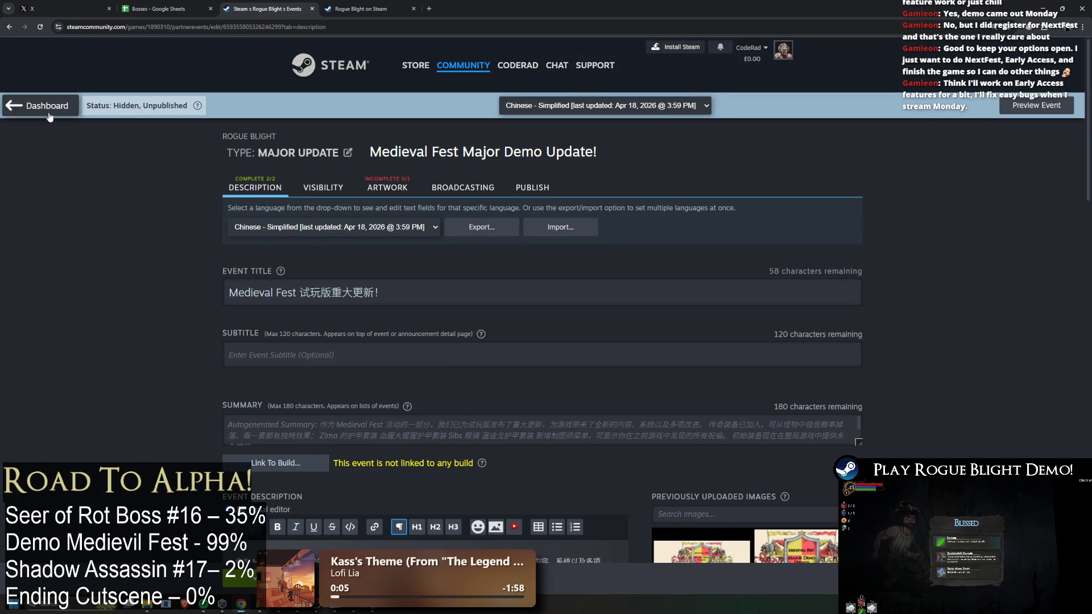
From the Admin Dashboard, open the Medieval Fest draft in a new tab
click(51, 117)
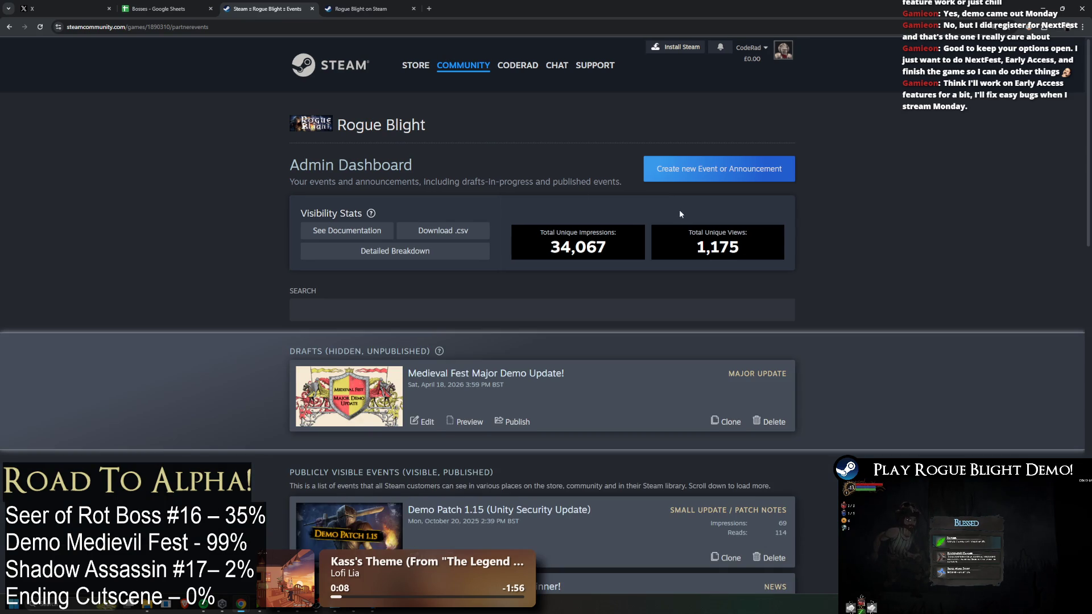
scroll(680, 212, down, 2)
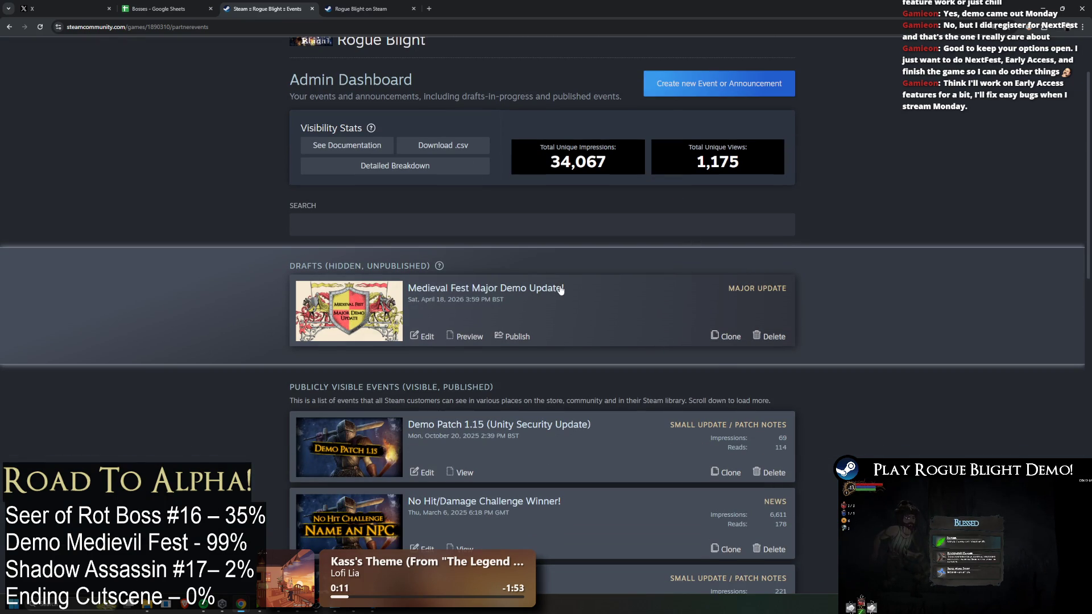
click(584, 305)
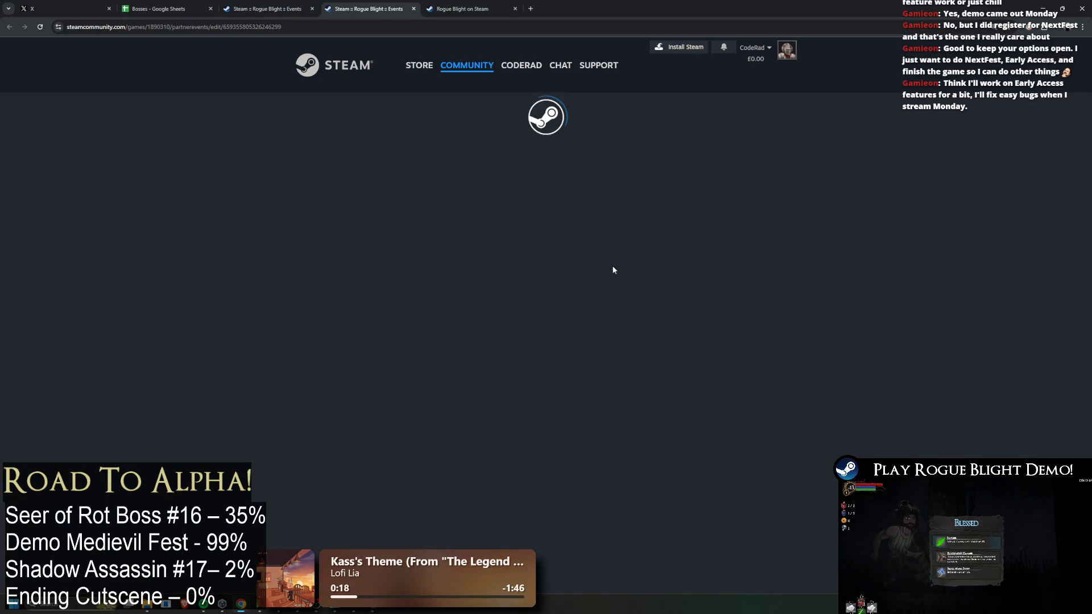
Review the English title and description, then bring up the event's language list
scroll(782, 258, down, 3)
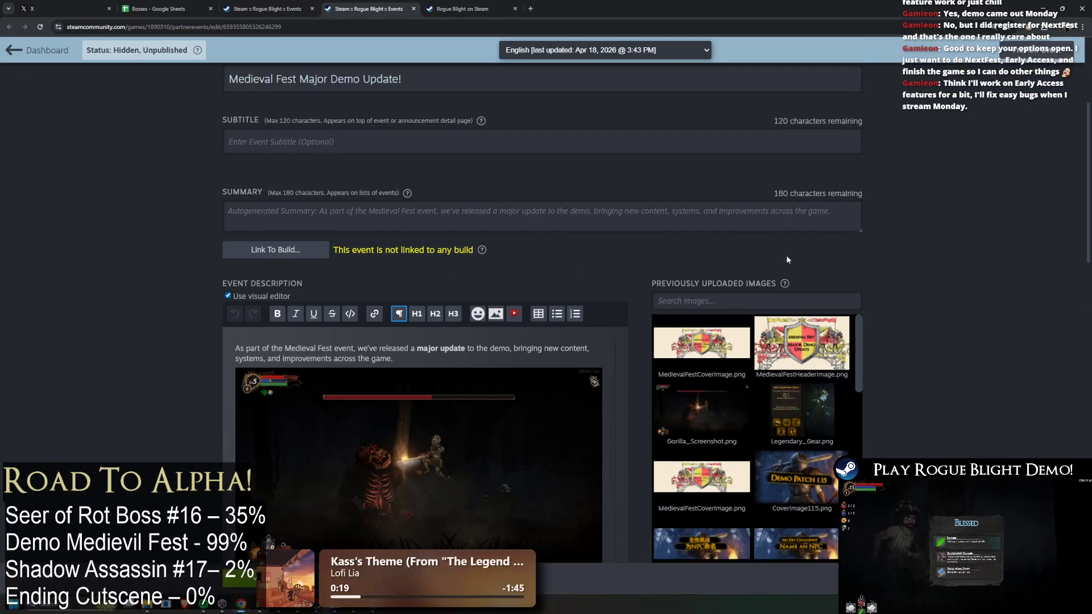
scroll(535, 262, down, 15)
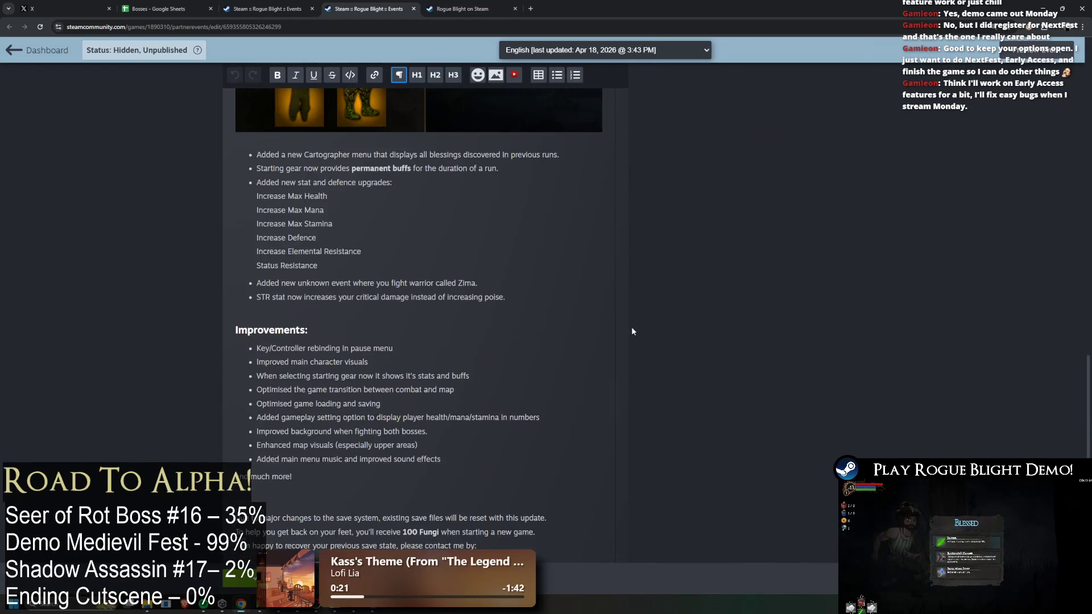
scroll(617, 354, up, 15)
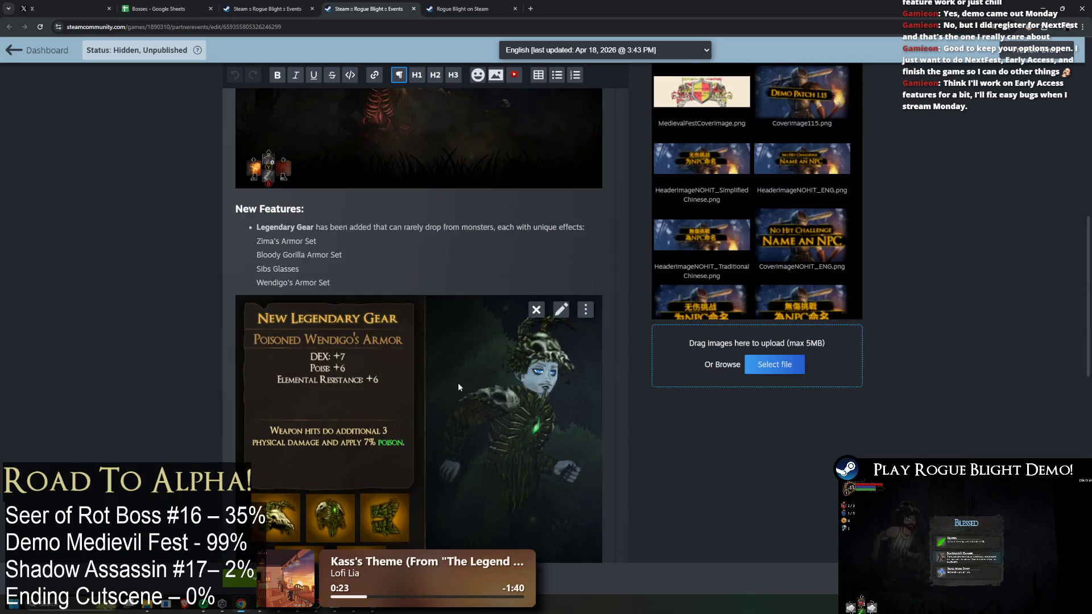
scroll(443, 352, up, 3)
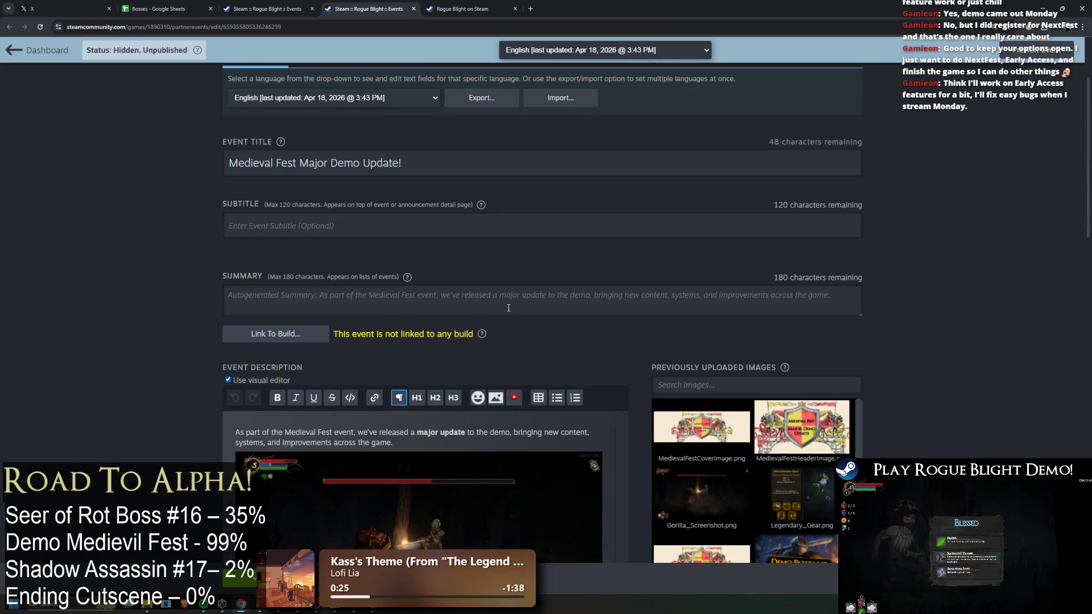
scroll(512, 306, down, 15)
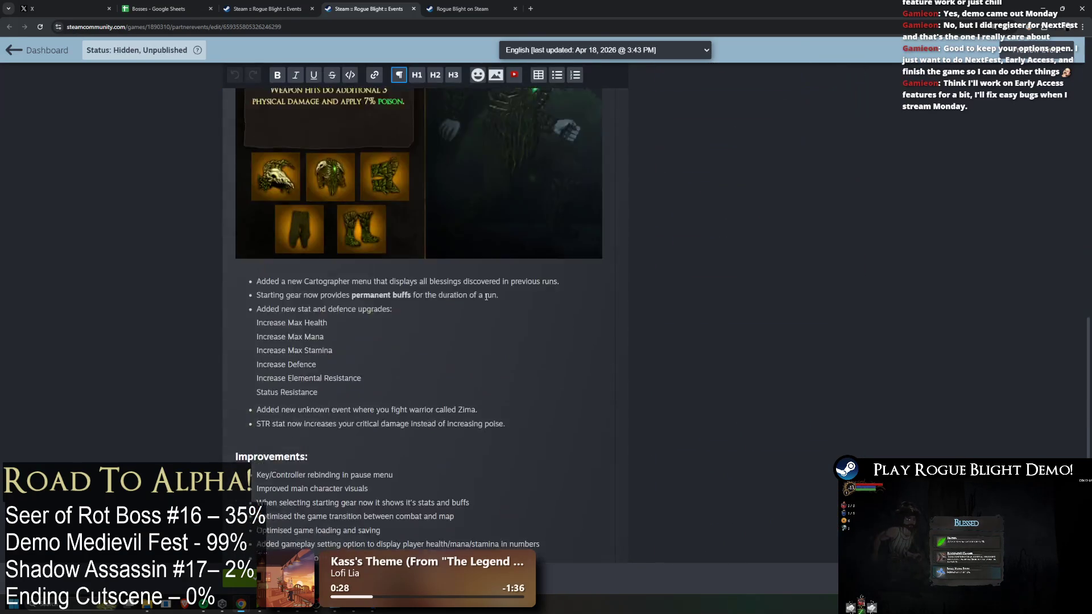
scroll(534, 338, down, 6)
scroll(591, 284, up, 20)
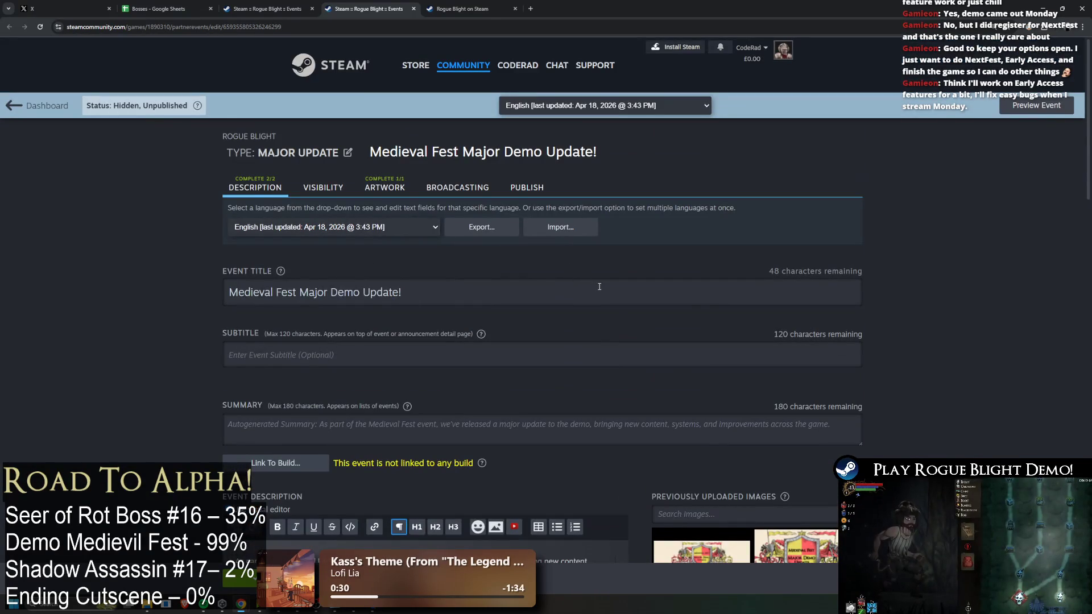
click(370, 231)
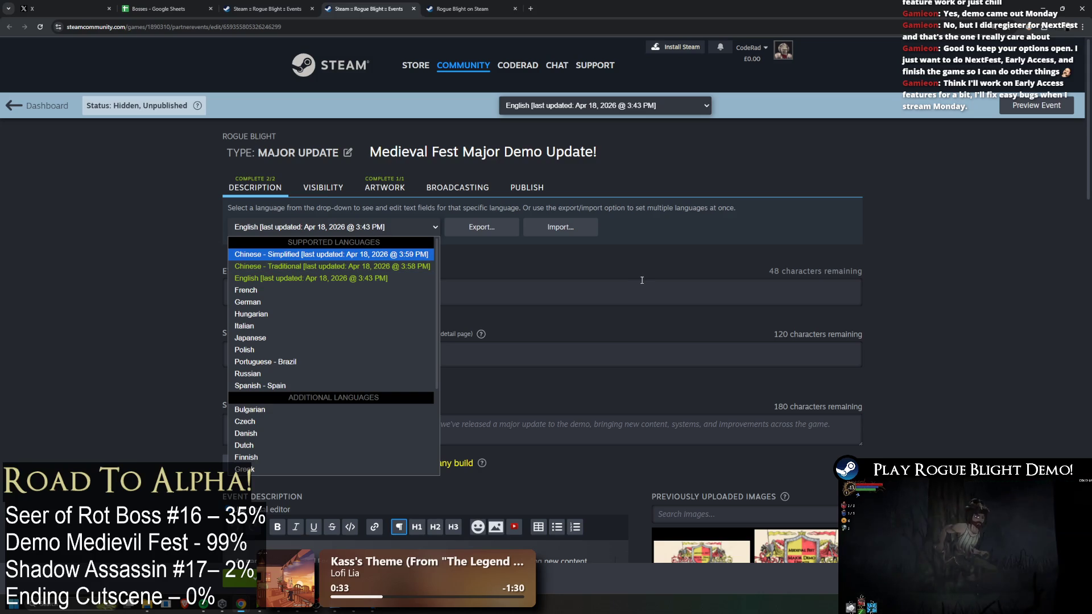
Switch to Russian and paste the Russian BBCode description in plain markup mode
click(375, 375)
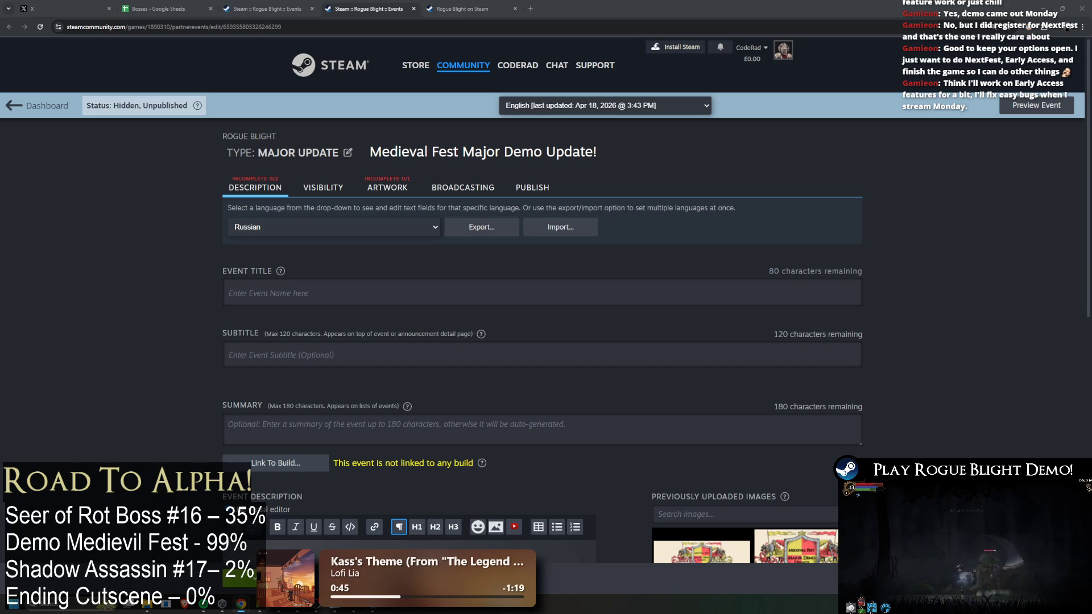
scroll(425, 223, down, 5)
click(228, 209)
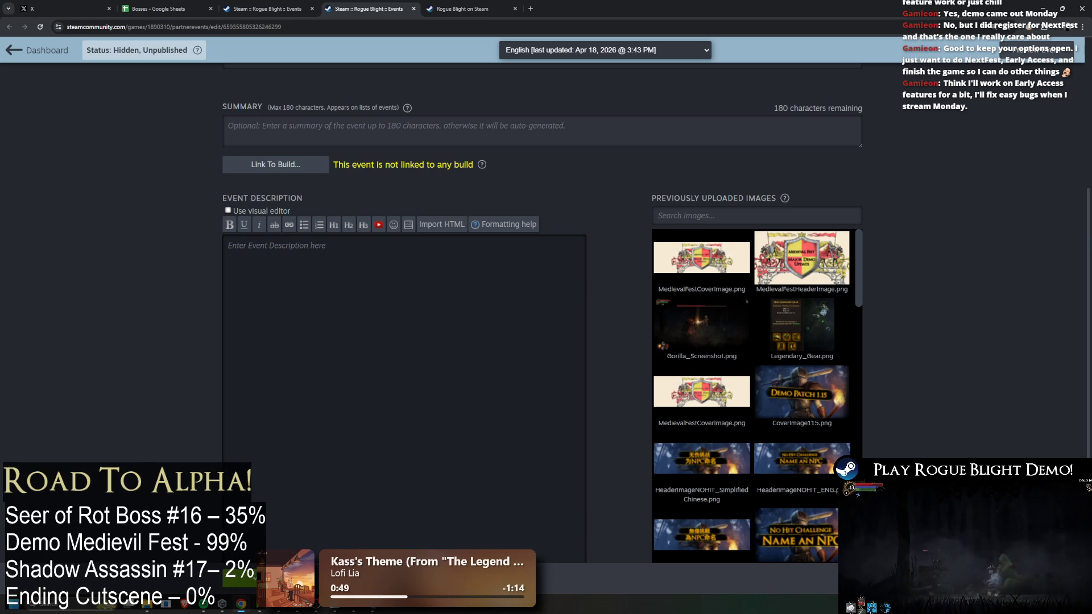
click(499, 313)
key(ctrl+v)
scroll(352, 358, down, 5)
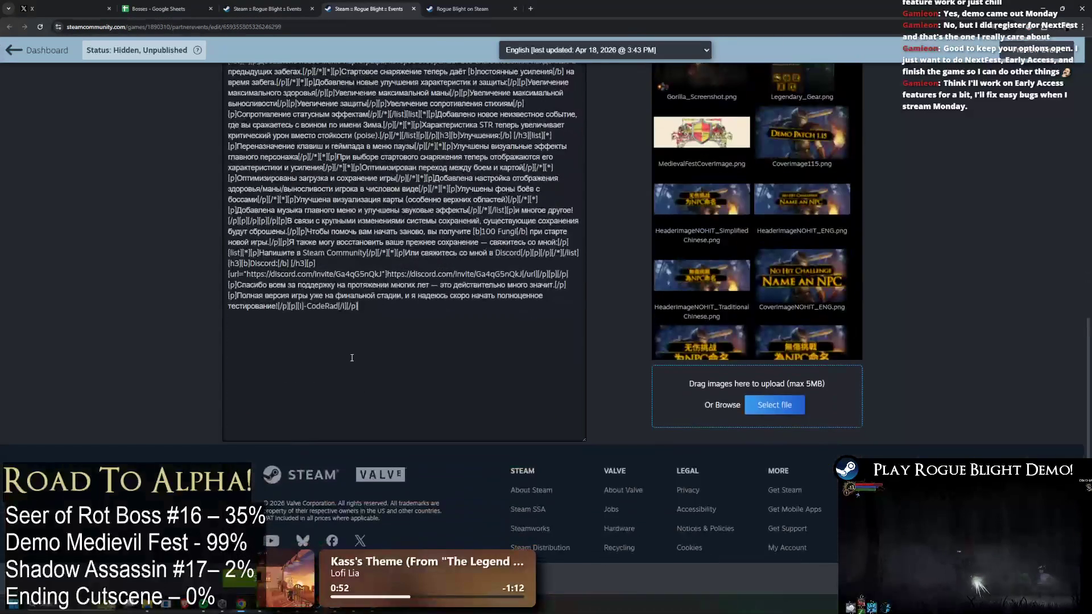
scroll(432, 326, up, 5)
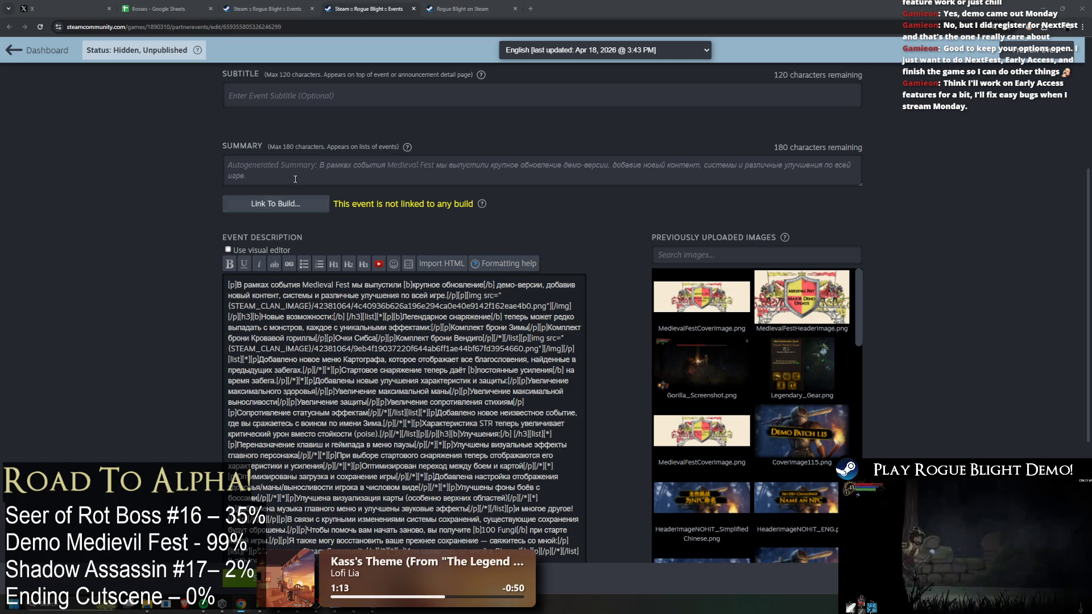
scroll(340, 169, up, 3)
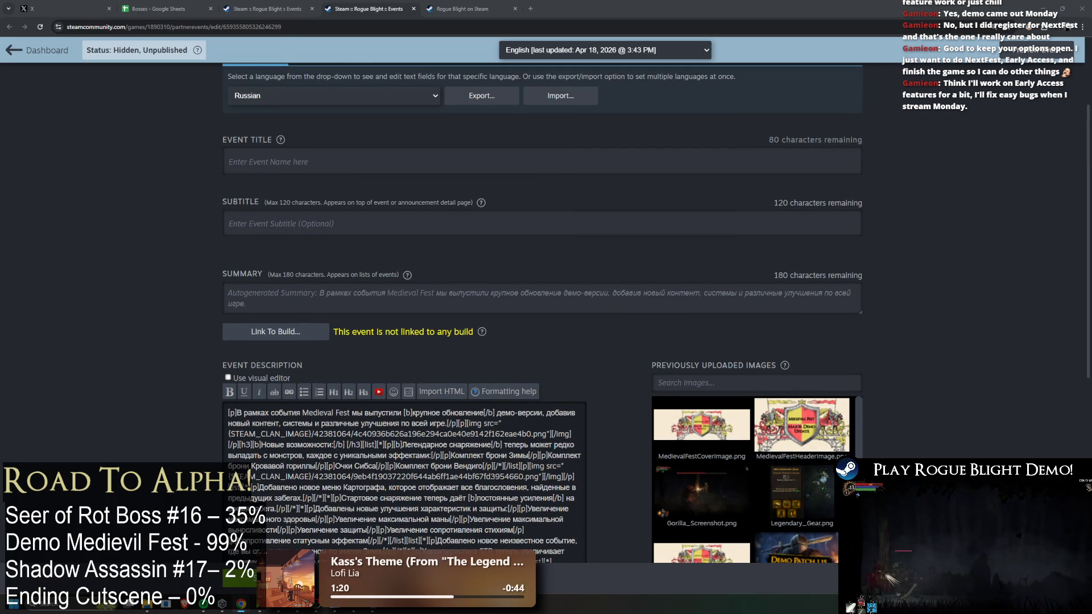
scroll(363, 280, up, 1)
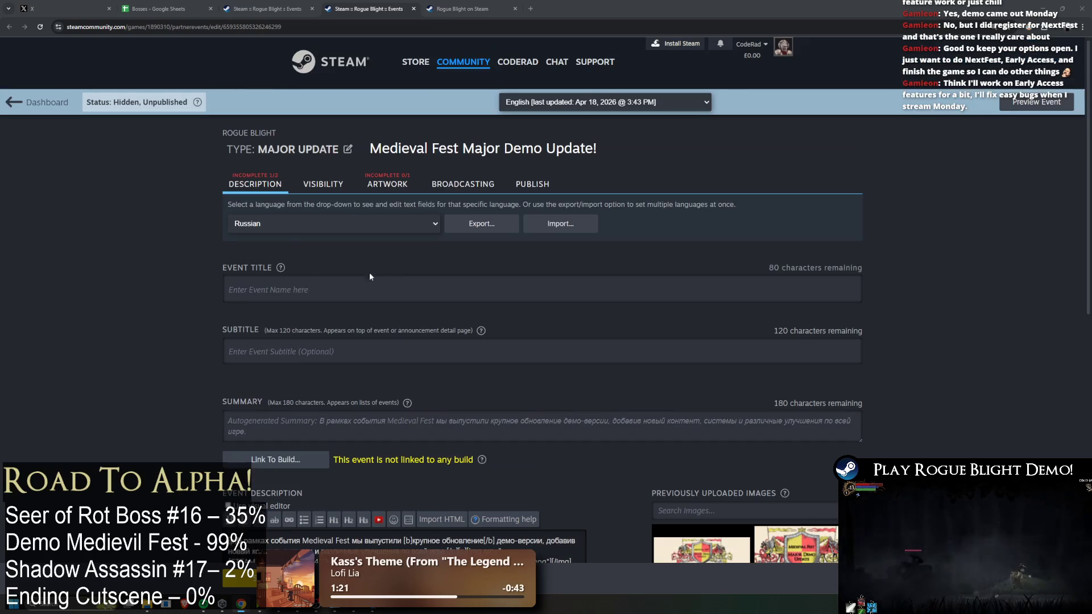
Title it 'Medieval Fest - Крупное обновление демо!', re-enable the visual editor and save
click(307, 210)
text(Medieval Fest - Крупное обновление демо!)
scroll(594, 297, down, 1)
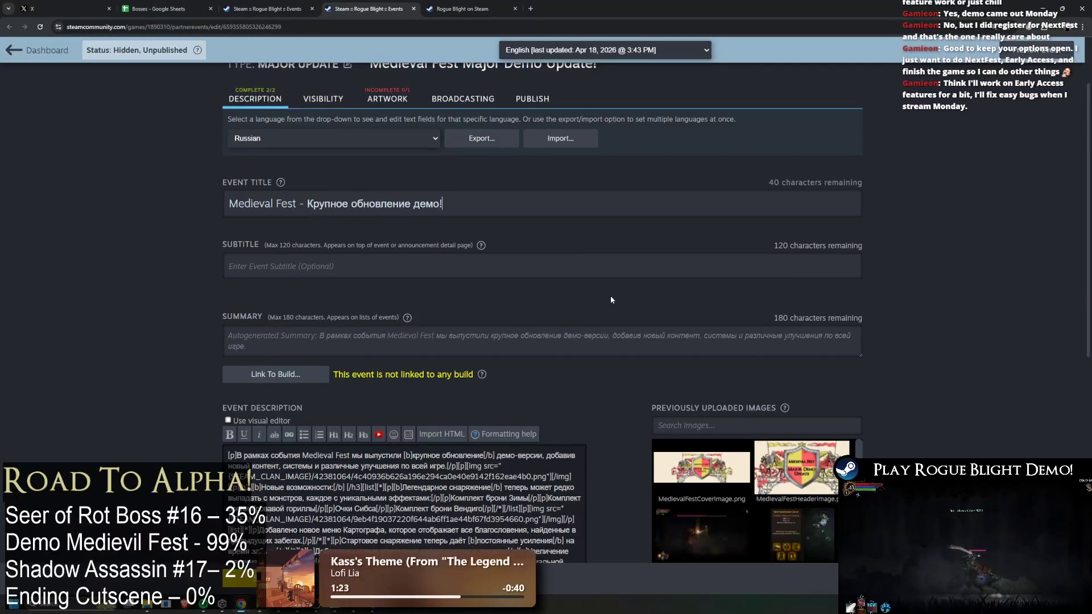
scroll(585, 246, down, 5)
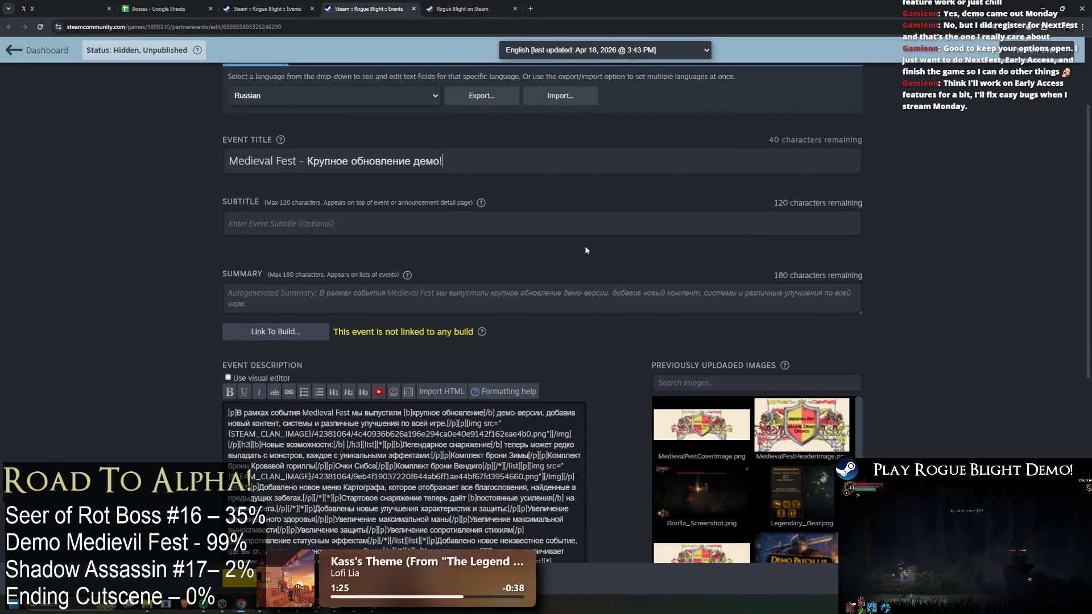
click(243, 165)
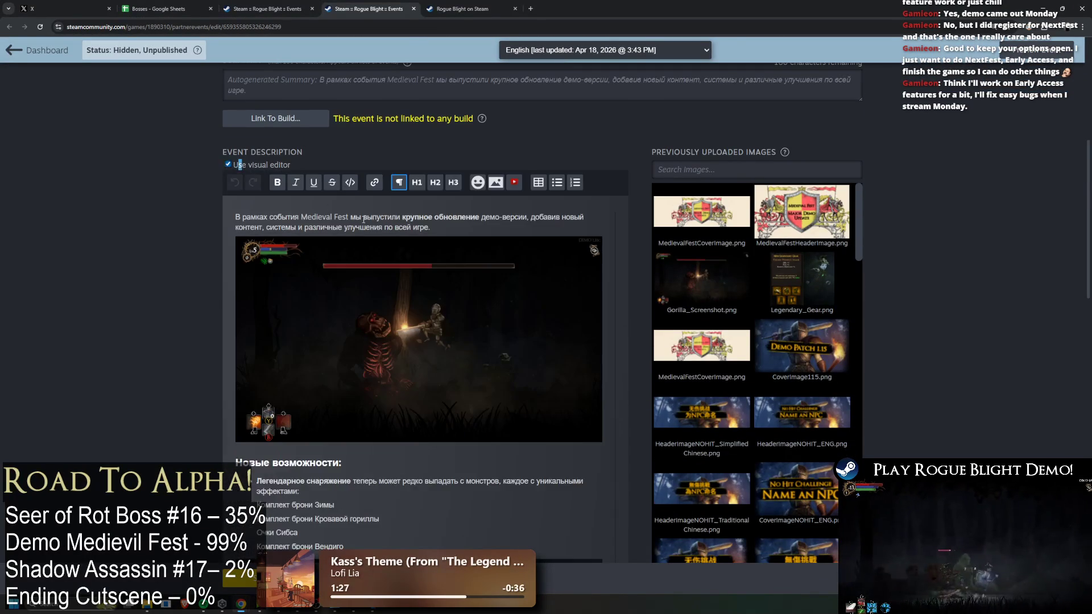
scroll(431, 245, down, 10)
scroll(464, 220, down, 4)
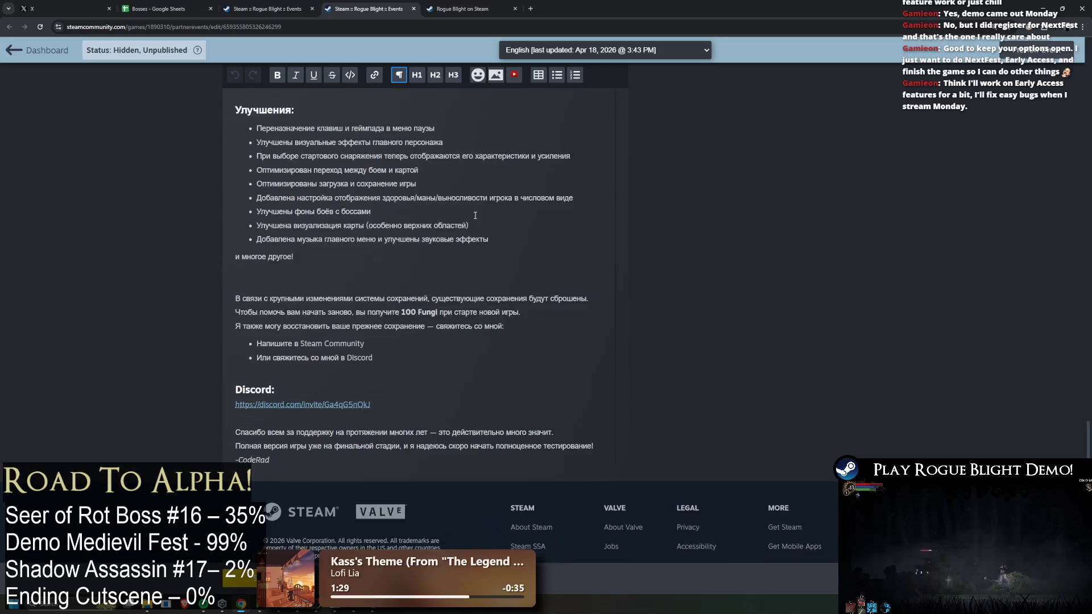
scroll(833, 409, up, 15)
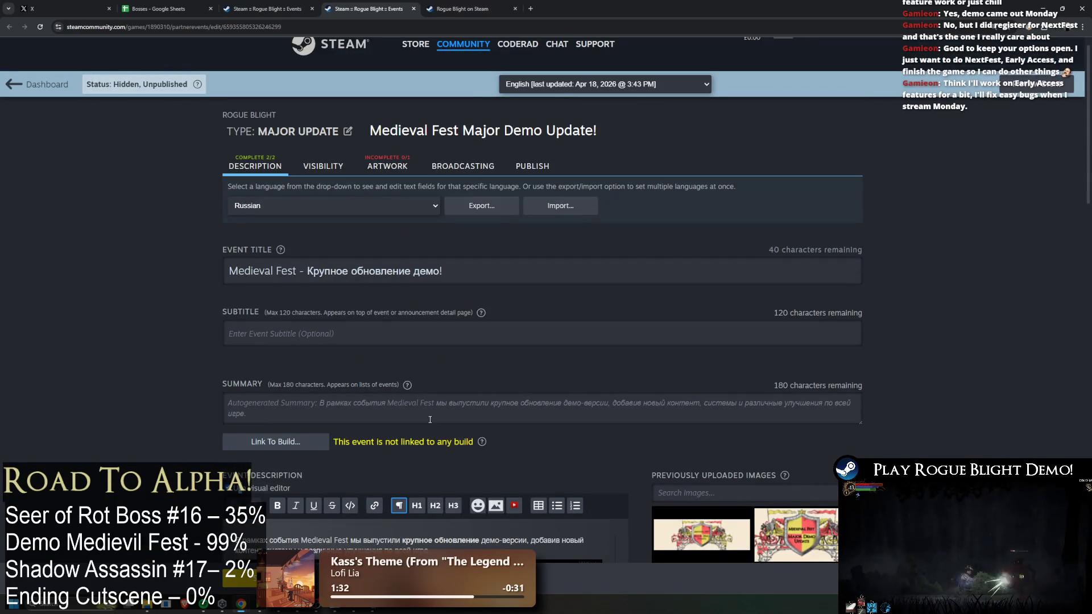
click(238, 577)
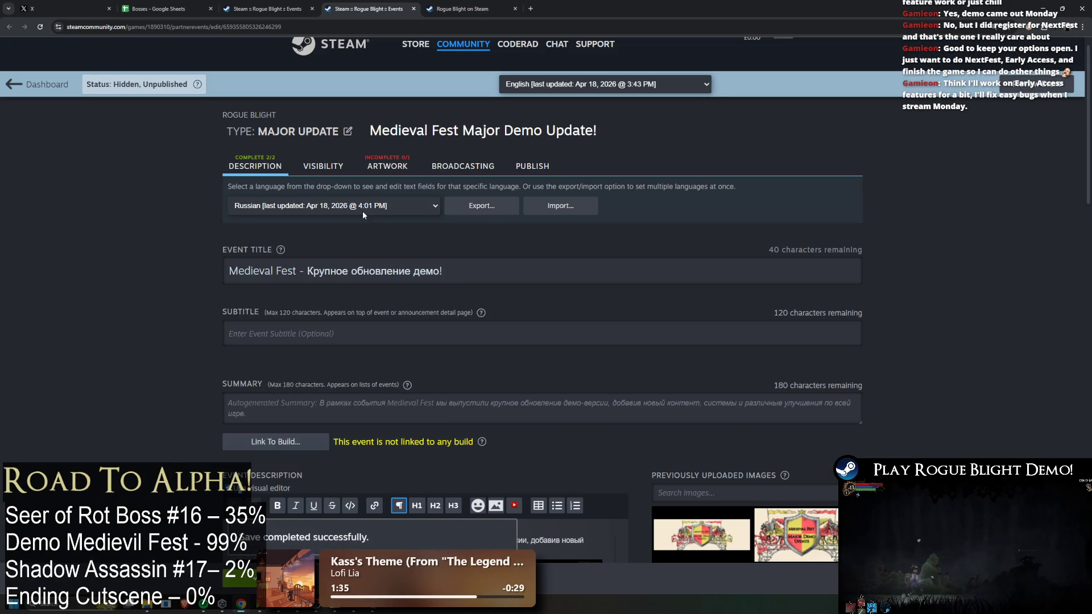
click(363, 211)
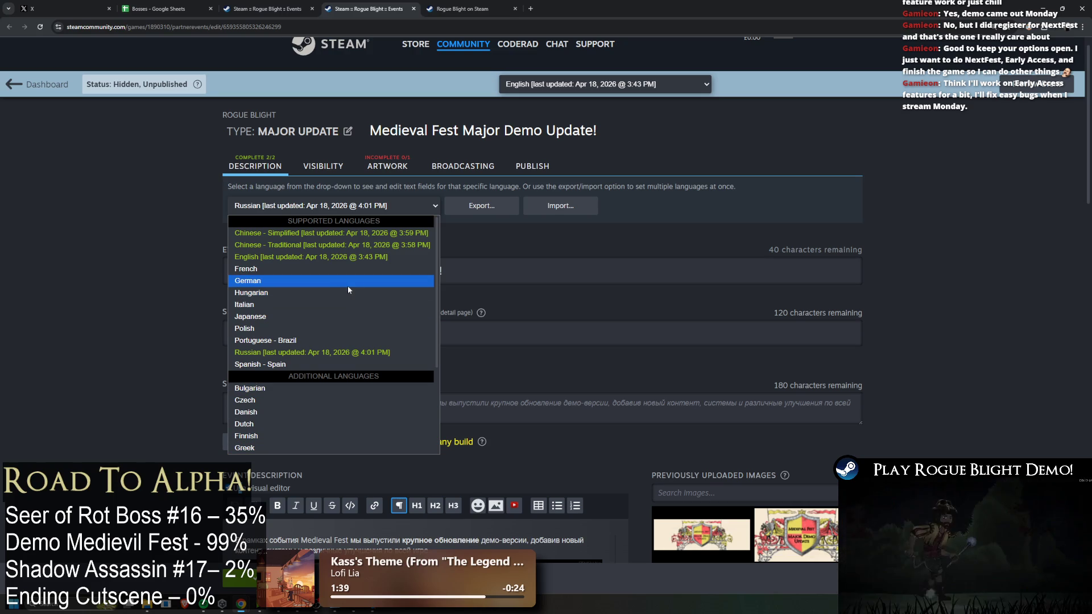
Switch the event back to English and look over its description
click(886, 176)
drag(327, 188, 318, 207)
click(307, 208)
click(307, 257)
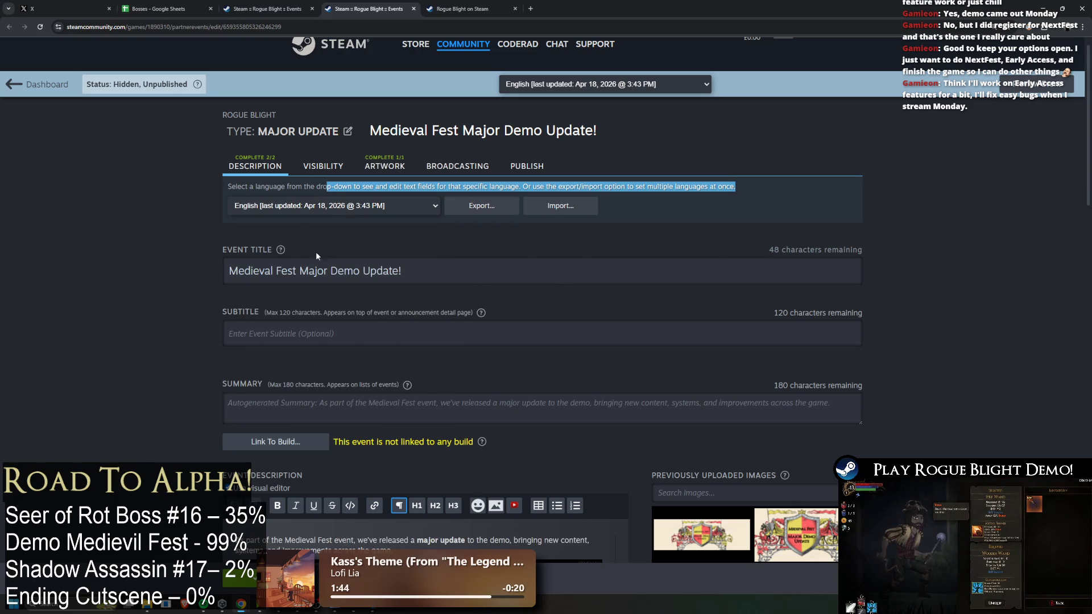
scroll(623, 257, down, 7)
scroll(623, 257, down, 15)
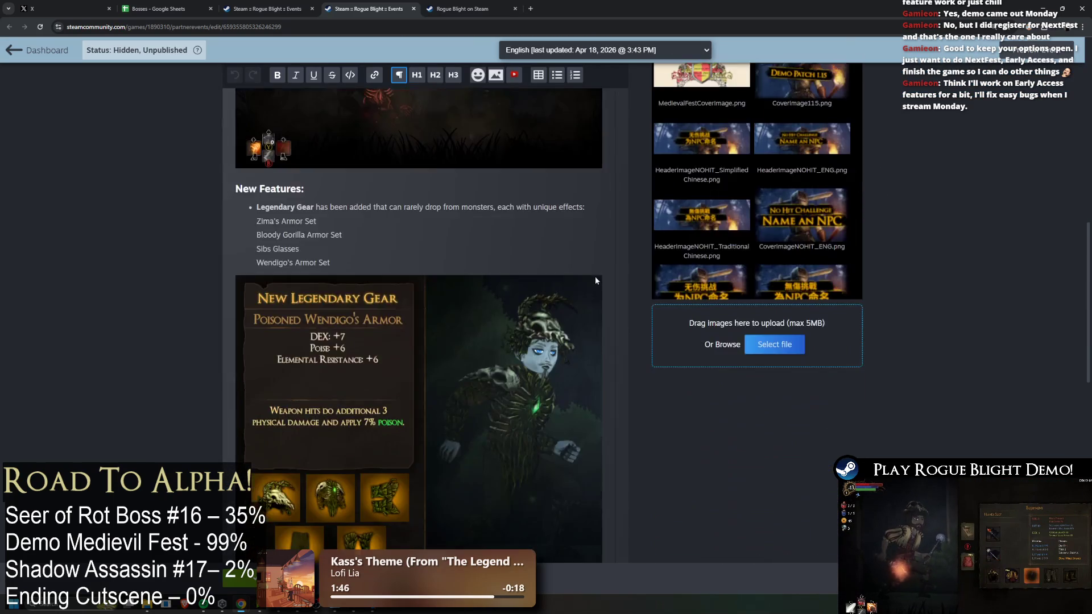
scroll(785, 247, up, 20)
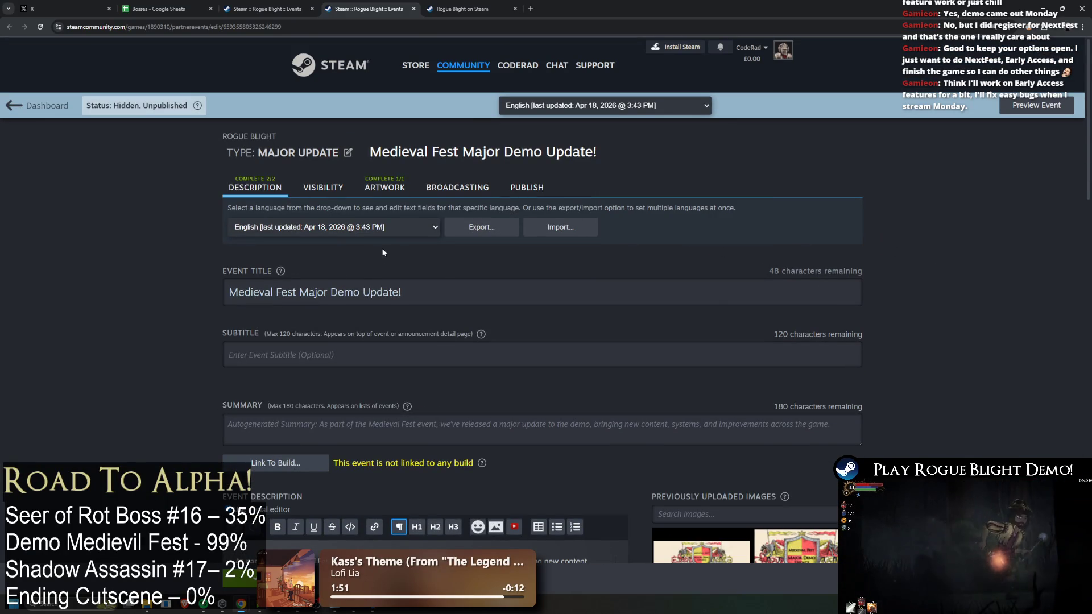
Save the event again with Ctrl+S and bring up its Visibility settings
click(352, 228)
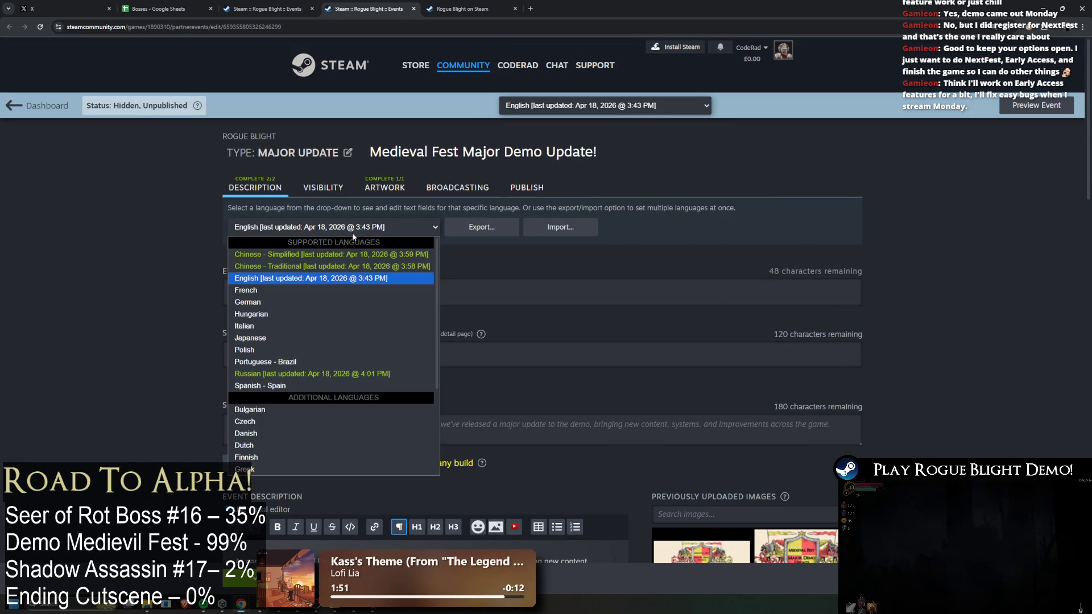
click(603, 306)
scroll(601, 301, down, 1)
scroll(586, 284, down, 10)
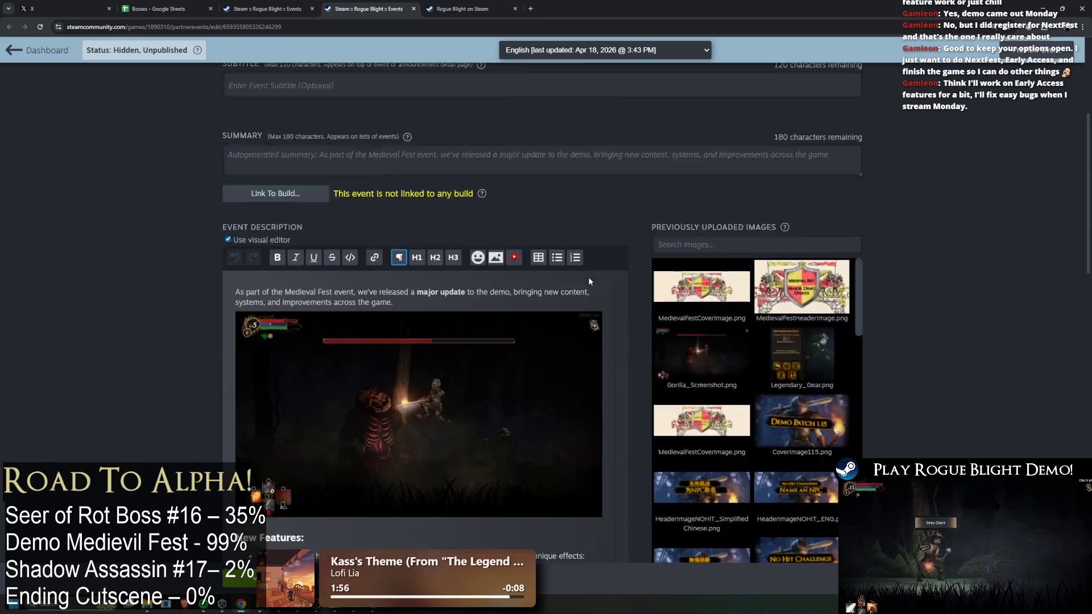
scroll(619, 308, down, 8)
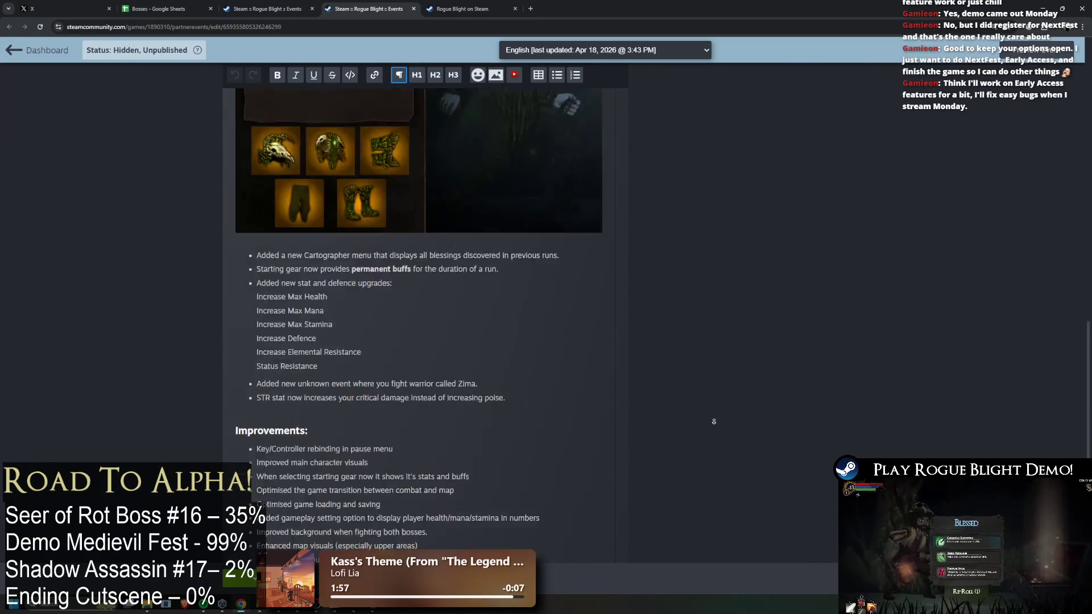
key(ctrl+s)
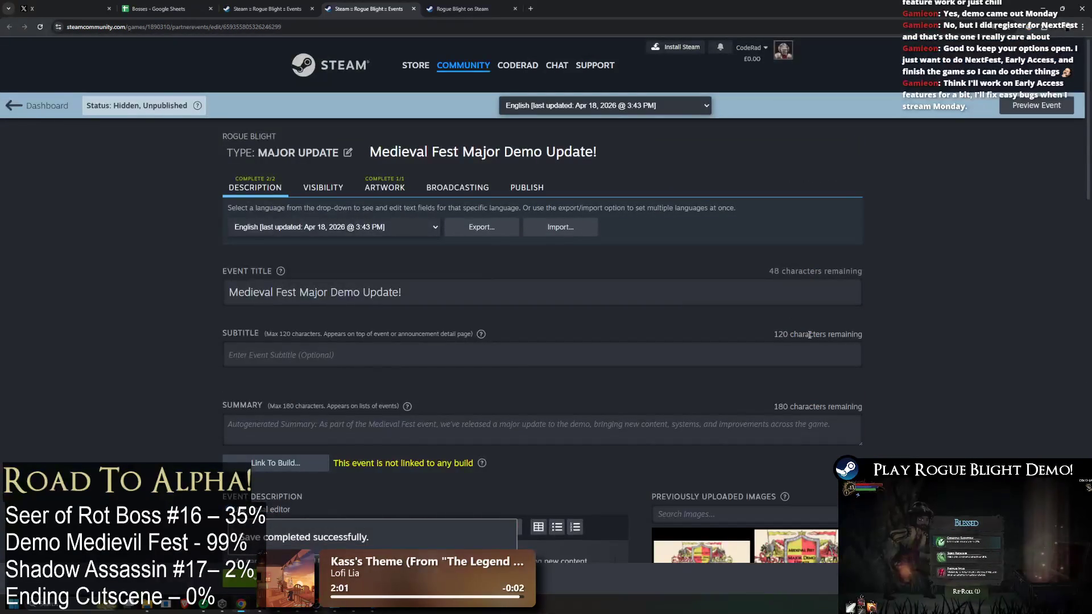
click(322, 188)
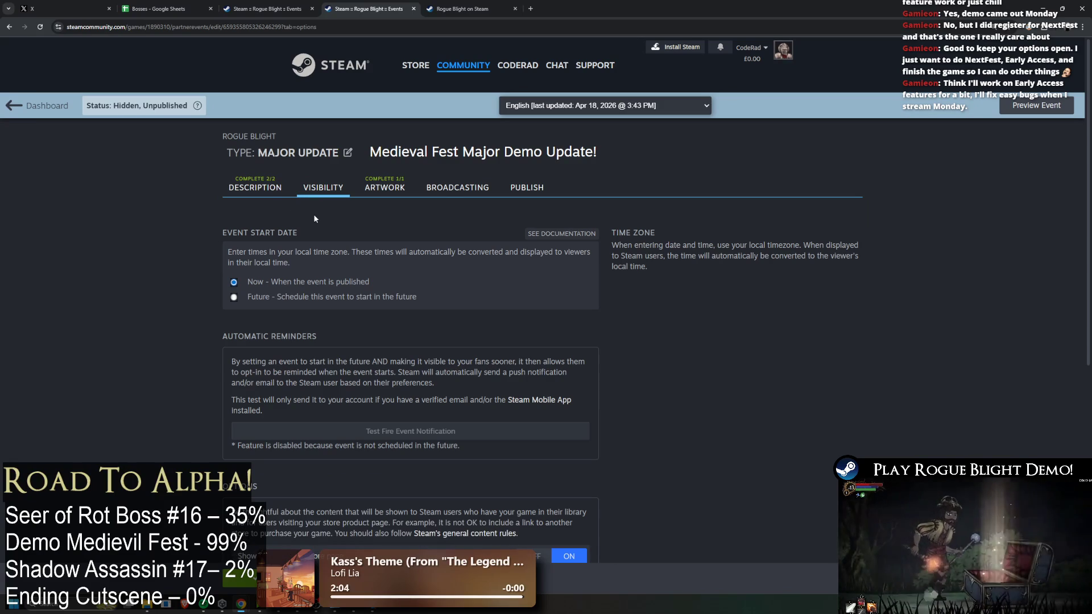
Switch the event to a future start and pick April 20, 2026 as the start date
click(335, 298)
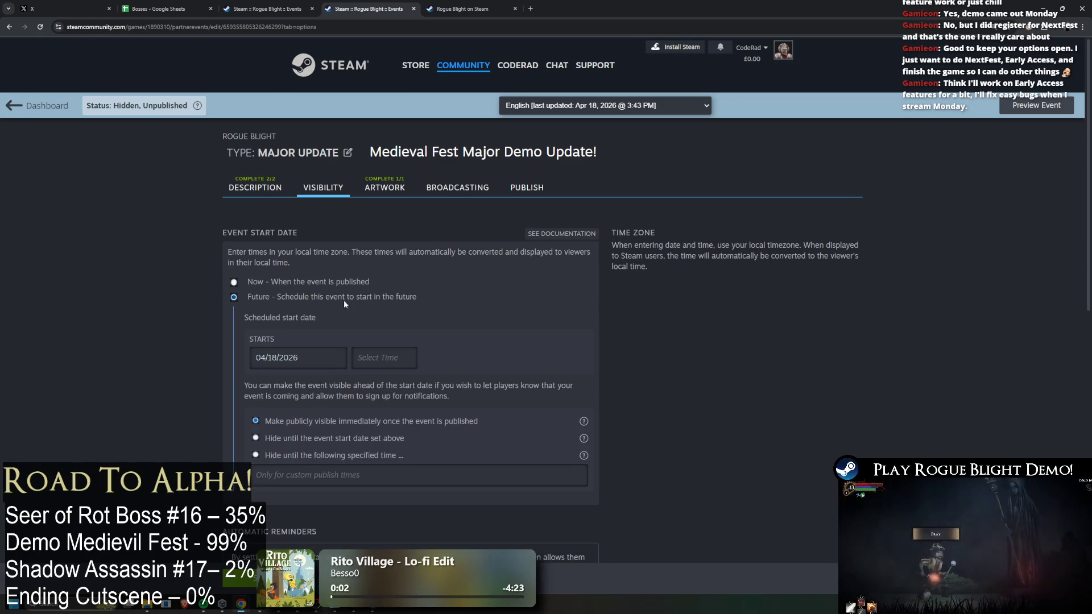
scroll(380, 301, down, 1)
scroll(380, 305, down, 2)
click(296, 229)
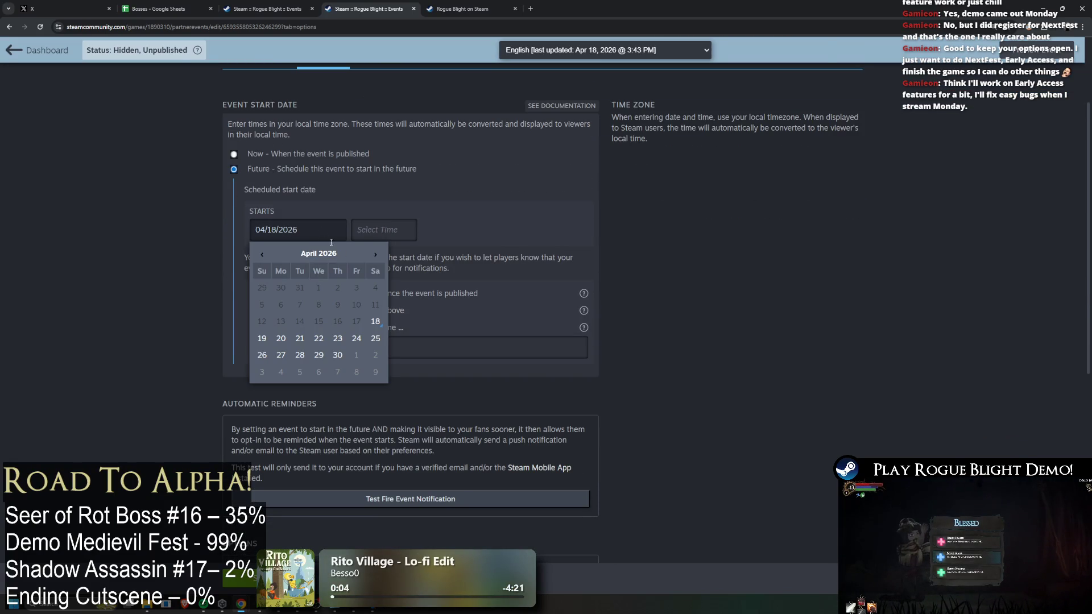
click(281, 338)
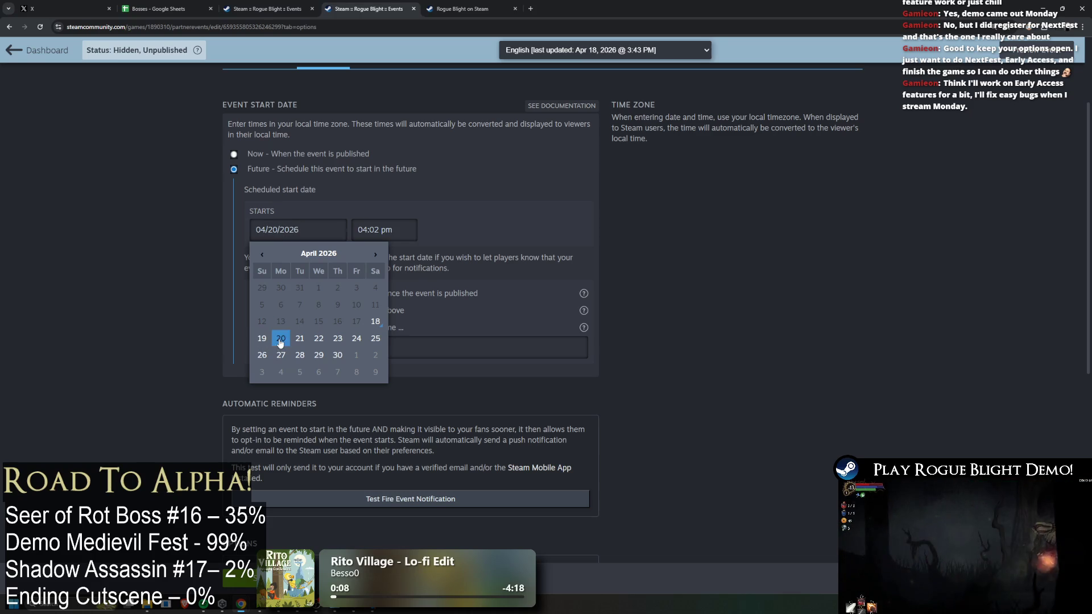
click(372, 228)
Set the start time to 01:00 pm, then switch to the Rogue Blight on Steam tab
click(399, 288)
click(399, 288)
click(421, 288)
click(422, 288)
click(443, 288)
click(443, 257)
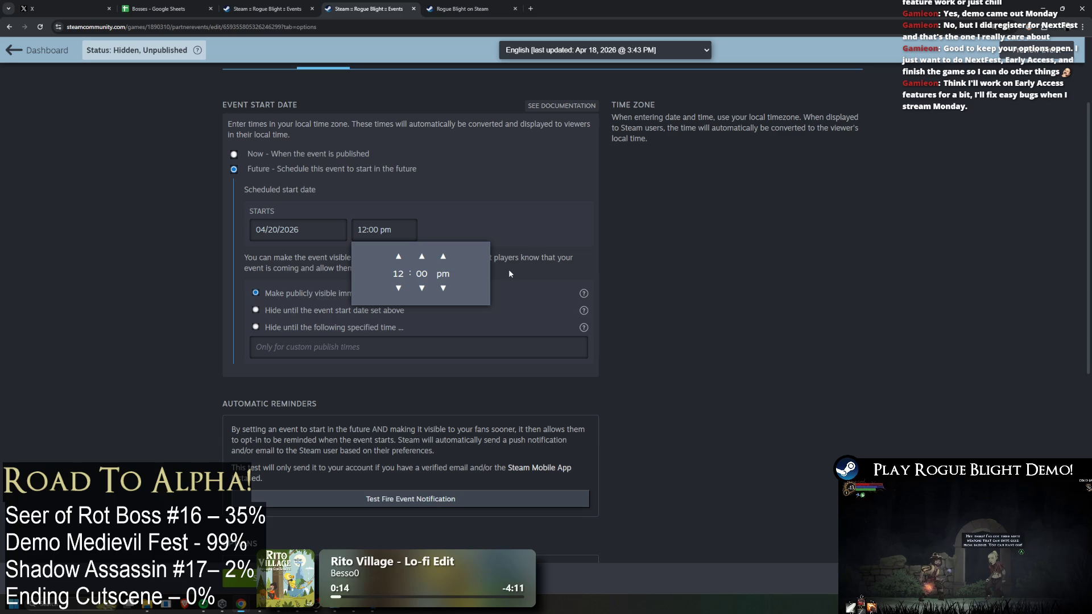
click(398, 256)
click(532, 233)
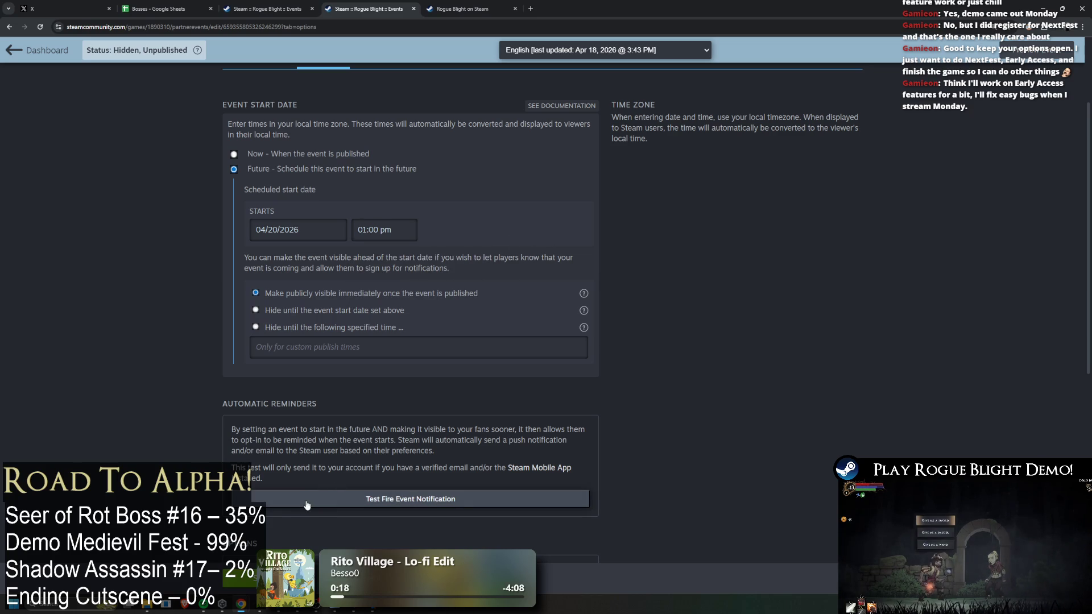
click(478, 5)
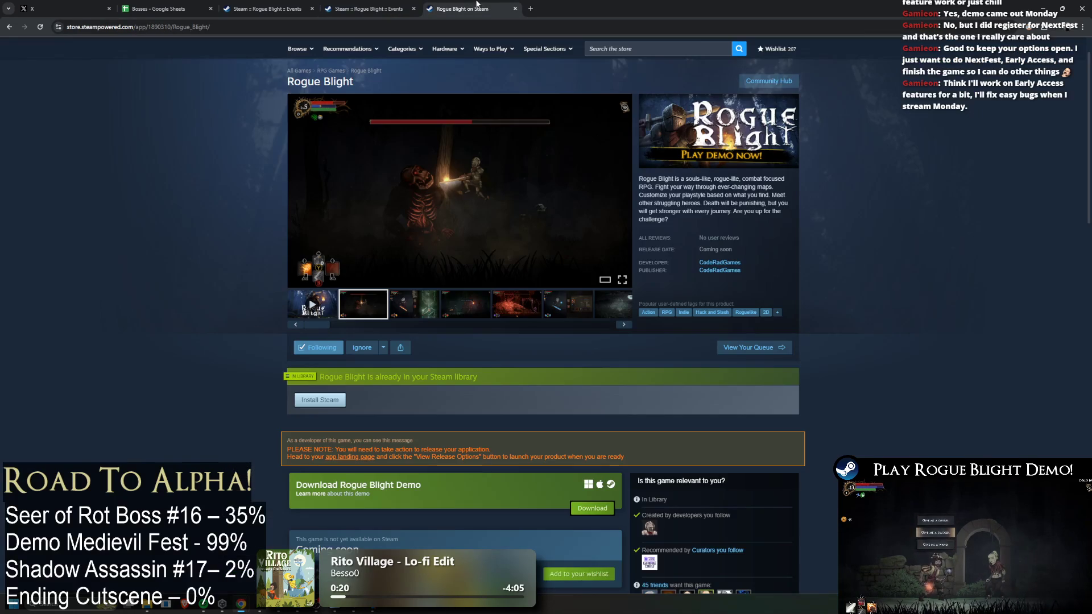
Close the Rogue Blight store tab with Ctrl+W to return to the event editor
key(ctrl+w)
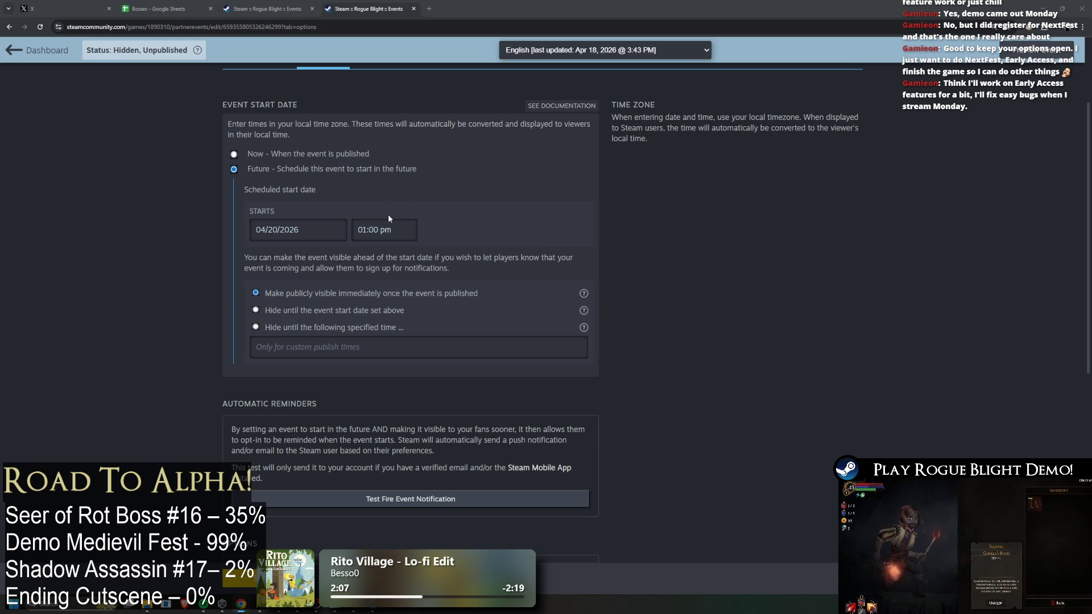
Raise the 04/20/2026 start hour from 01:00 pm to 05:00 pm, rechecking it once
click(384, 230)
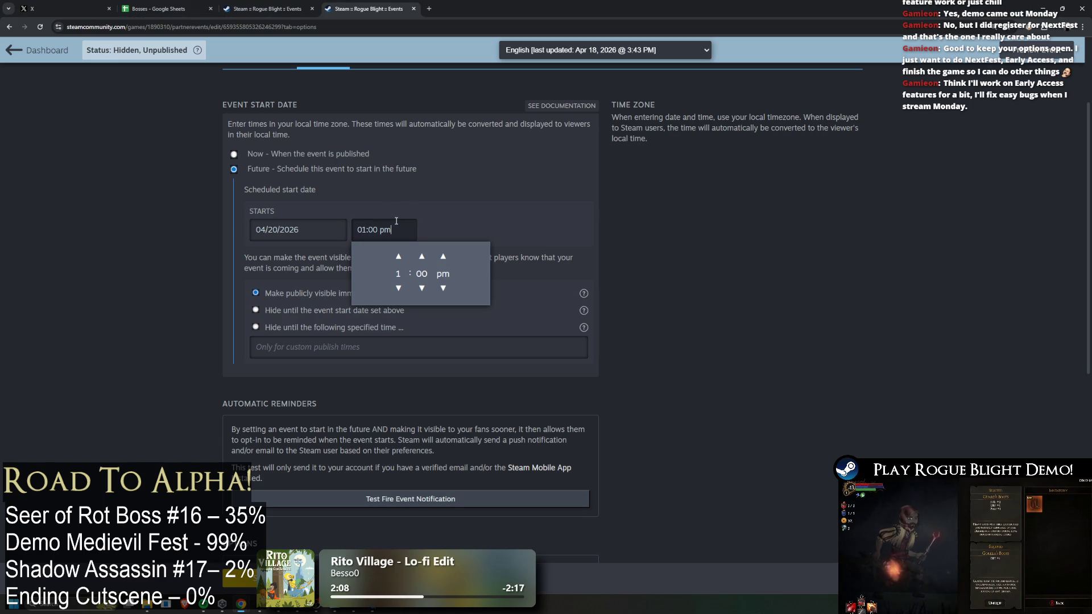
click(398, 257)
click(399, 259)
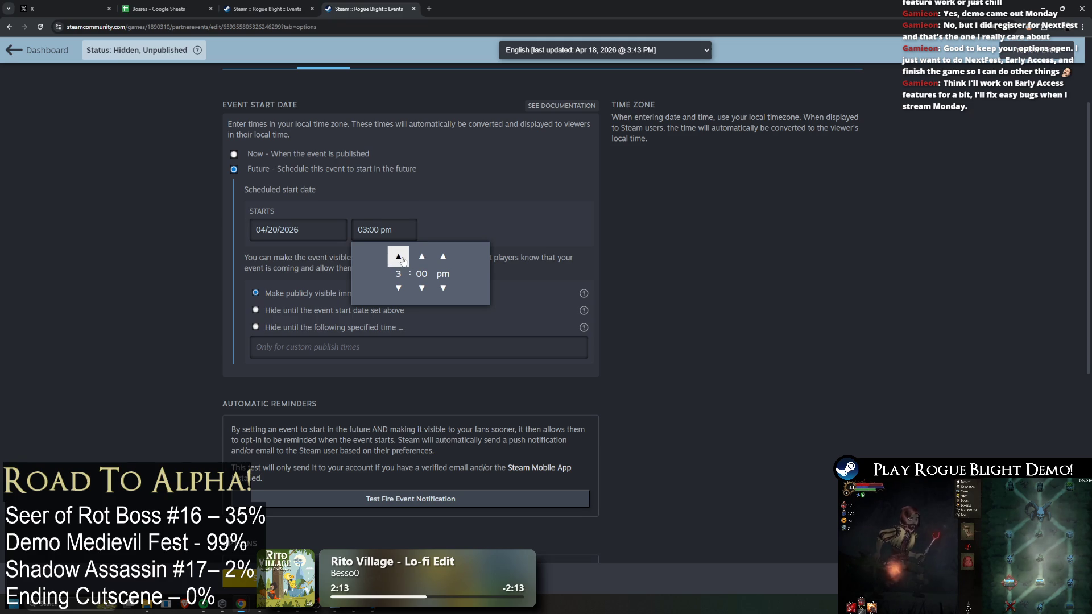
click(398, 257)
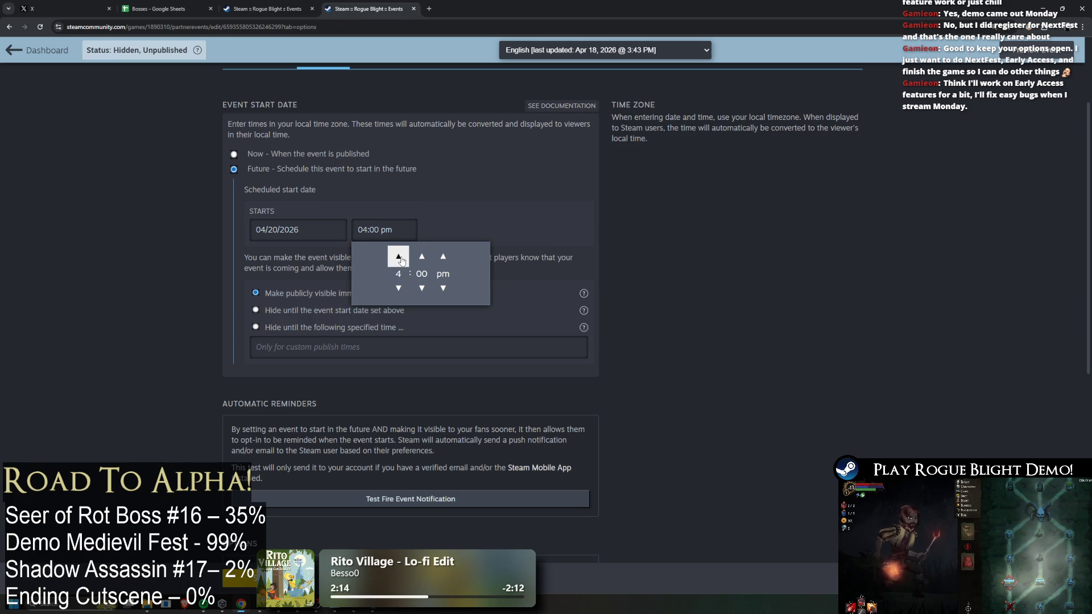
click(398, 257)
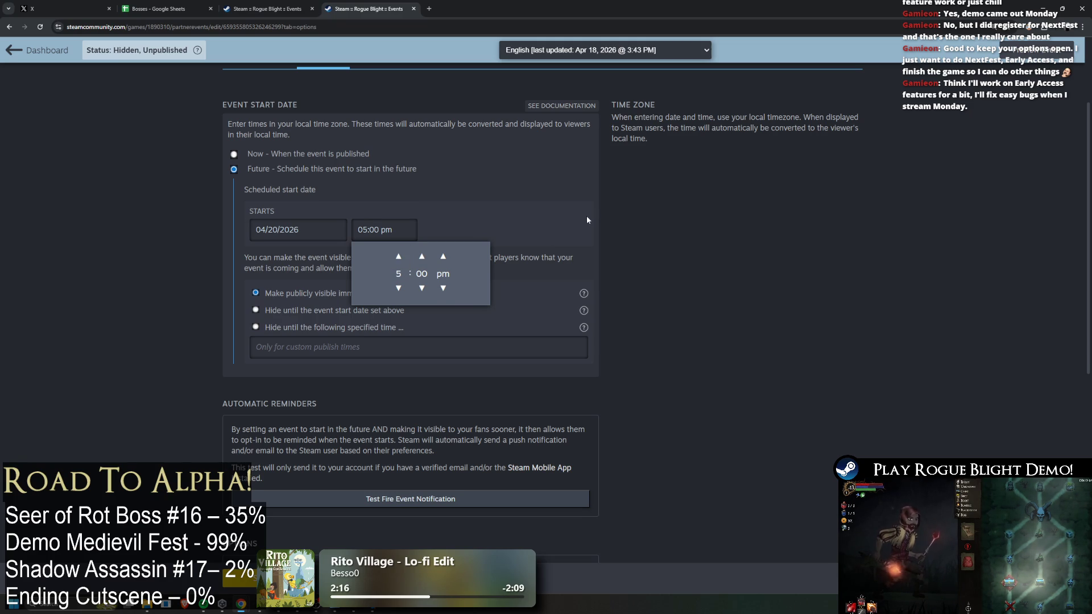
click(625, 241)
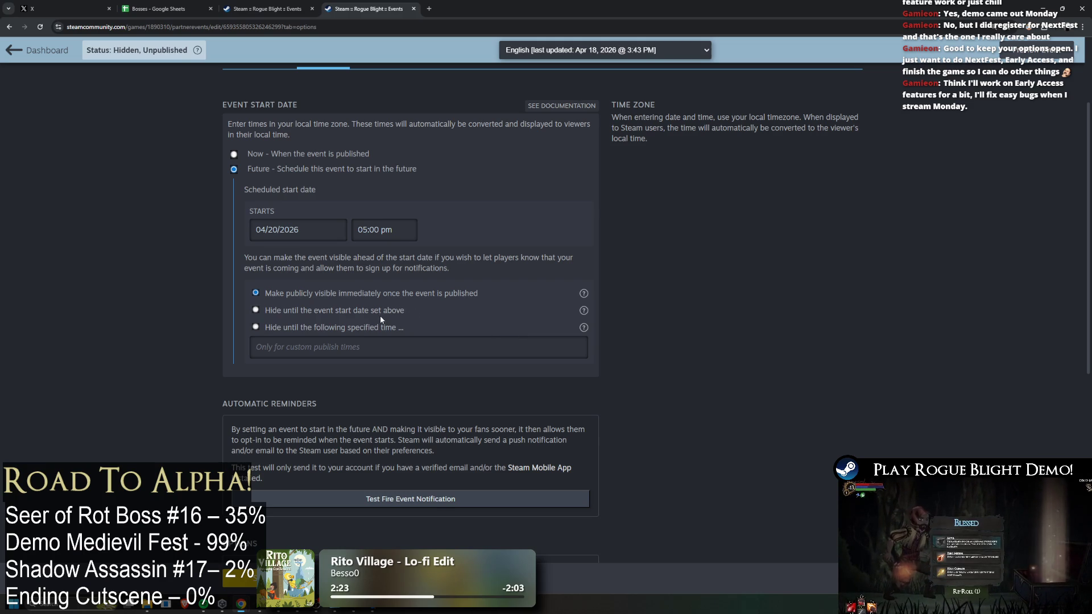
click(384, 230)
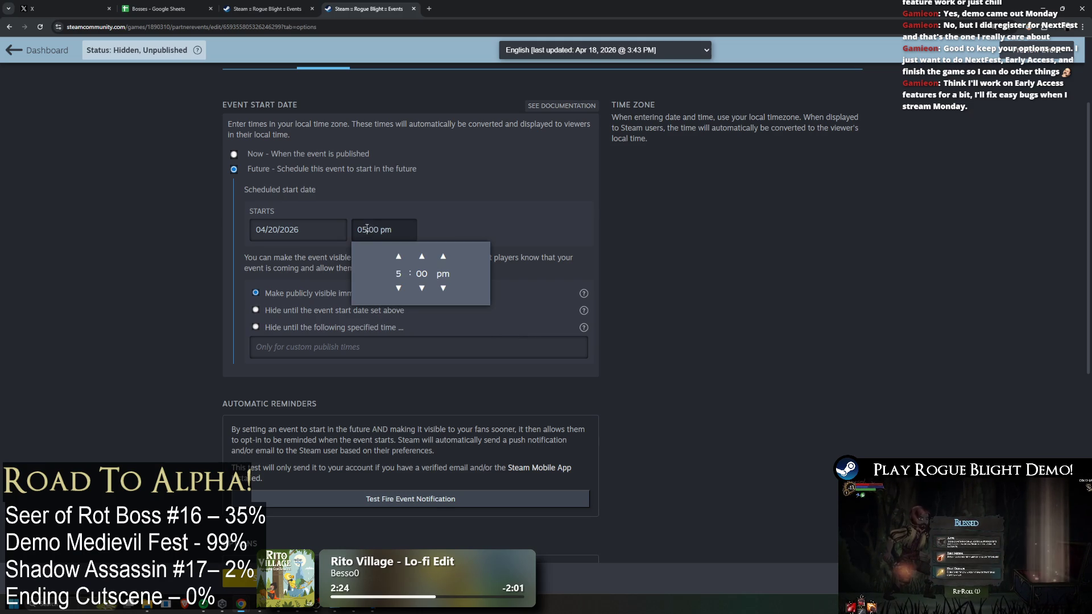
click(398, 288)
click(397, 256)
click(527, 192)
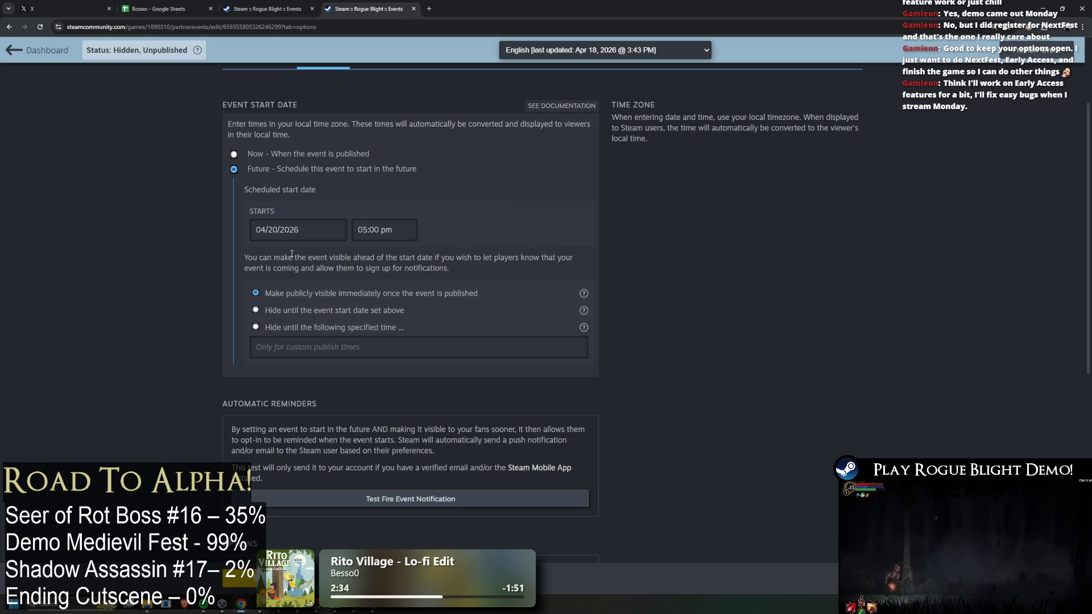
scroll(309, 248, up, 2)
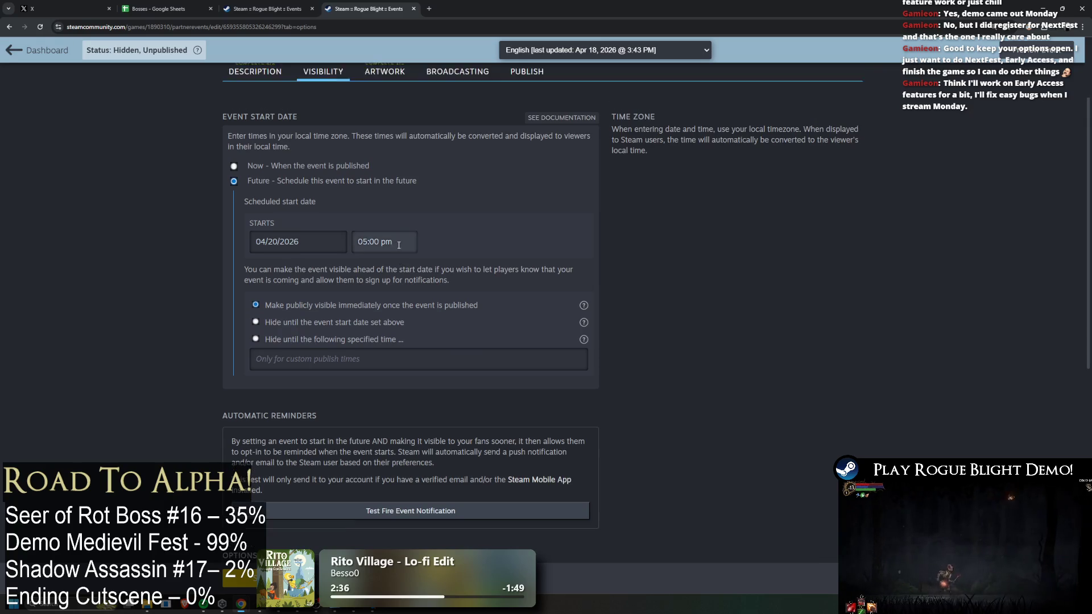
Set the event to start when published and turn on 'Display as a Featured Event'
click(305, 239)
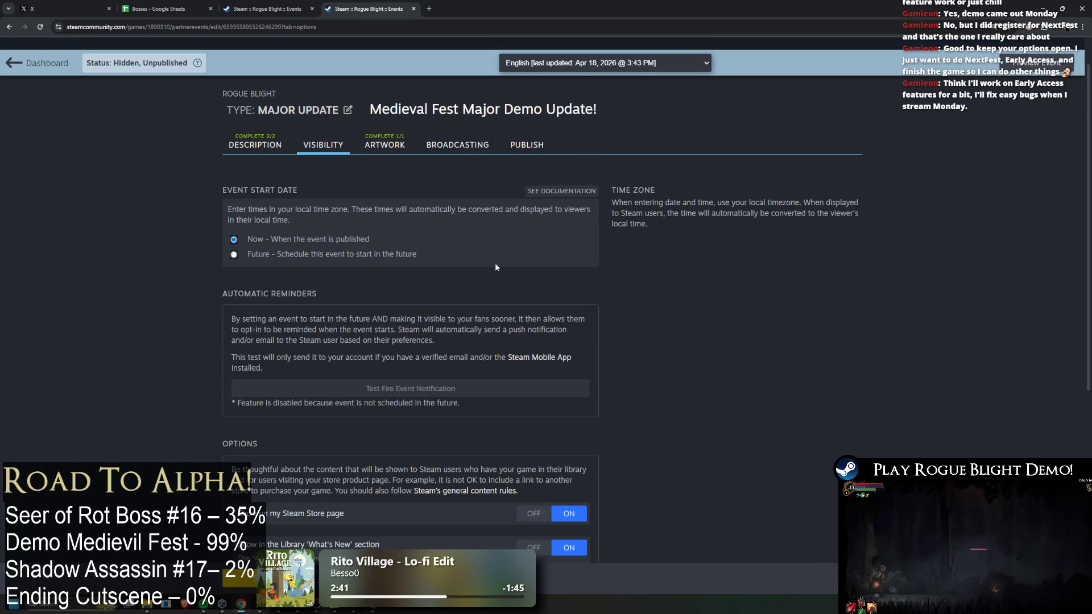
scroll(476, 275, down, 3)
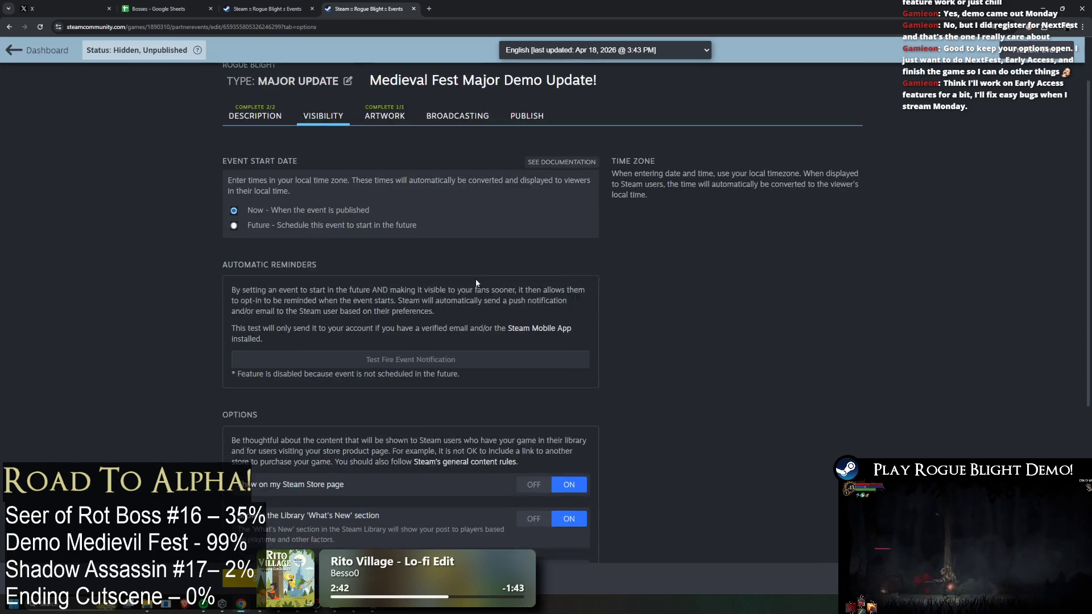
scroll(482, 283, down, 3)
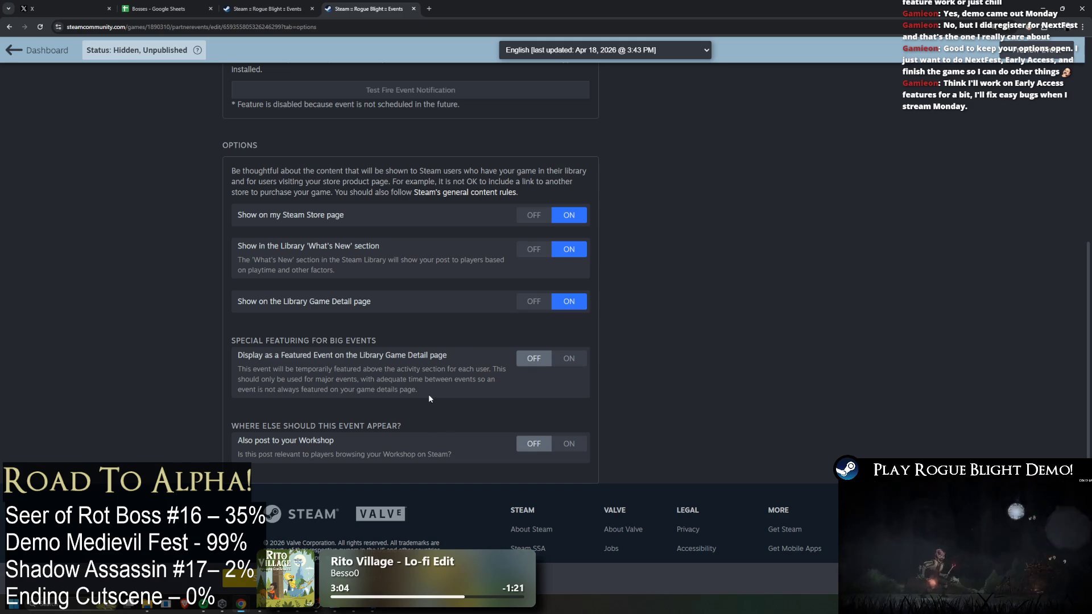
click(568, 358)
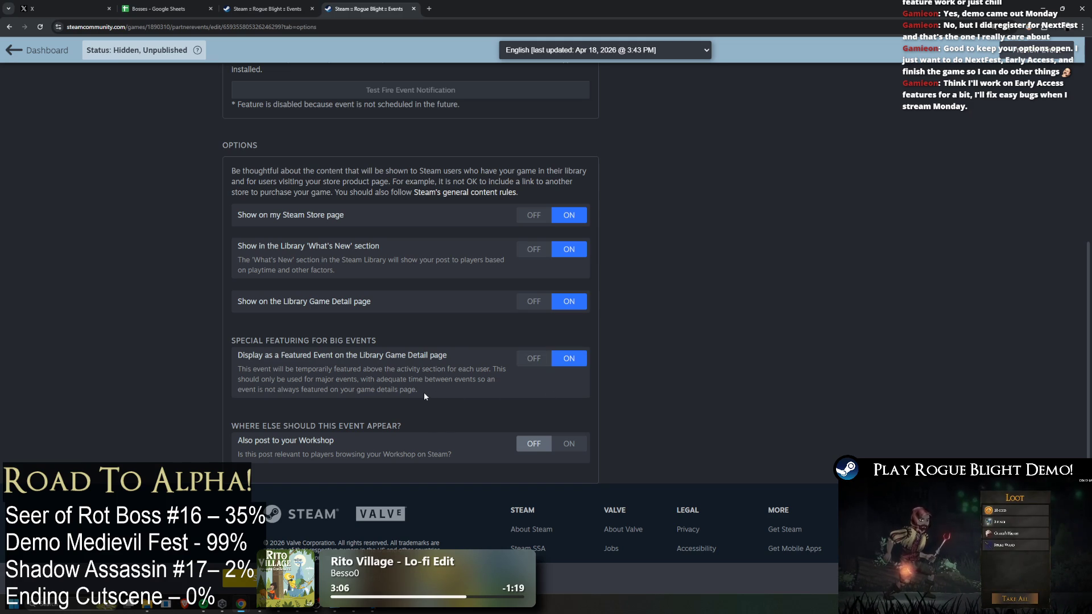
Switch the event start back to a future date
scroll(517, 407, up, 1)
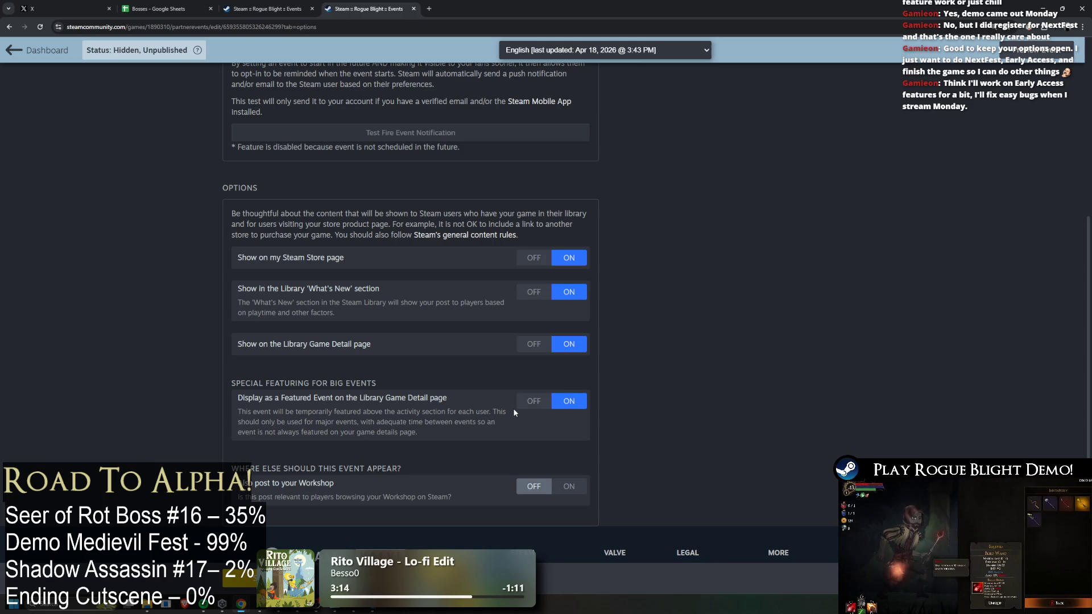
scroll(514, 407, up, 3)
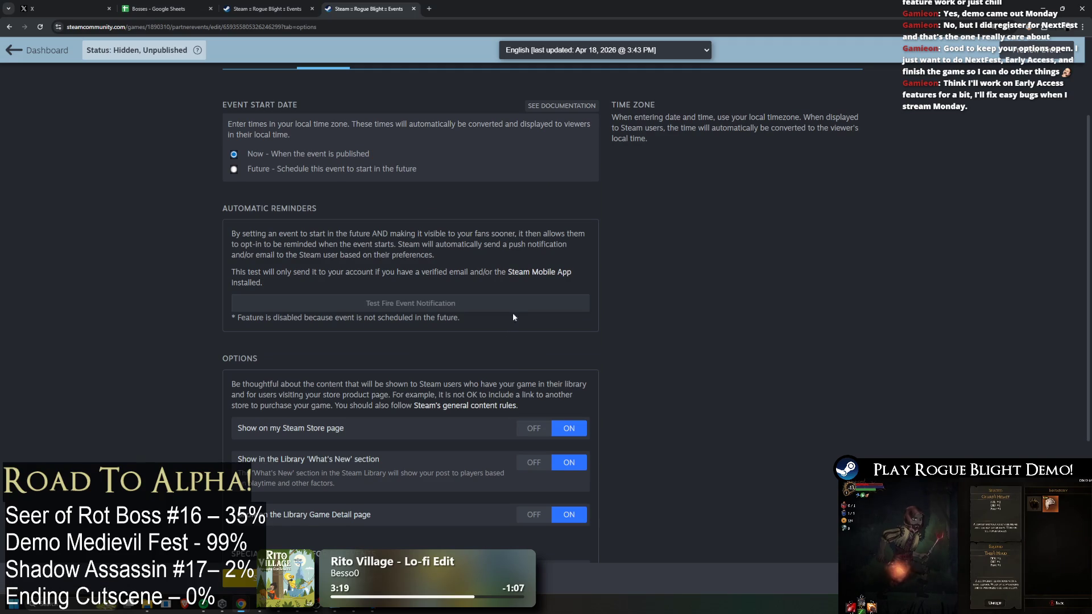
scroll(364, 256, up, 2)
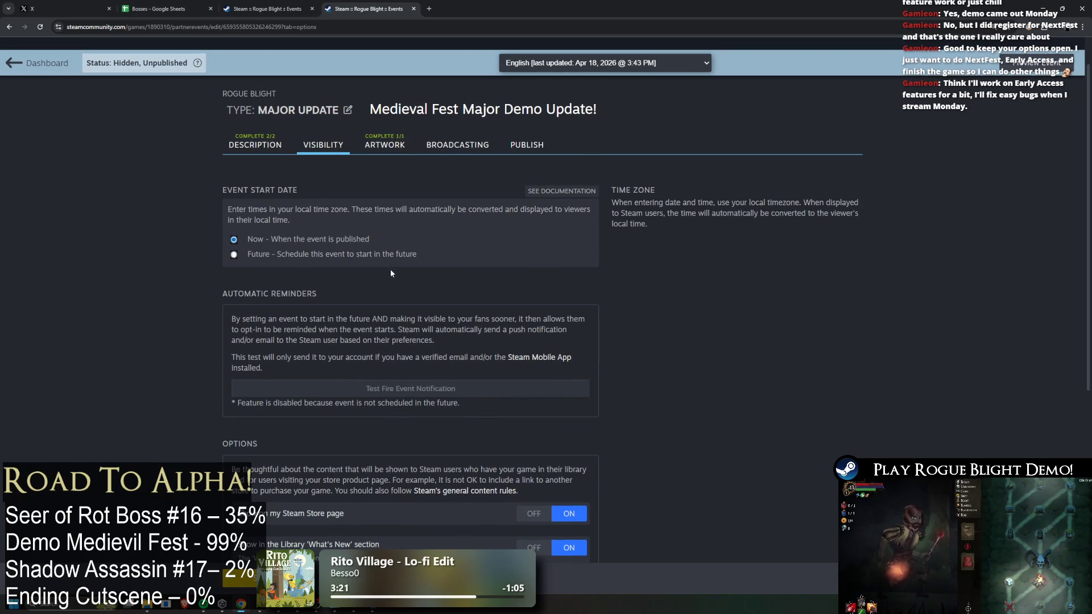
click(378, 255)
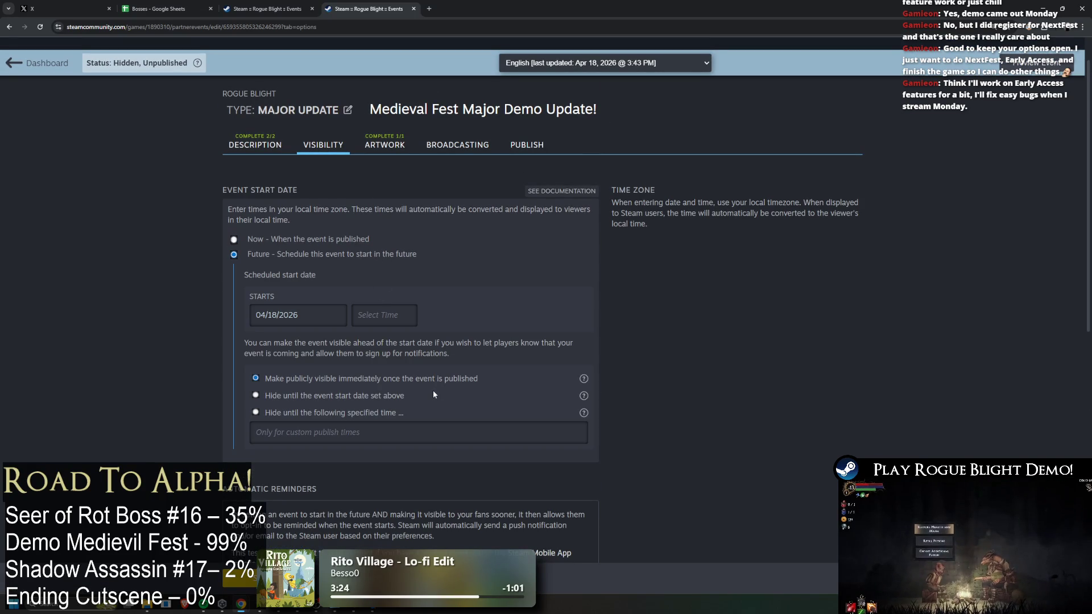
Schedule the start for April 20, 2026 at 05:00 pm
click(330, 322)
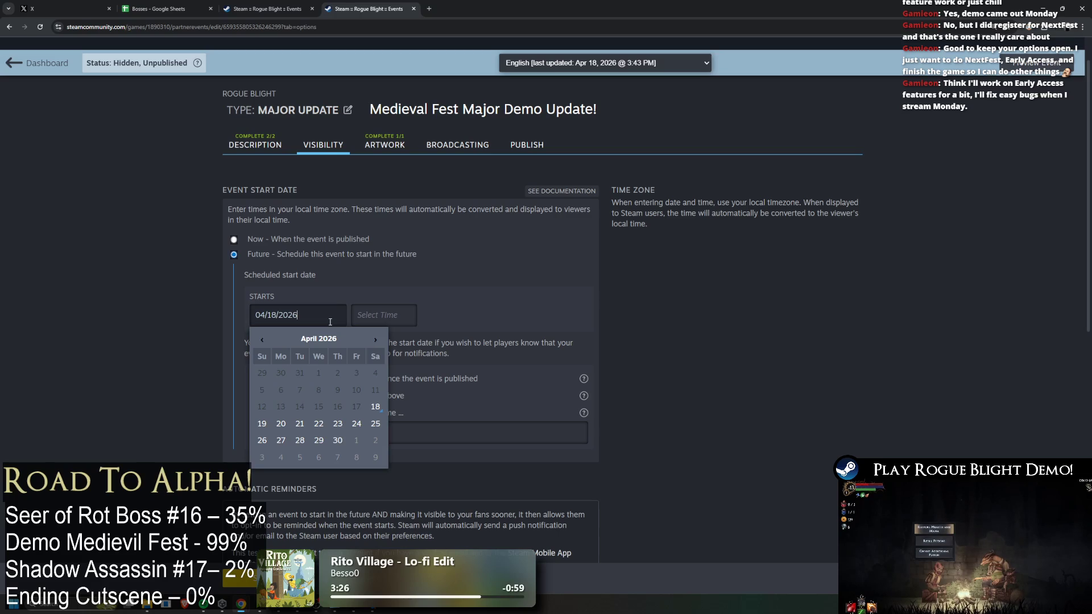
click(280, 425)
click(377, 315)
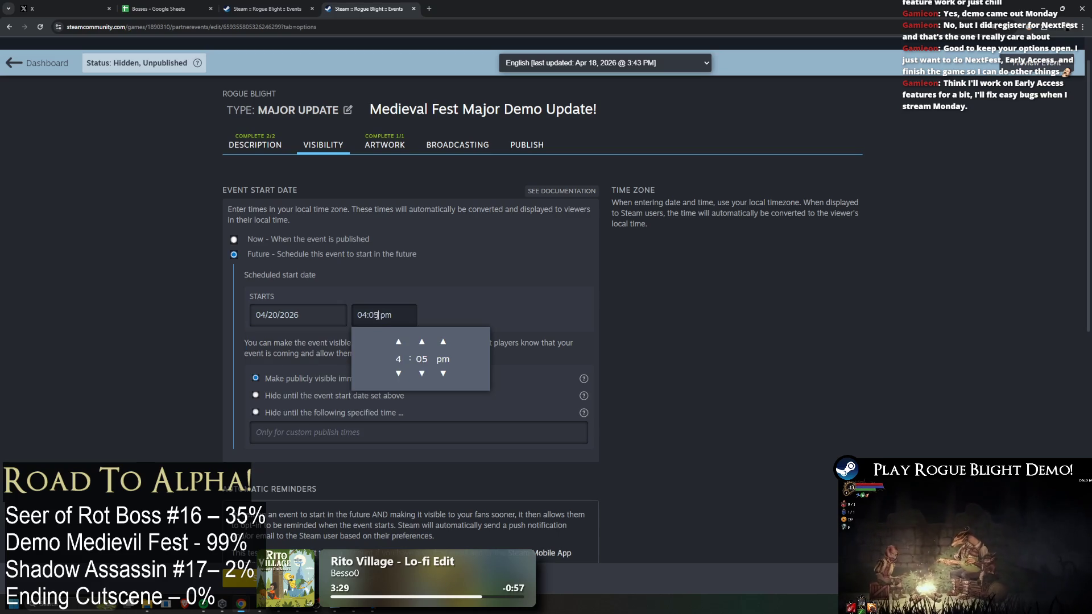
click(397, 341)
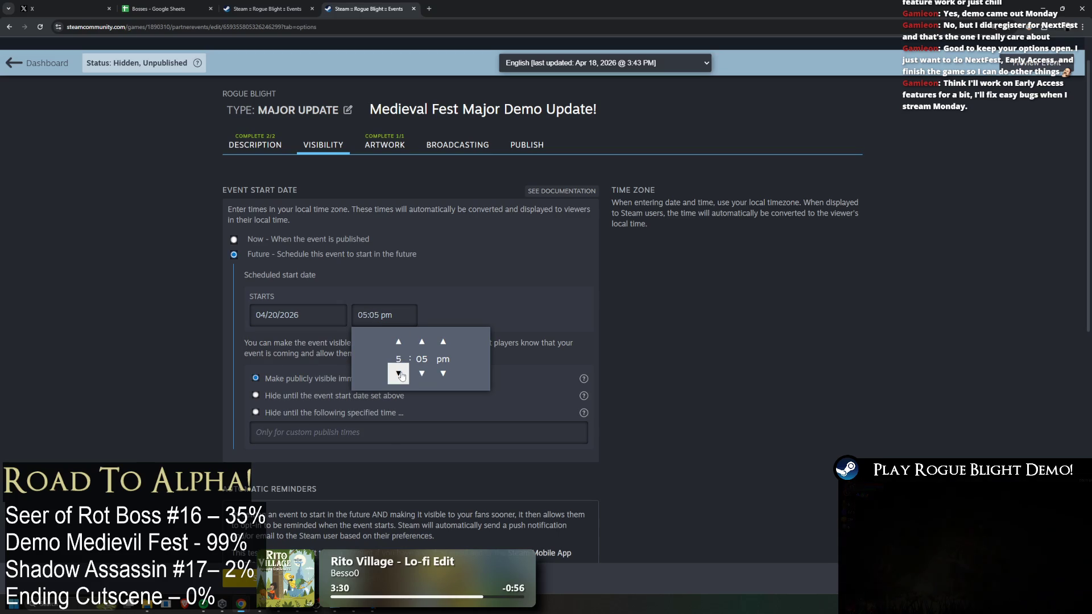
click(382, 324)
click(517, 295)
click(378, 316)
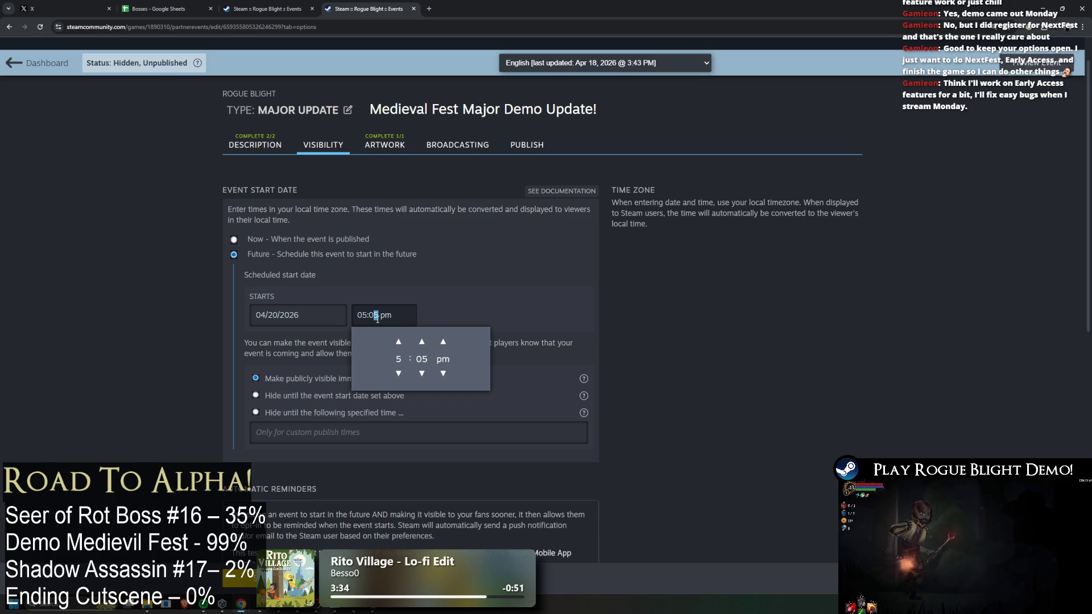
click(443, 374)
click(421, 374)
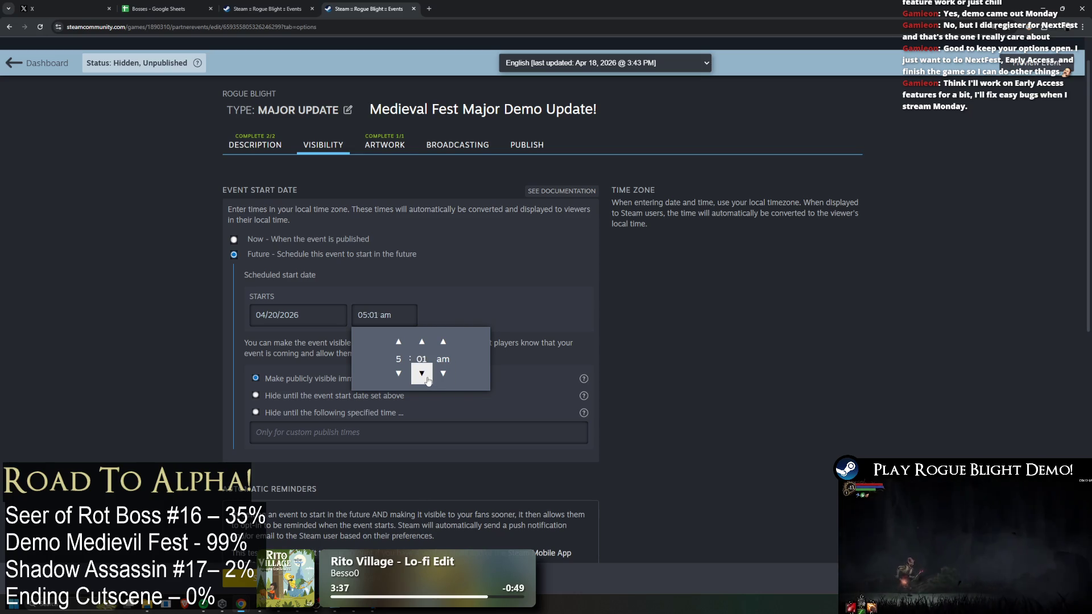
click(444, 341)
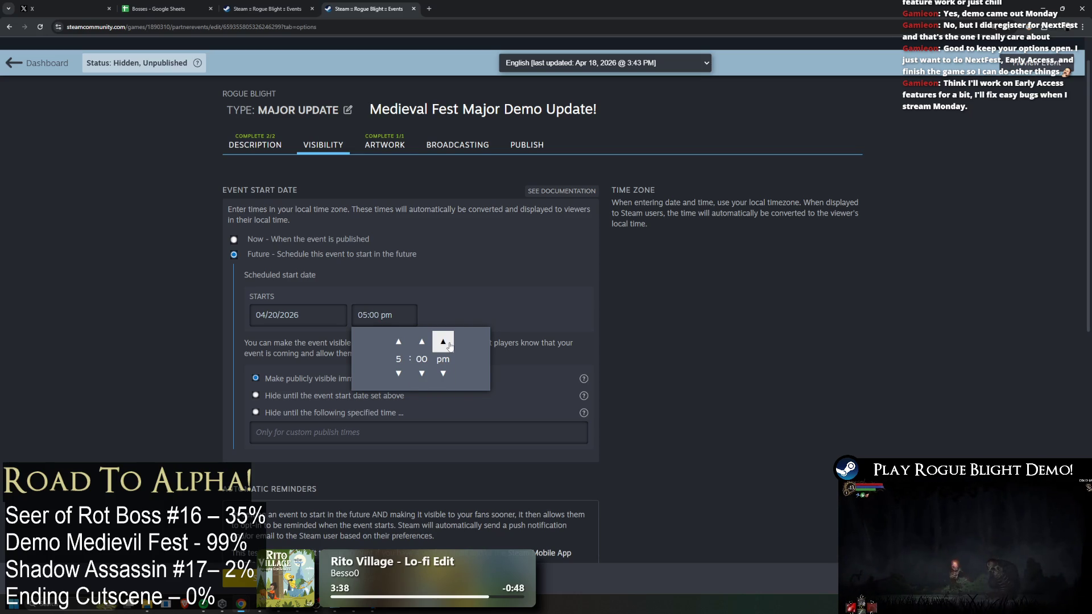
click(502, 278)
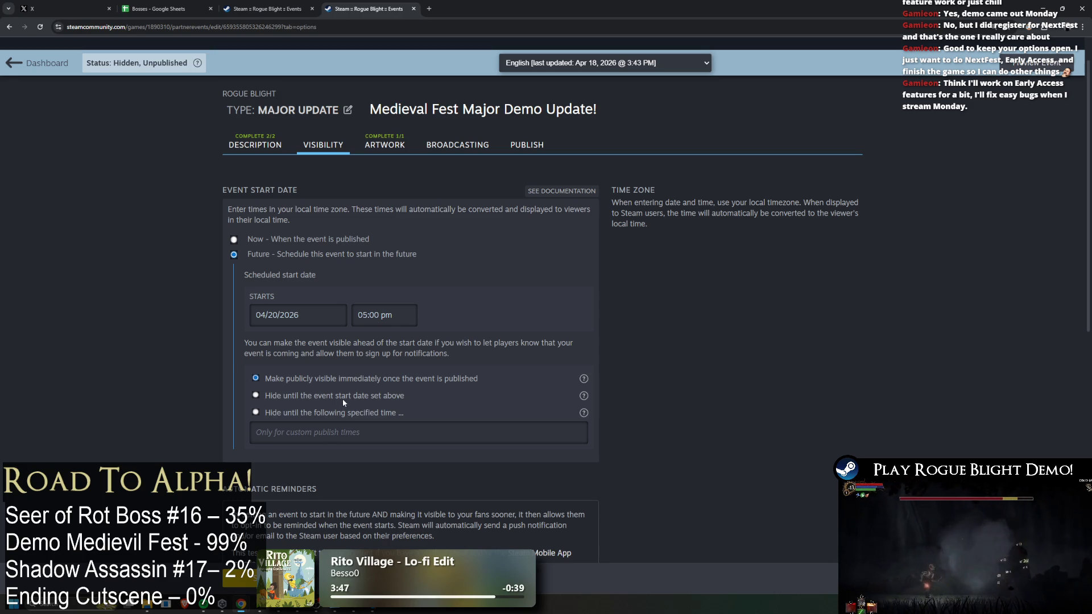
Hide the event until its start date and recheck the 05:00 pm schedule
click(257, 395)
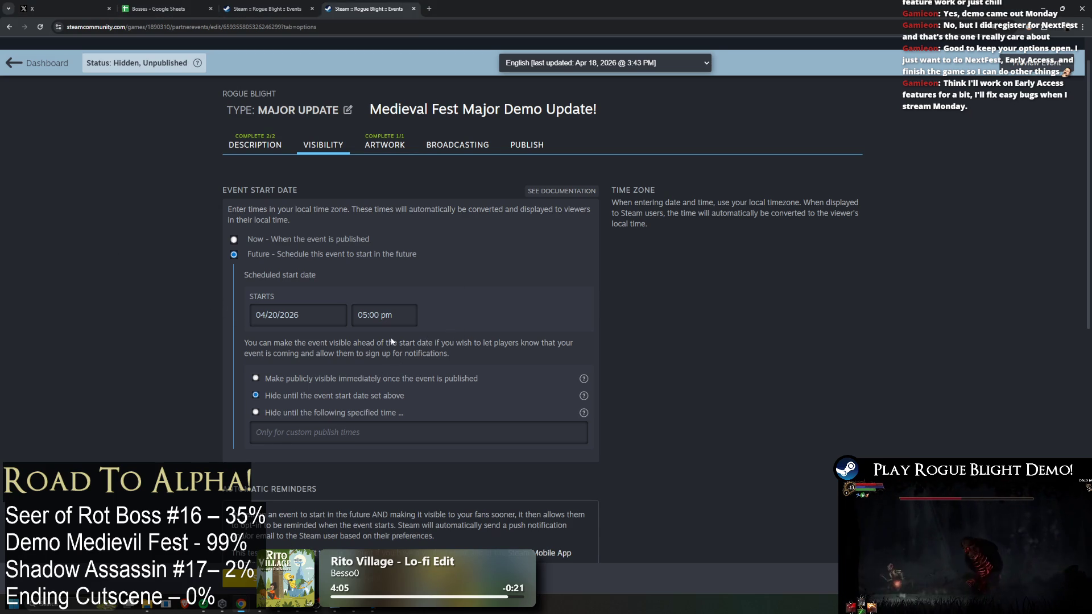
click(304, 321)
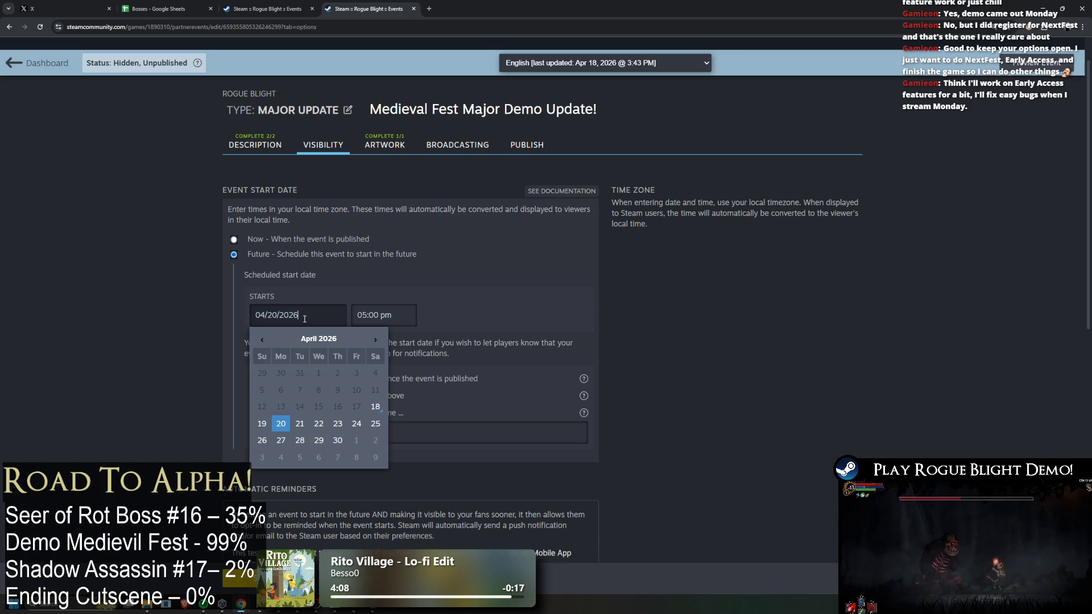
click(492, 310)
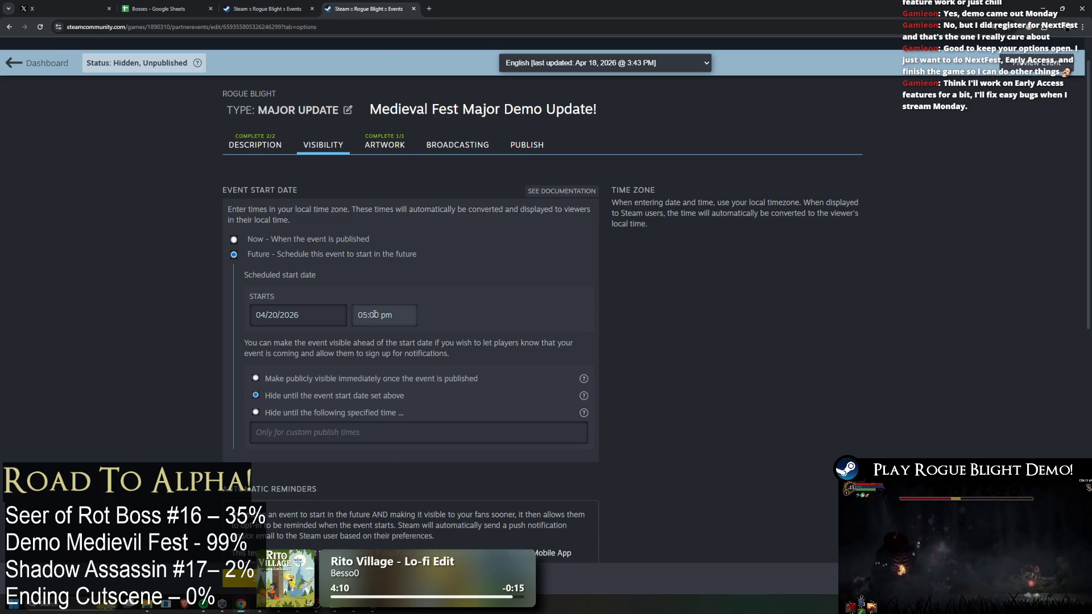
click(392, 312)
click(502, 301)
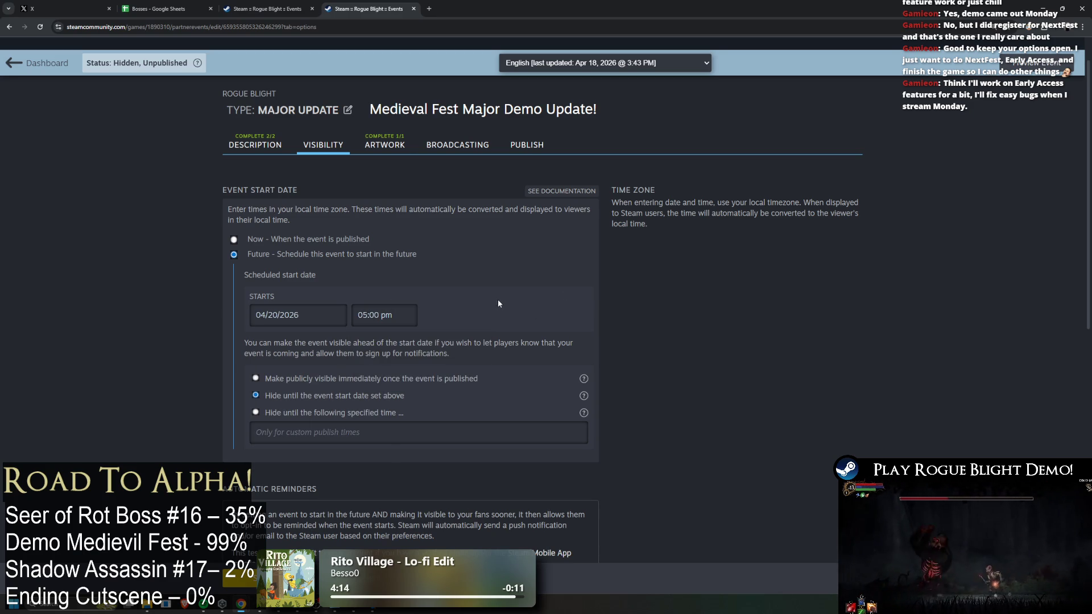
click(403, 318)
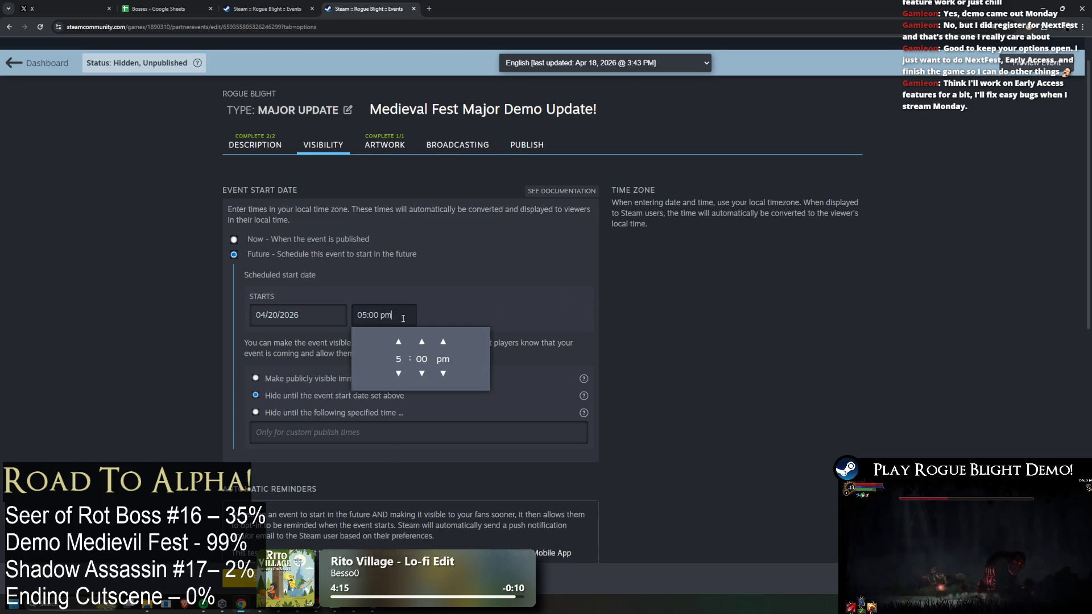
click(468, 287)
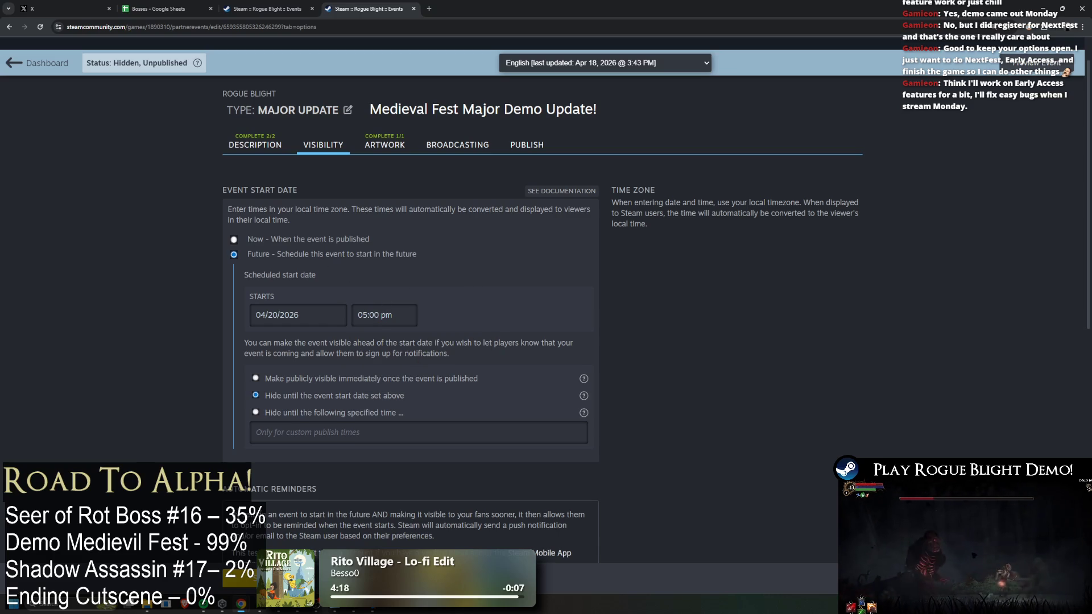
Select 'Now - When the event is published' as the start
click(251, 240)
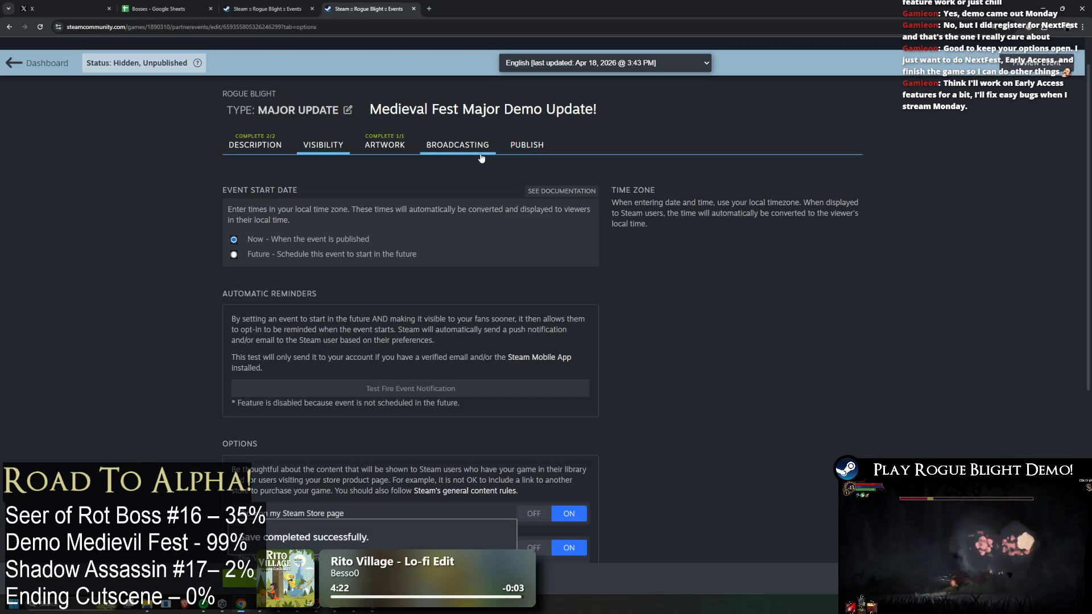
scroll(755, 178, down, 5)
scroll(778, 303, up, 10)
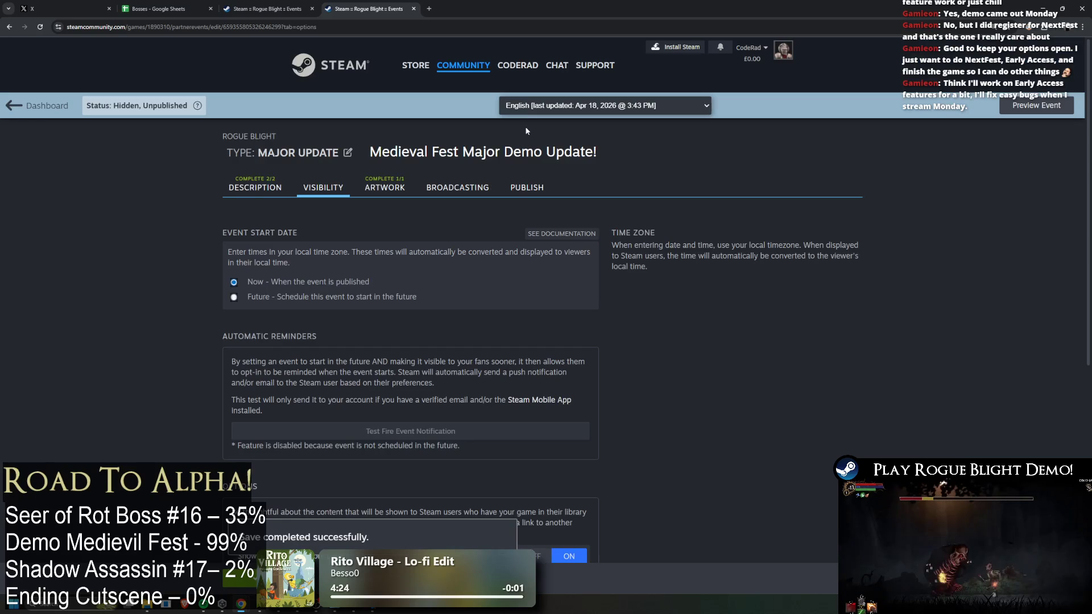
Browse the event's Description and Artwork pages, then its Broadcasting settings
click(286, 189)
scroll(982, 254, down, 4)
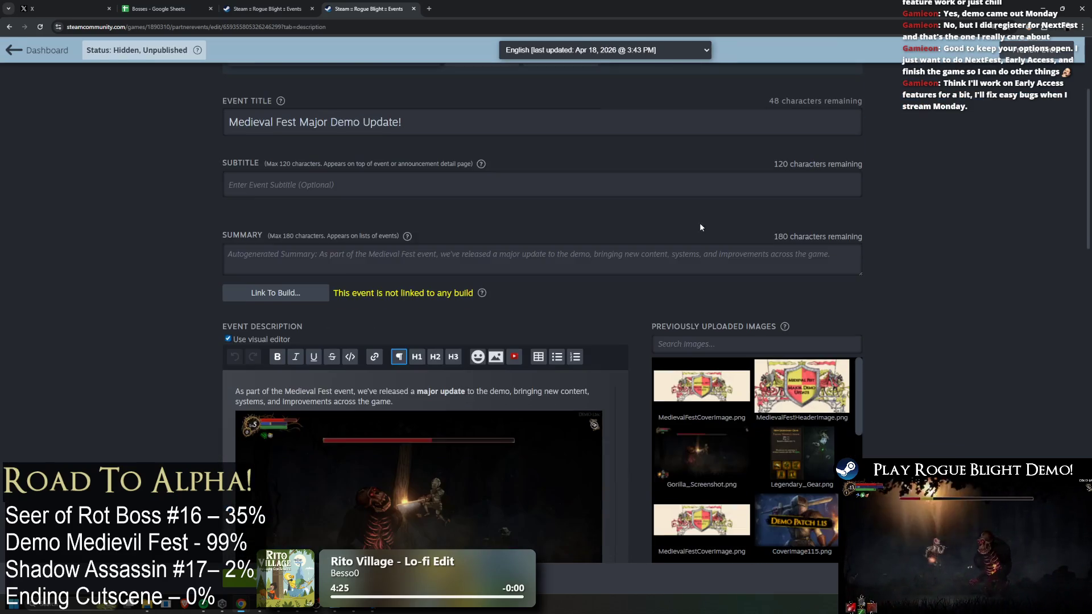
scroll(983, 254, down, 15)
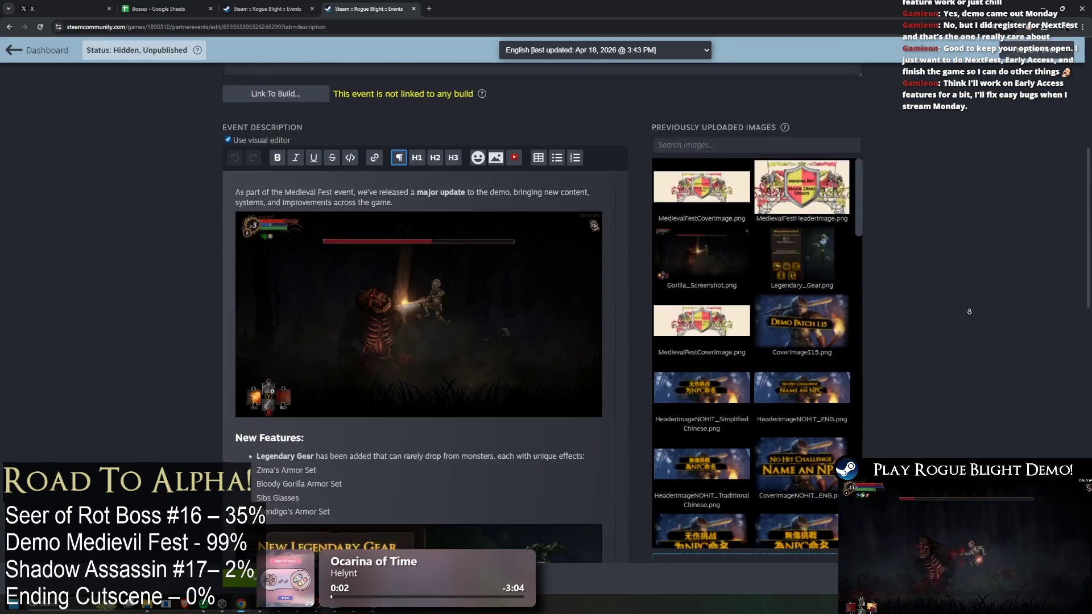
scroll(923, 448, up, 20)
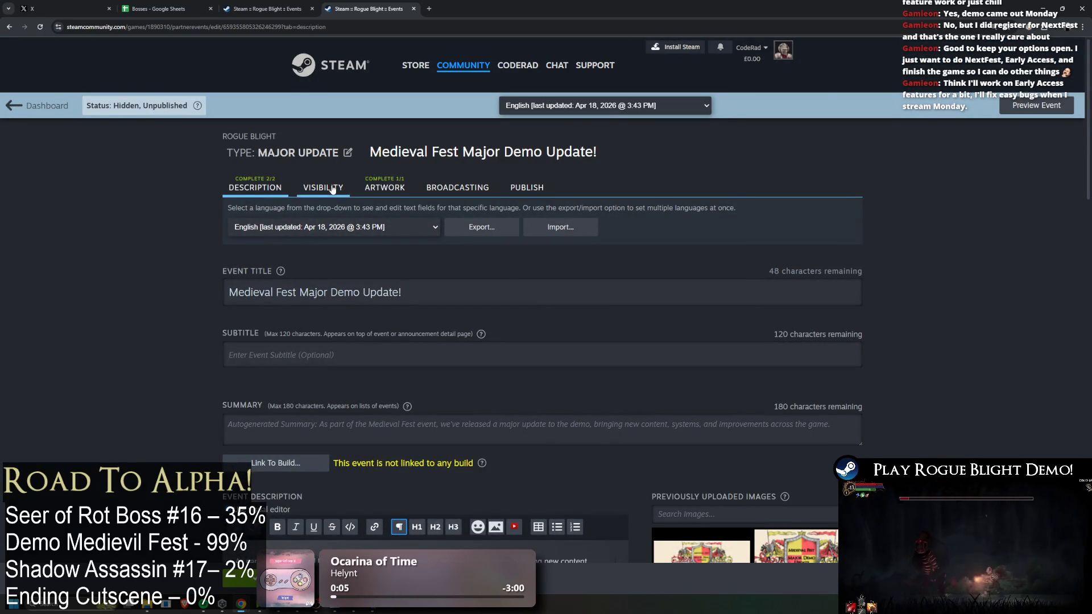
click(385, 188)
click(441, 190)
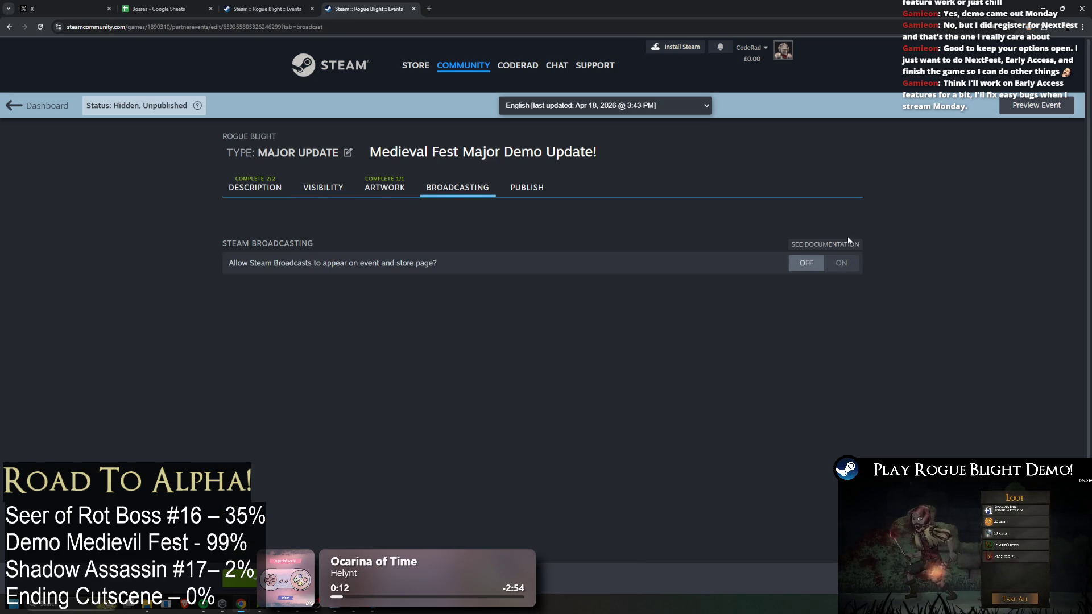
Turn Steam broadcasting on then back off, and return to the Simplified Chinese description
click(841, 263)
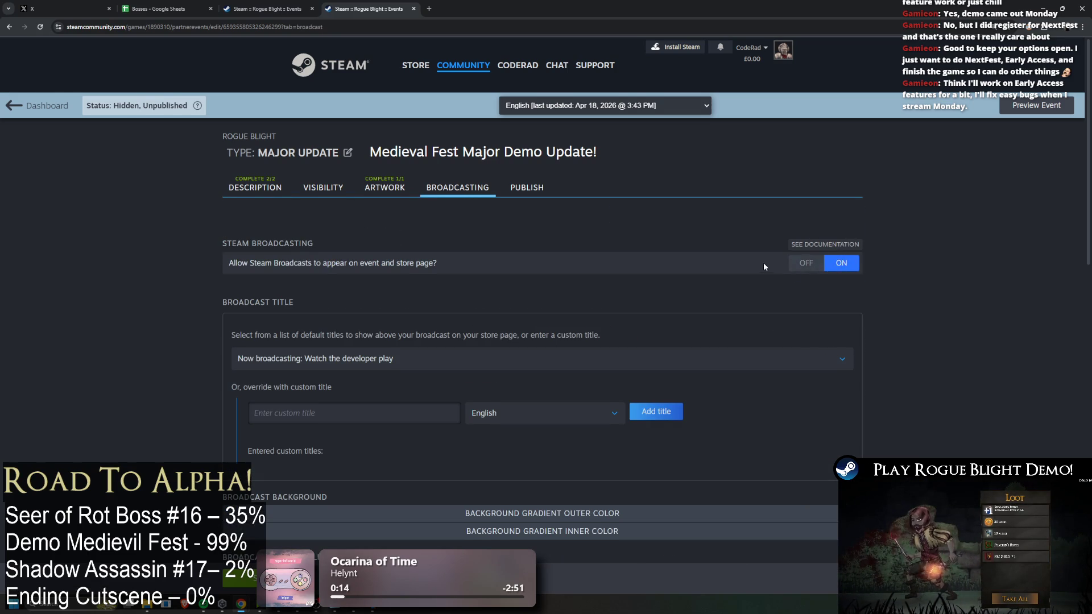
scroll(768, 261, down, 3)
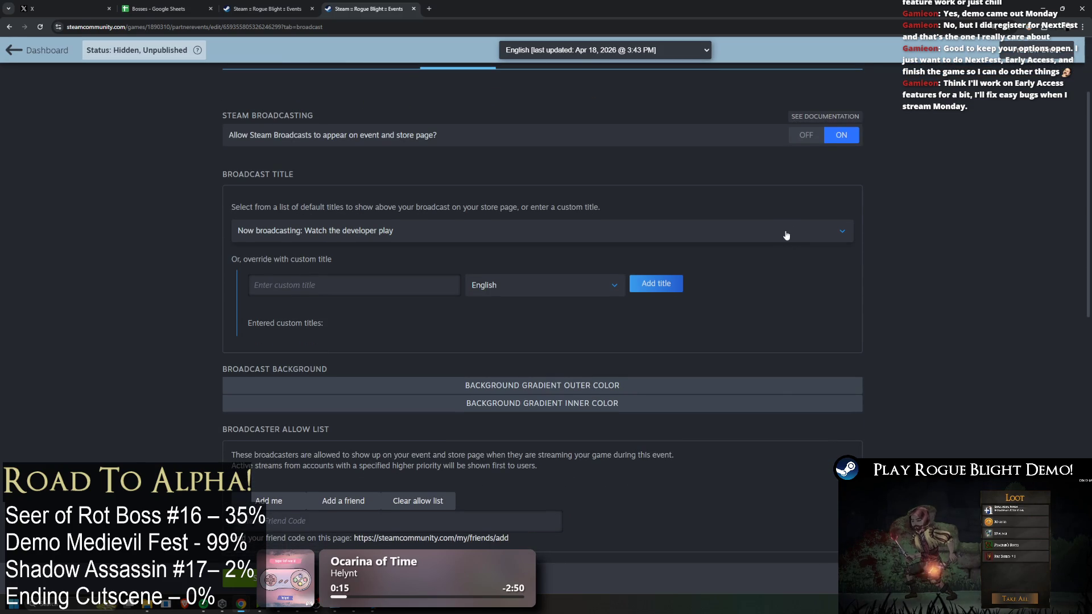
scroll(787, 237, up, 1)
scroll(792, 235, down, 3)
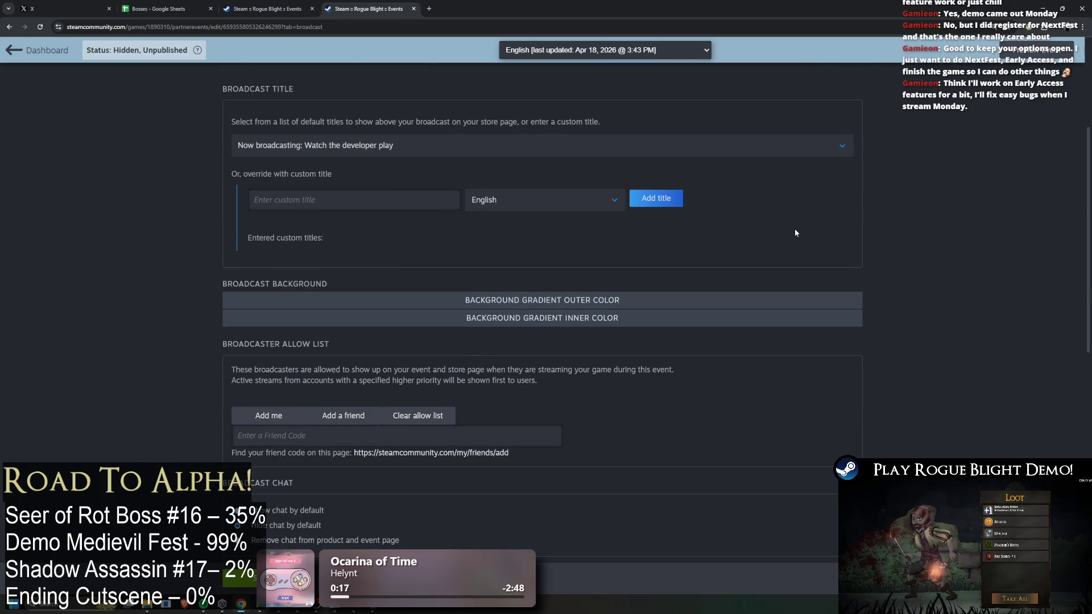
scroll(794, 232, down, 3)
scroll(794, 234, up, 4)
click(806, 93)
scroll(841, 244, up, 3)
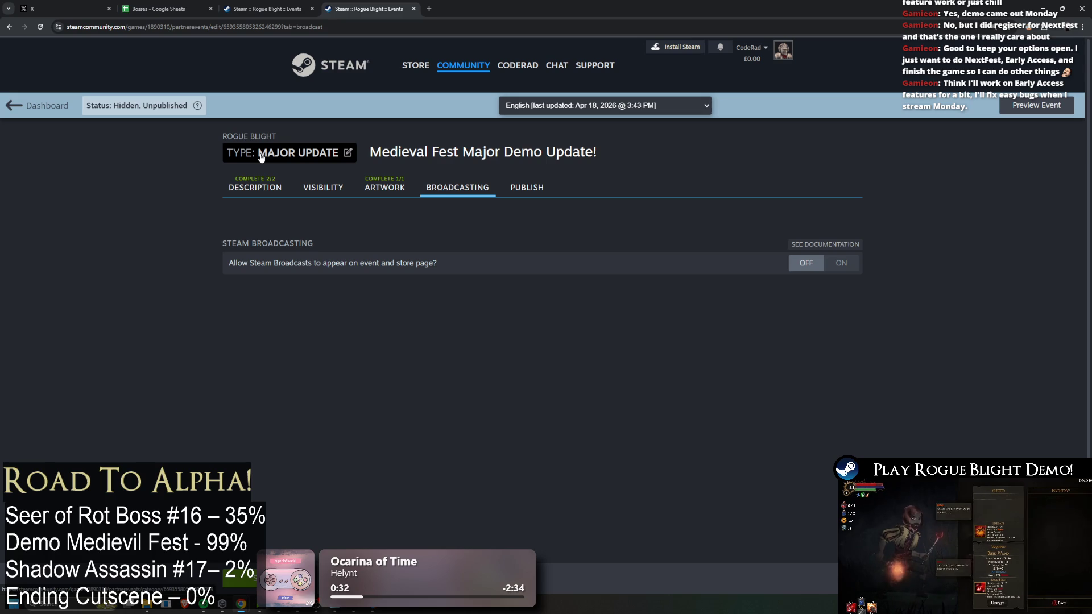
key(ctrl+shift+Tab)
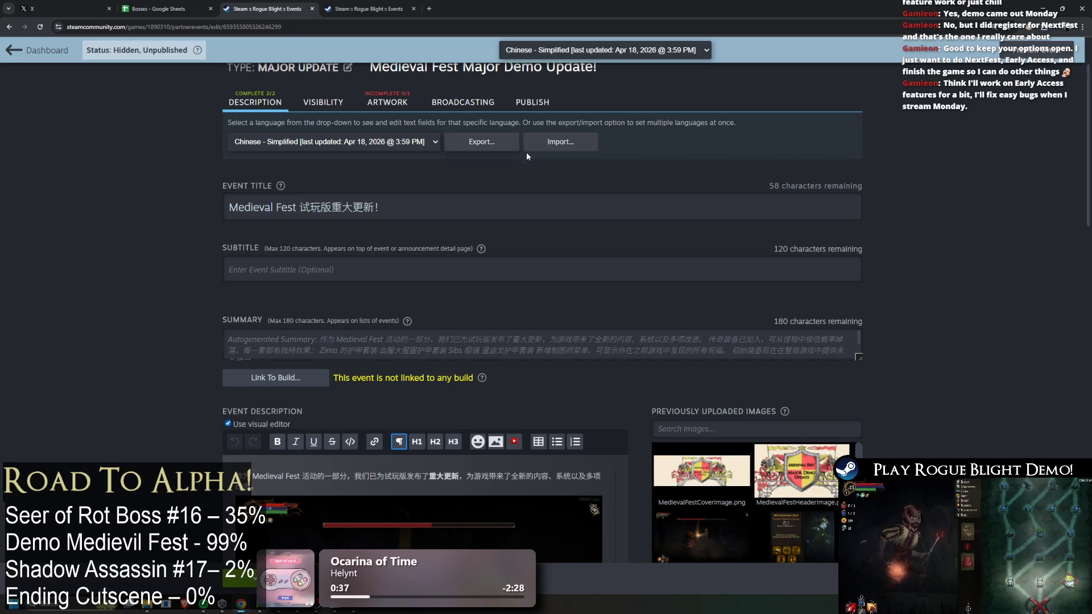
Save the Chinese description, declining to overwrite the newer event version
scroll(474, 296, down, 10)
scroll(474, 297, down, 15)
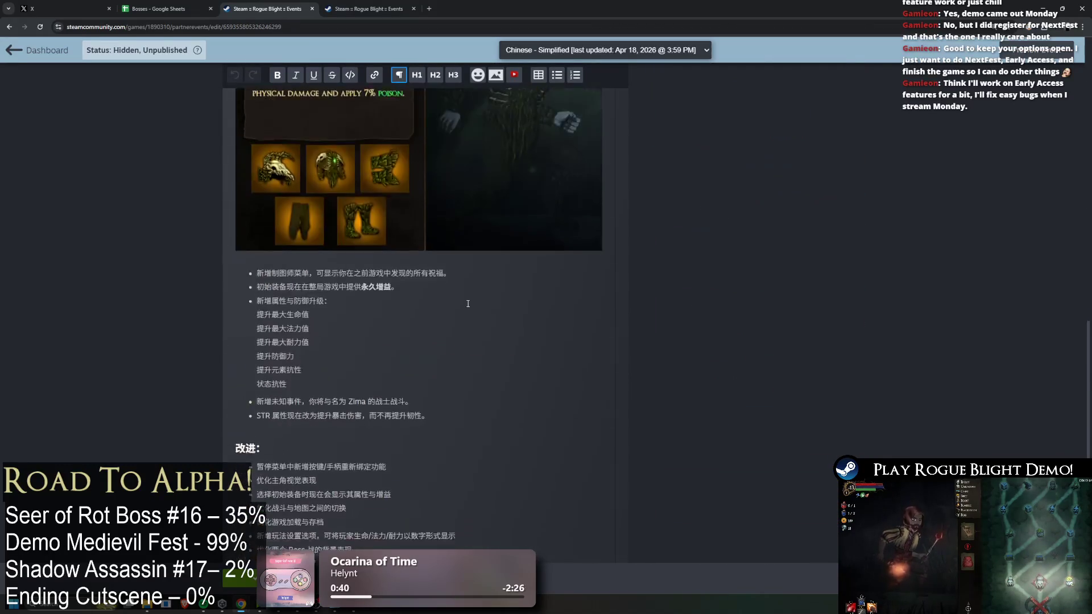
scroll(750, 344, up, 20)
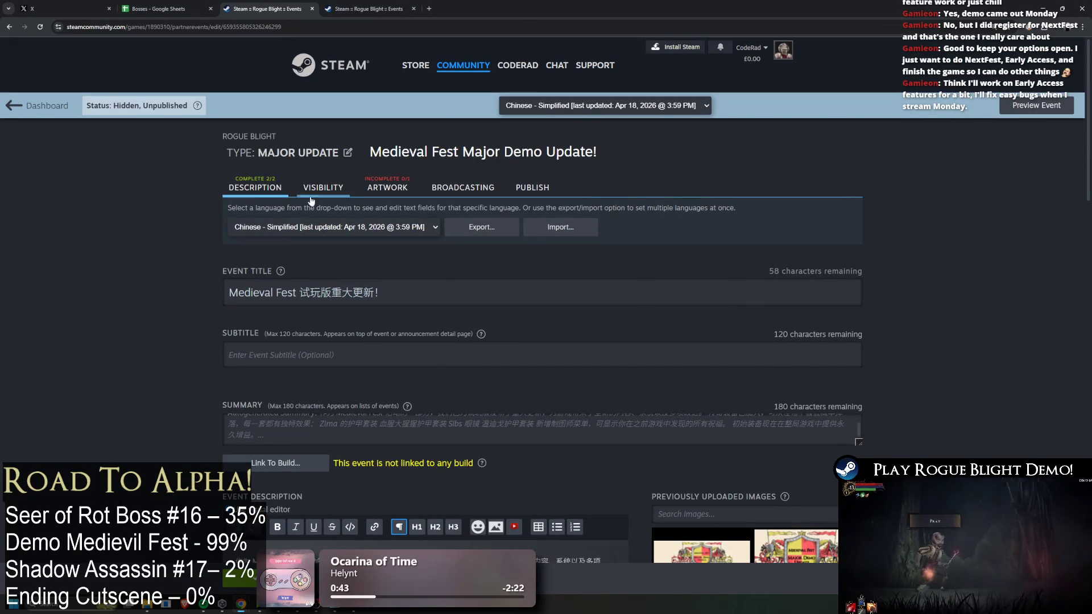
scroll(727, 278, down, 15)
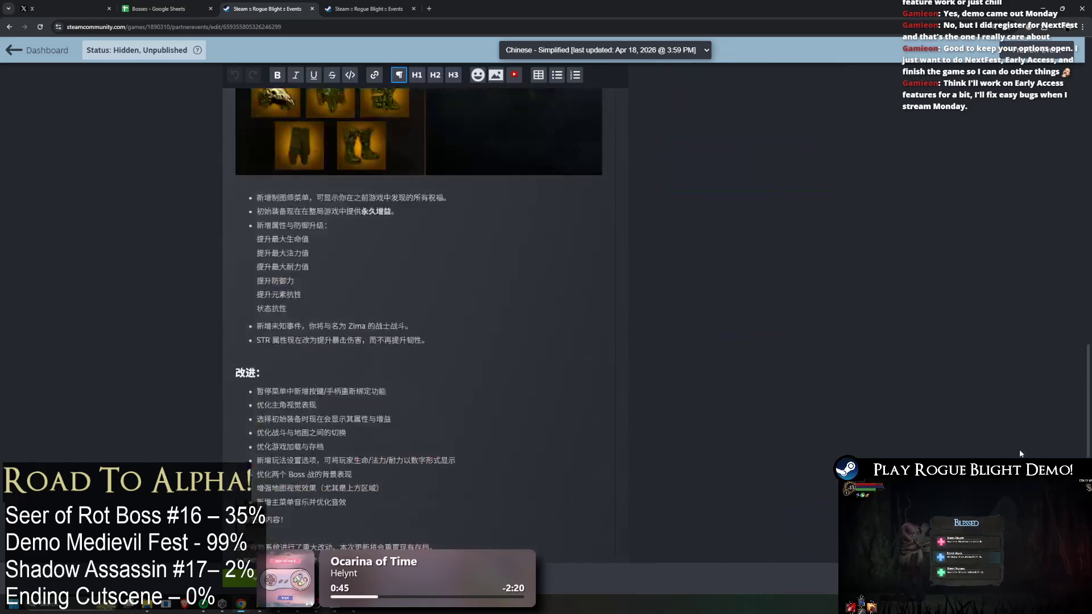
scroll(739, 288, up, 5)
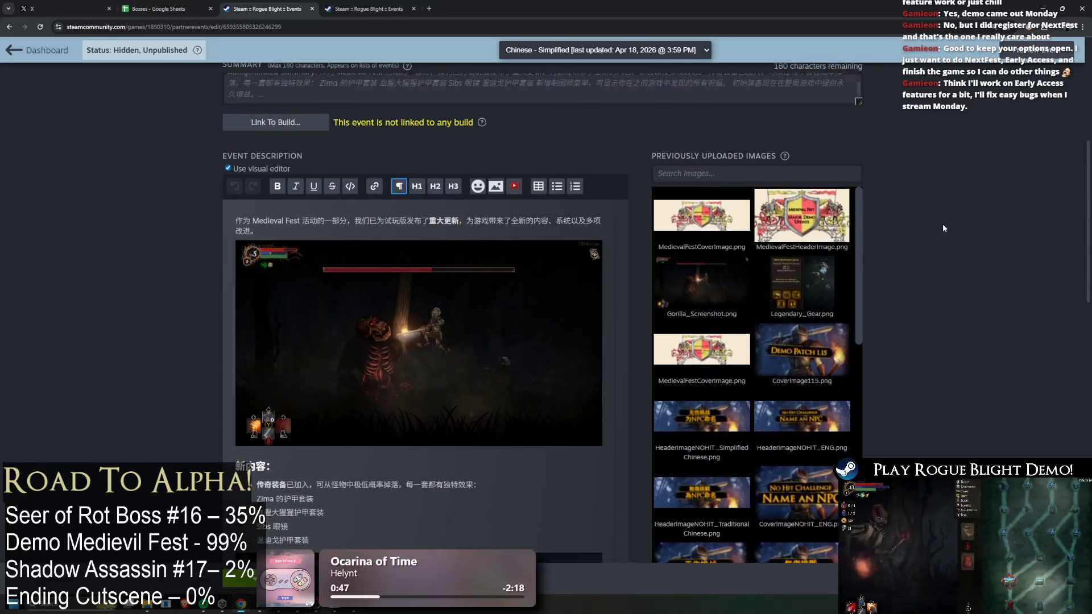
scroll(927, 406, down, 10)
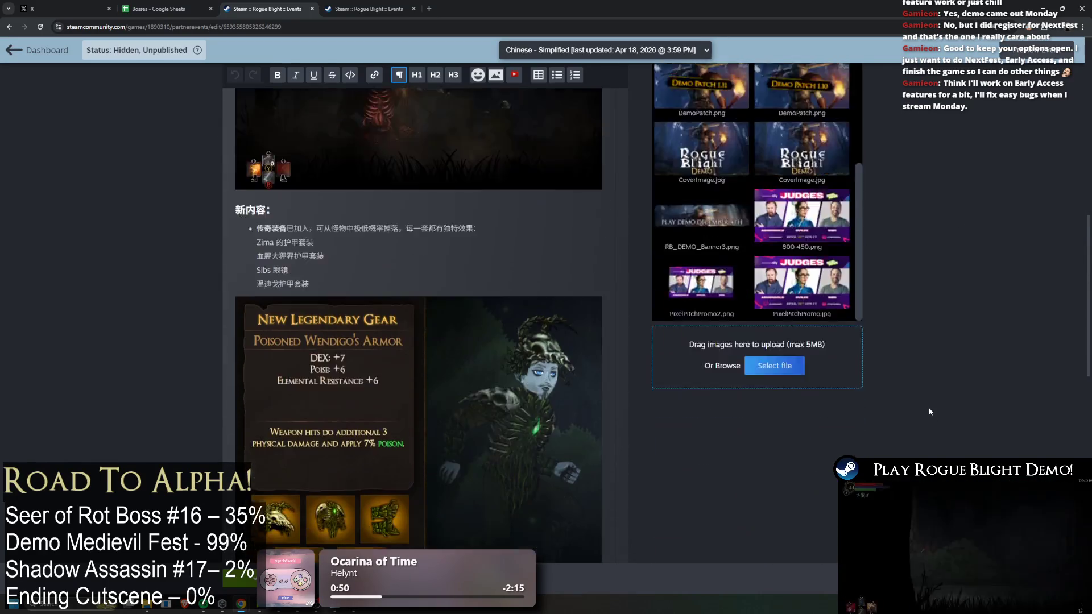
click(241, 581)
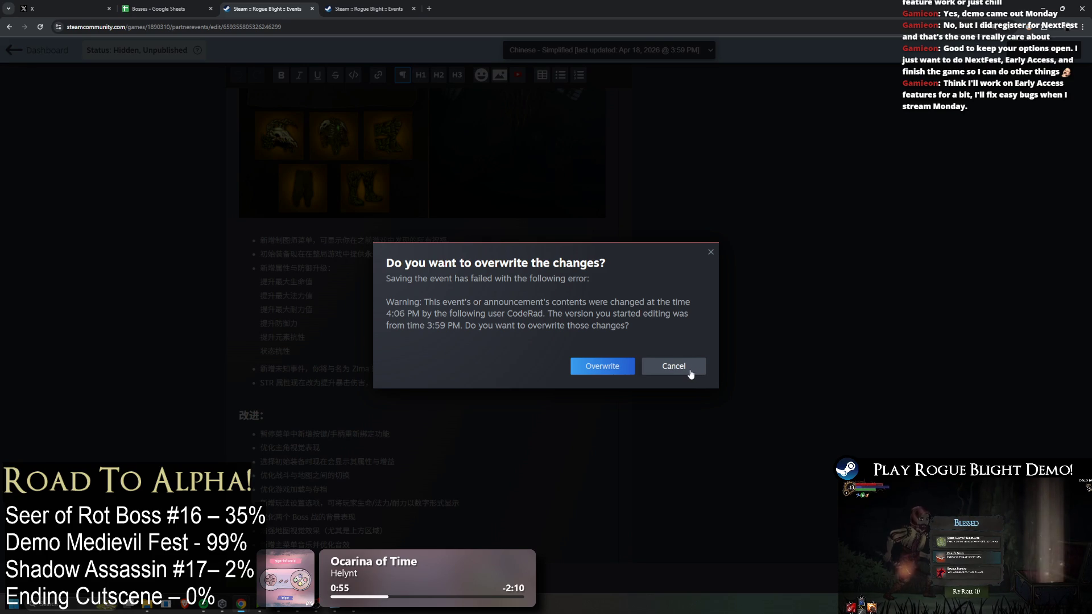
click(677, 365)
Switch the description language to English and save, overwriting the newer version
scroll(663, 371, up, 10)
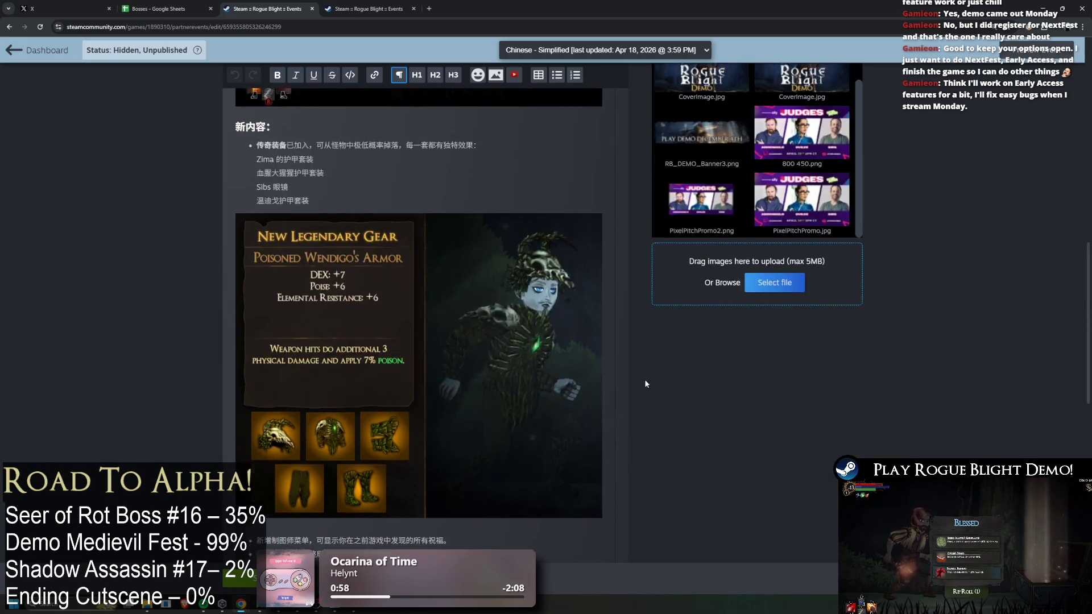
scroll(598, 409, up, 3)
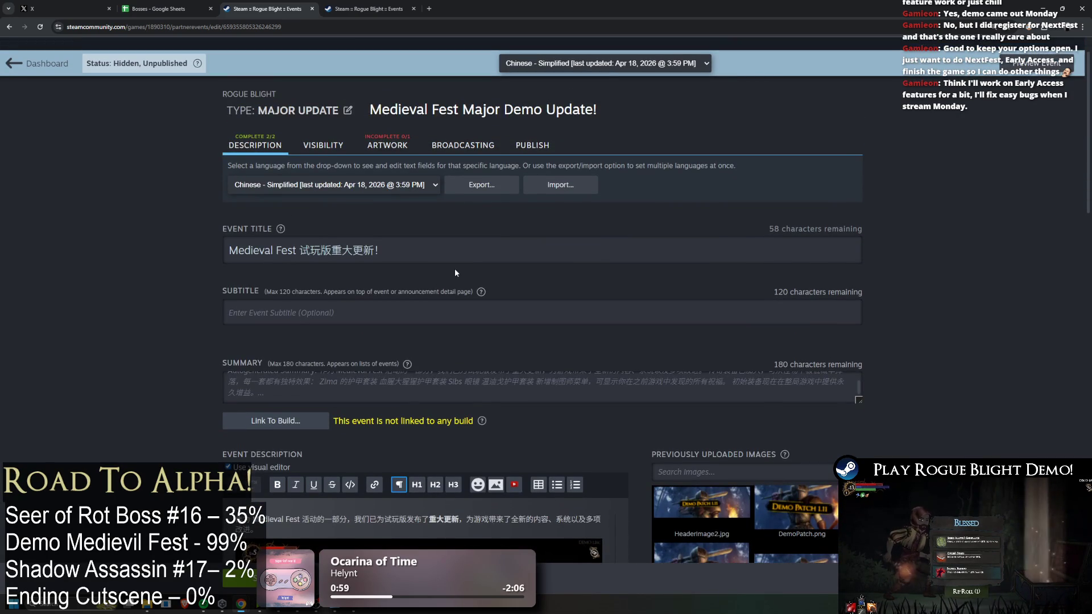
scroll(455, 273, down, 5)
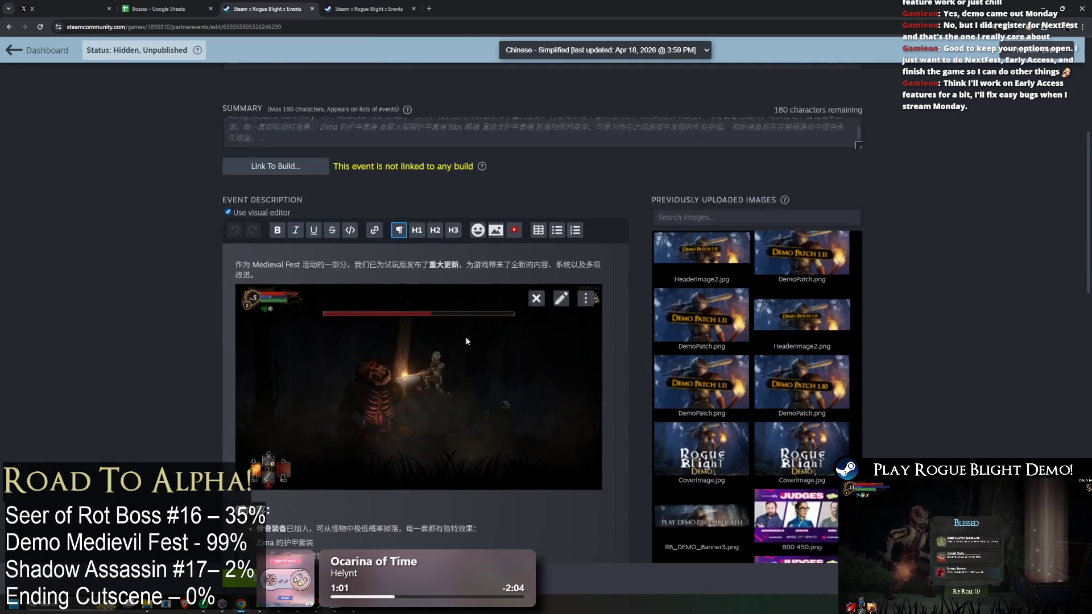
scroll(477, 360, up, 10)
click(271, 230)
click(272, 278)
click(588, 368)
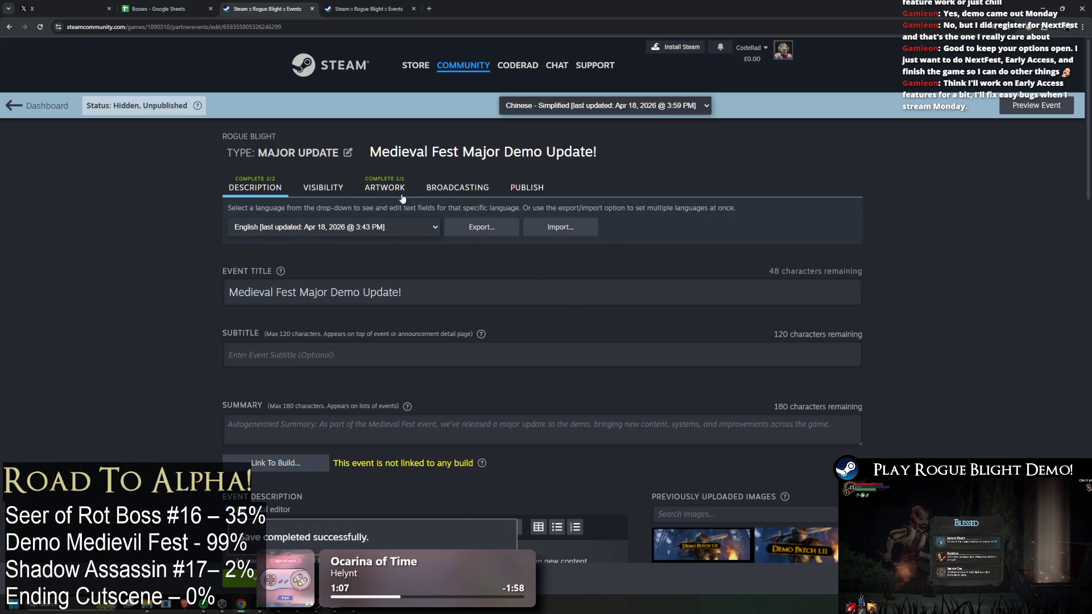
Browse the Artwork, Broadcasting and Visibility pages, then return to the Description
click(384, 187)
scroll(467, 212, down, 10)
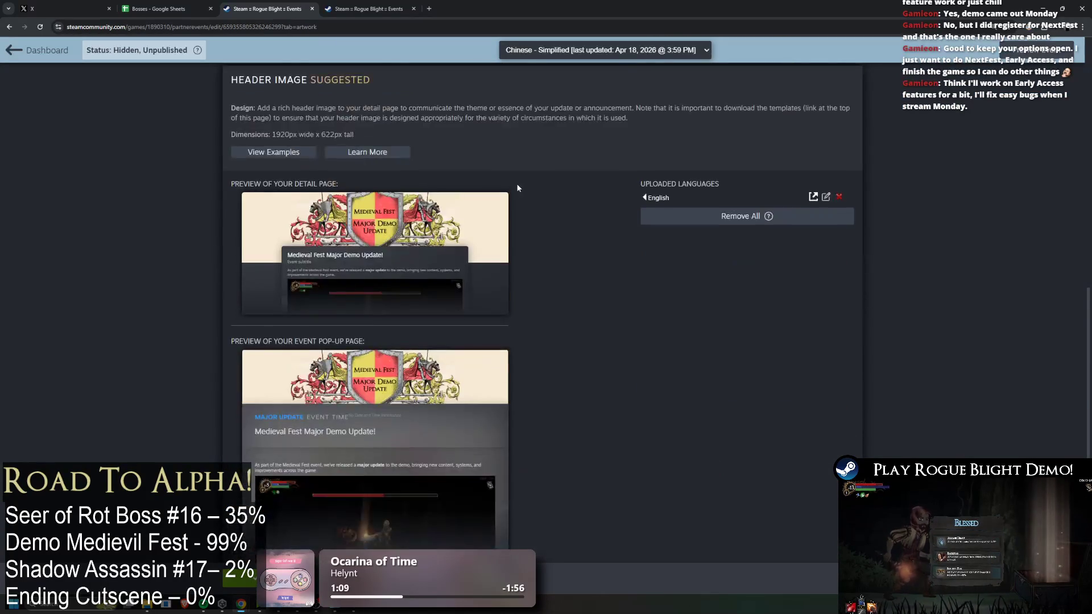
scroll(519, 190, down, 5)
scroll(634, 231, up, 15)
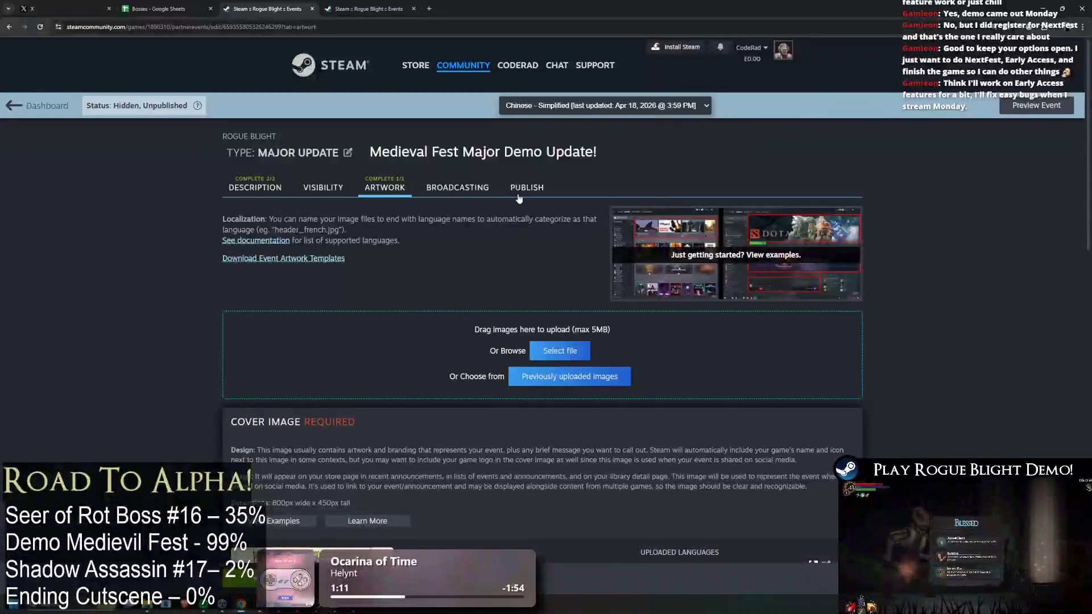
click(455, 187)
click(323, 187)
click(261, 186)
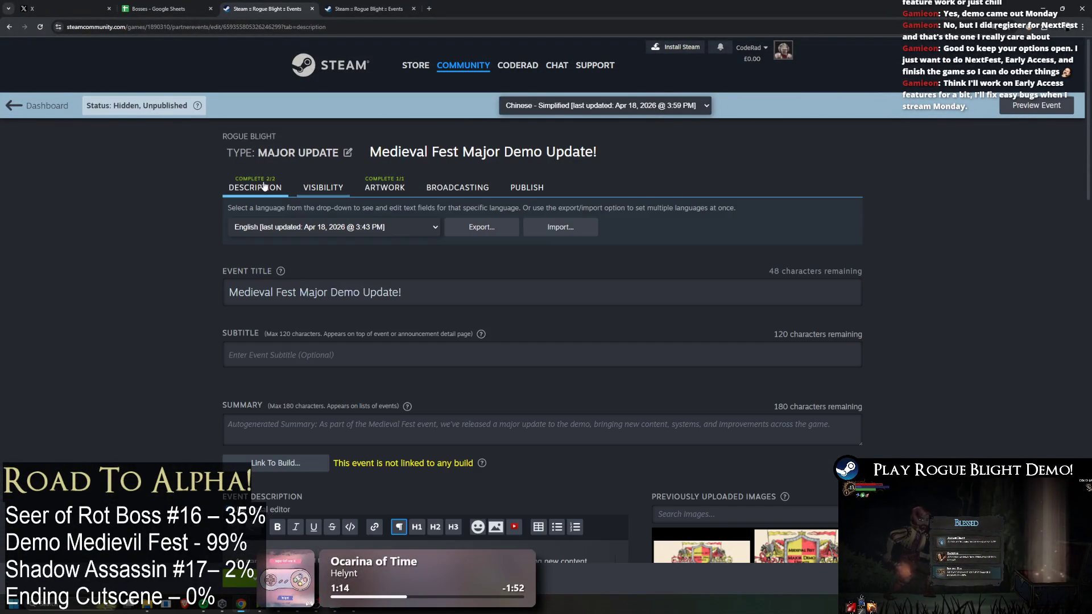
scroll(574, 245, down, 15)
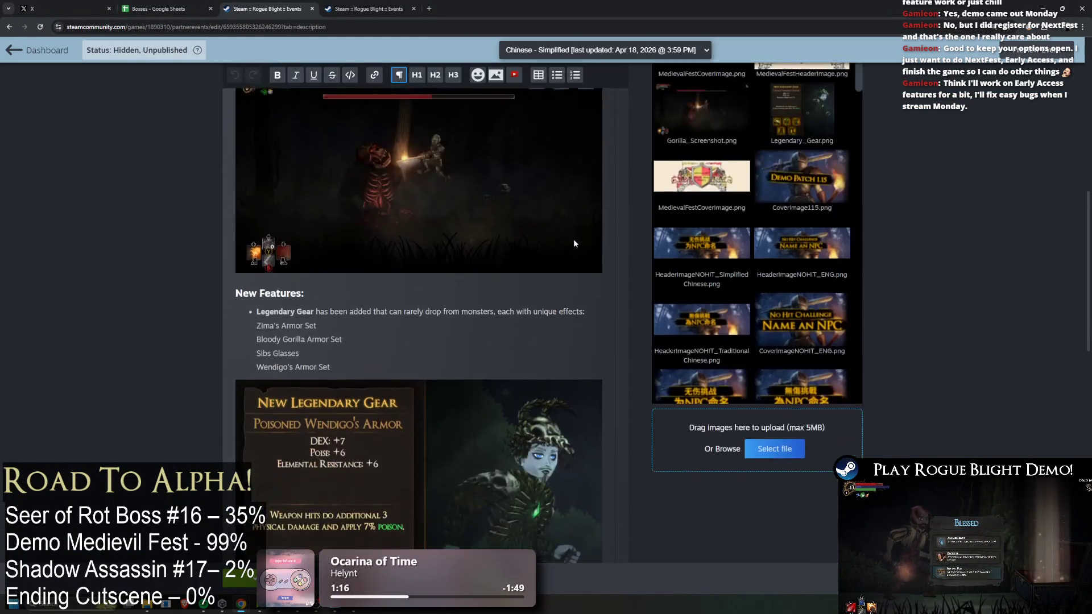
scroll(566, 241, down, 5)
scroll(804, 198, up, 20)
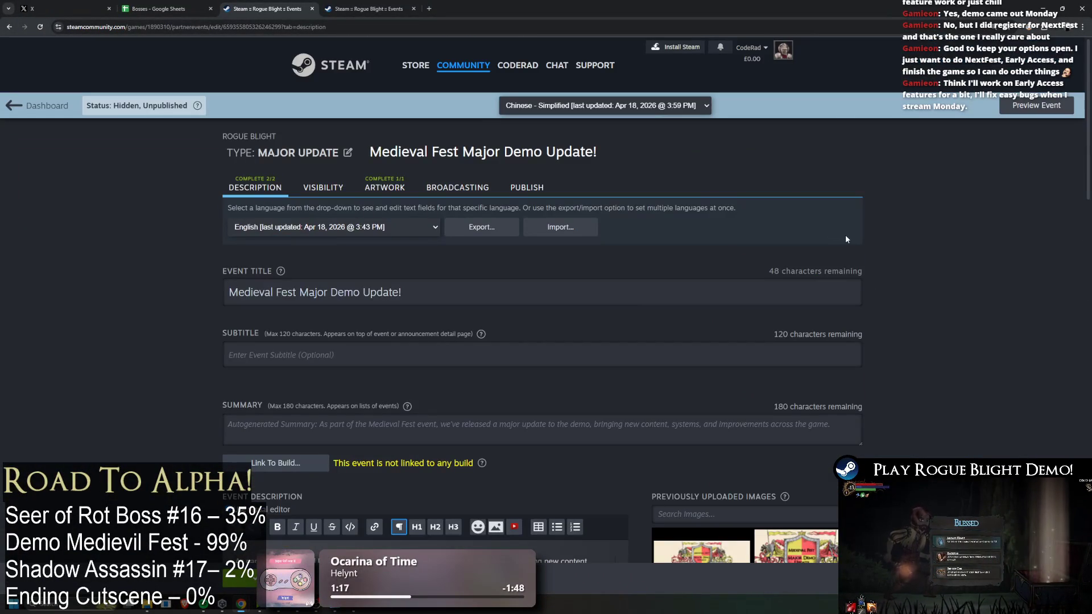
Preview the event page, read through the whole post, then close the preview and spreadsheet tabs
click(1018, 106)
scroll(648, 217, down, 15)
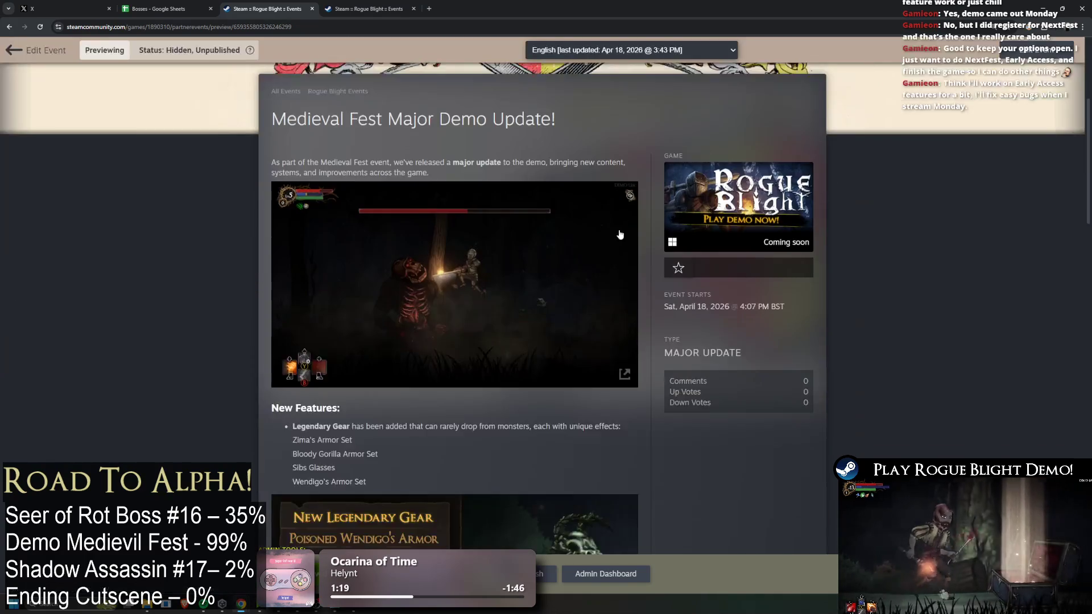
scroll(648, 217, down, 8)
scroll(713, 407, up, 14)
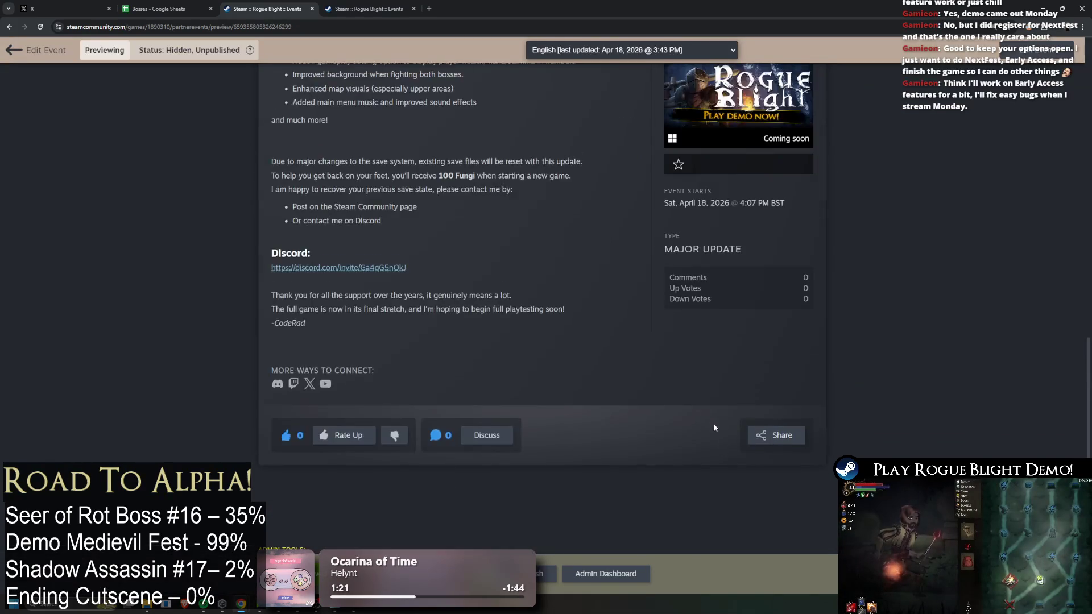
scroll(699, 398, down, 8)
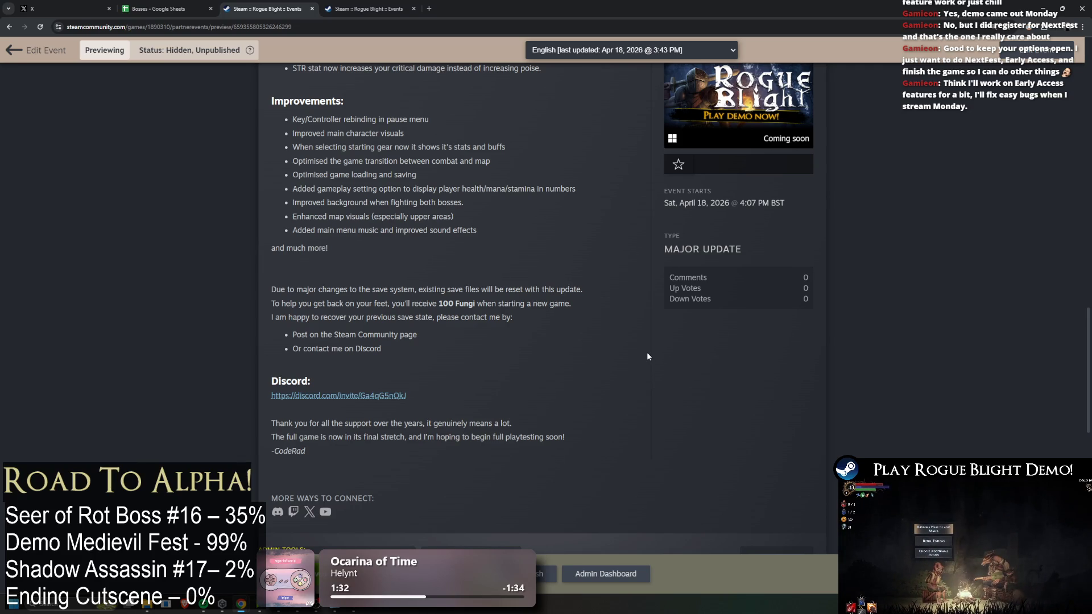
scroll(647, 353, down, 2)
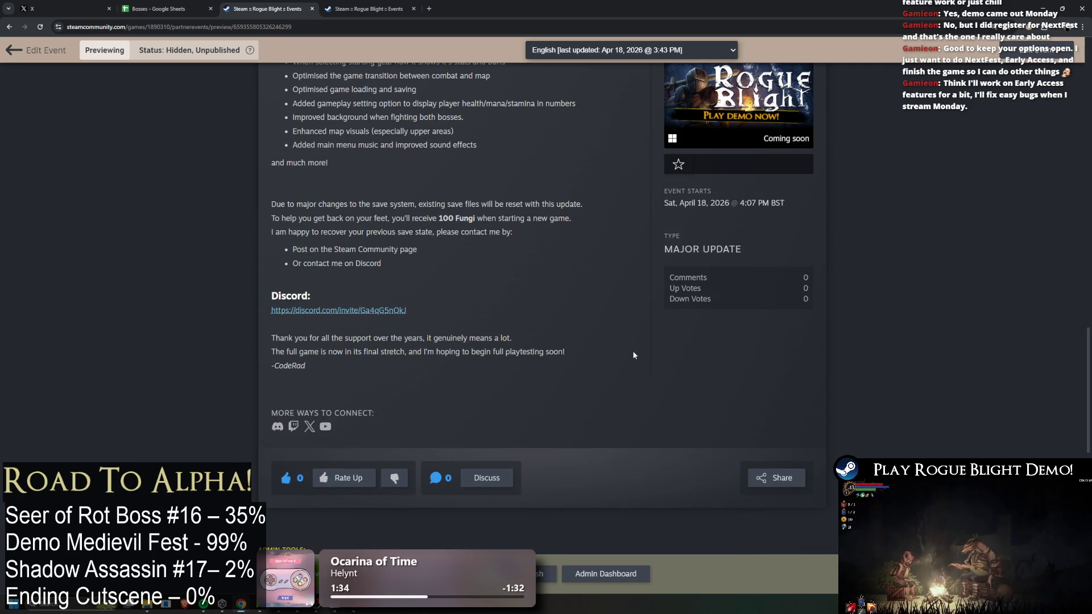
scroll(569, 344, up, 10)
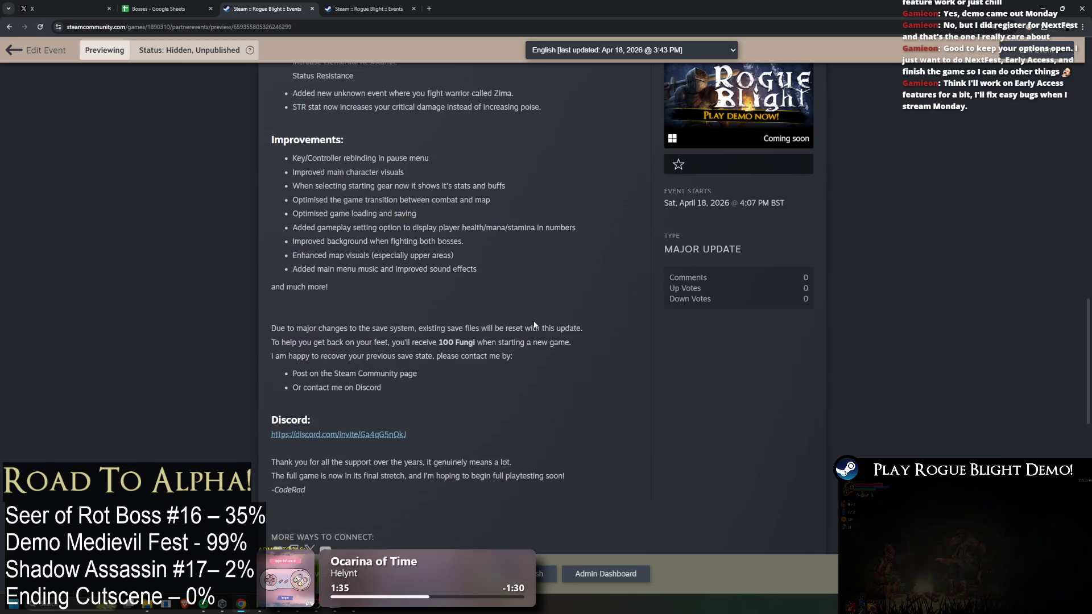
scroll(616, 357, up, 5)
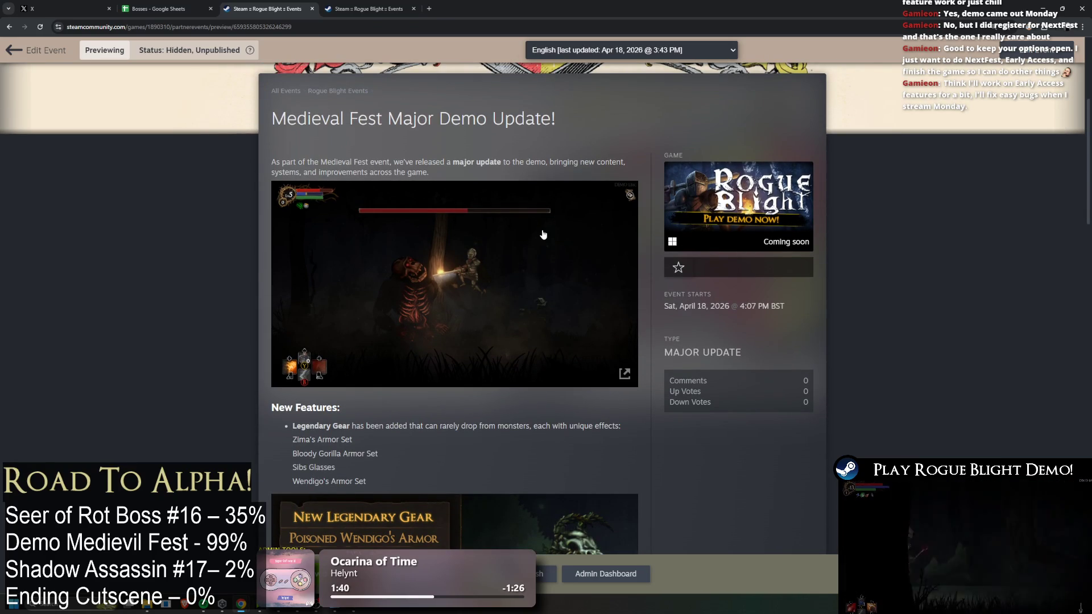
scroll(543, 234, down, 3)
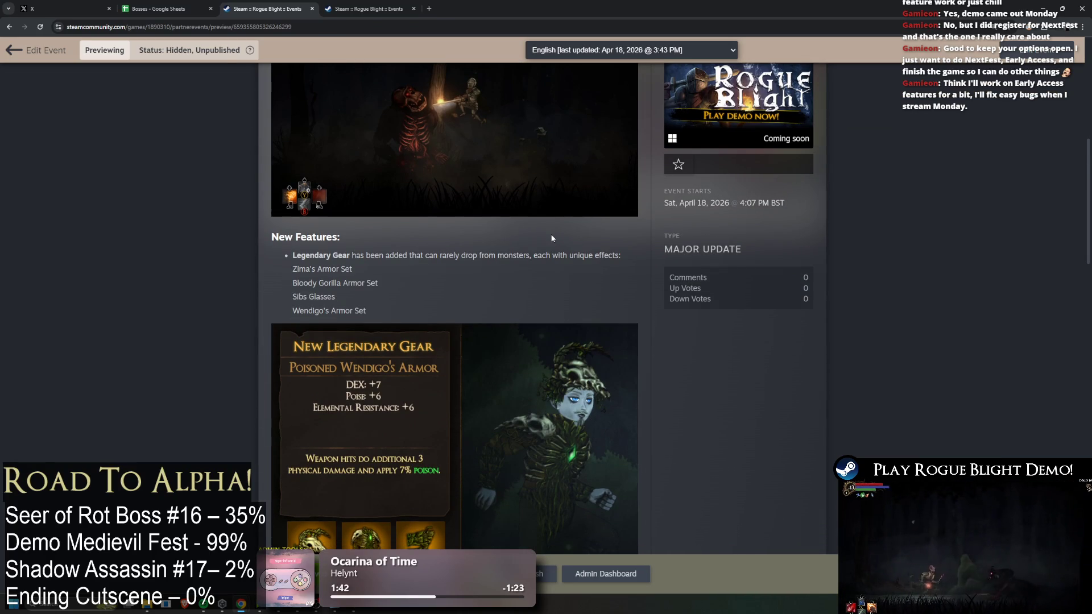
scroll(552, 241, down, 3)
scroll(552, 244, down, 3)
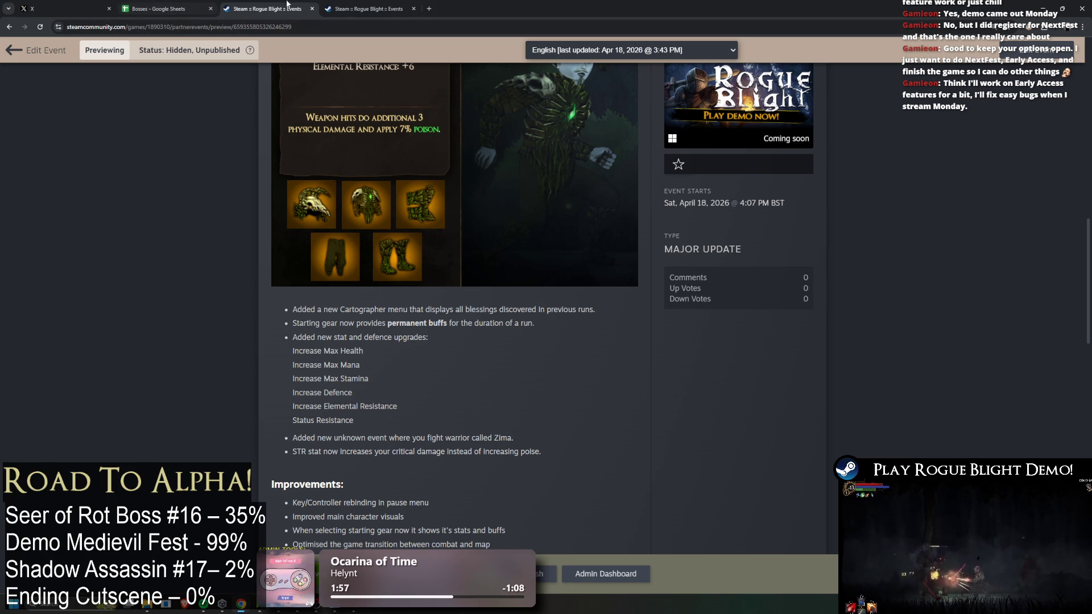
click(312, 9)
click(211, 8)
Cancel the 'Leave site?' prompt and turn Steam broadcasting on
click(210, 9)
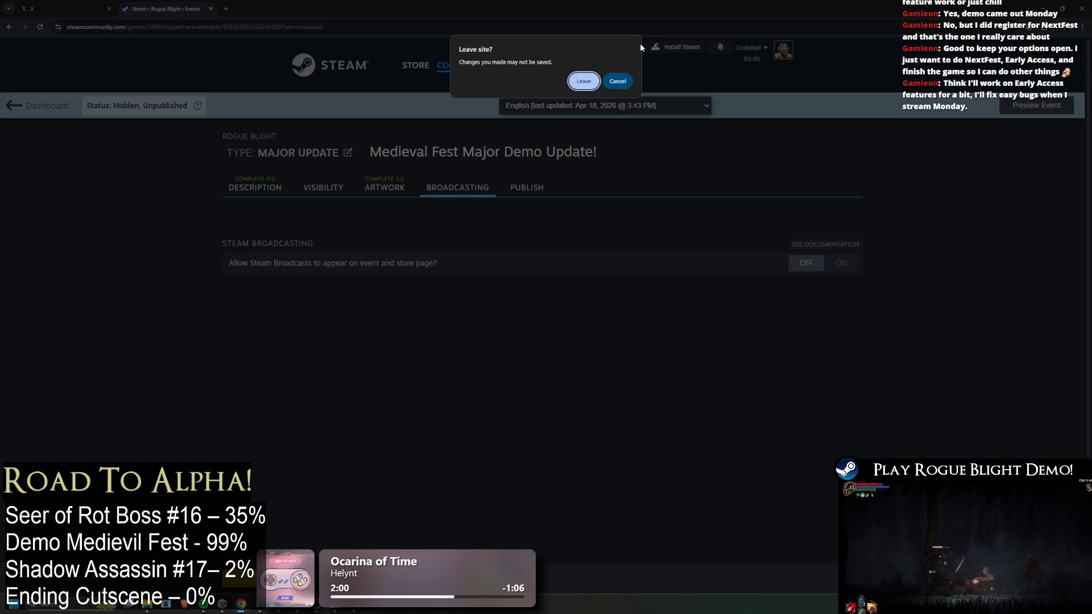
click(608, 81)
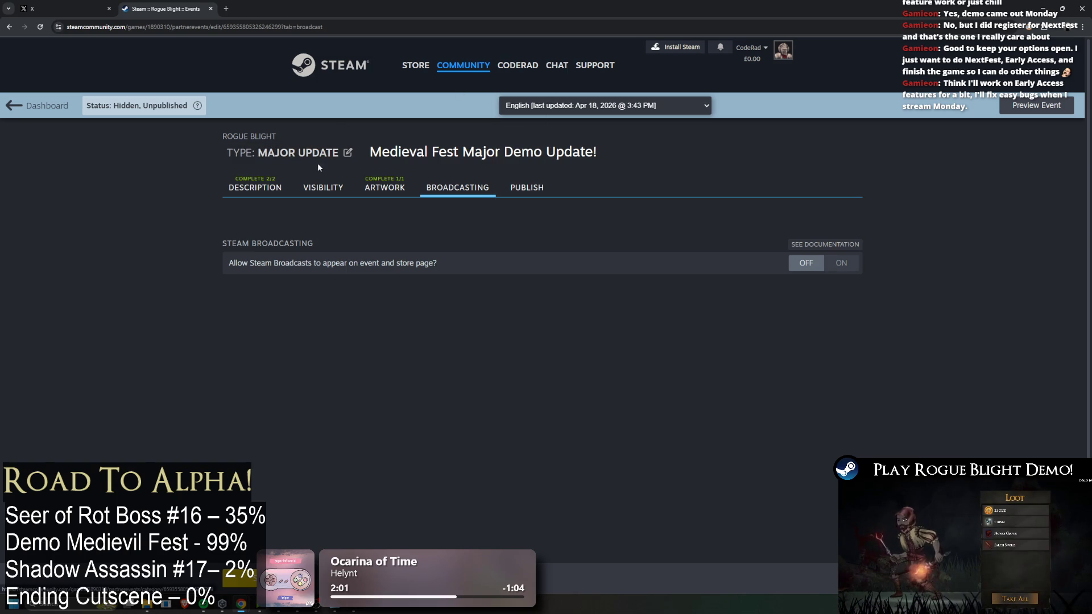
click(841, 262)
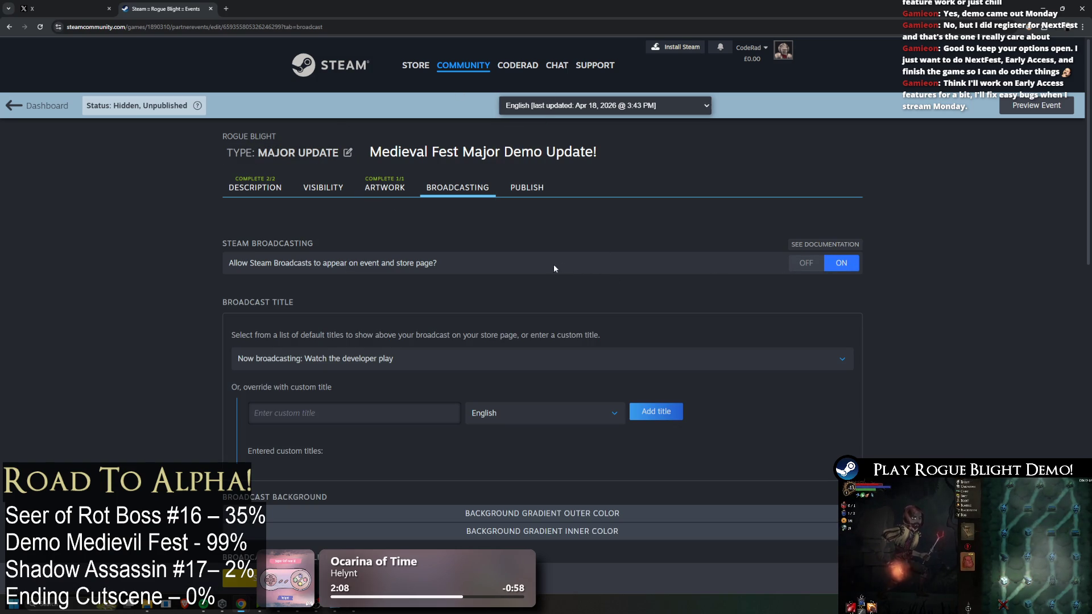
scroll(297, 273, down, 2)
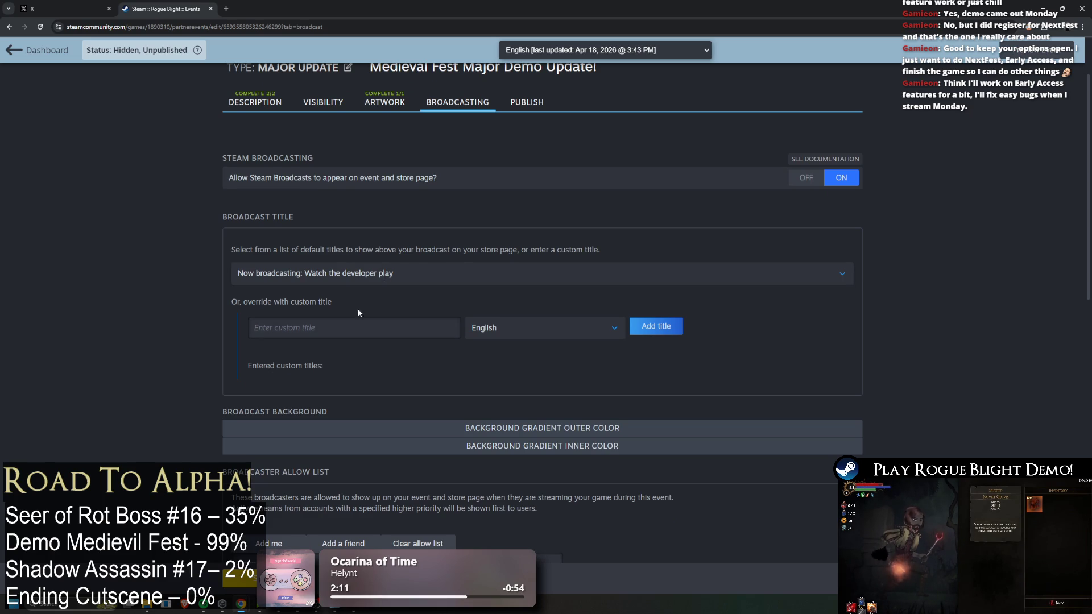
scroll(464, 296, down, 2)
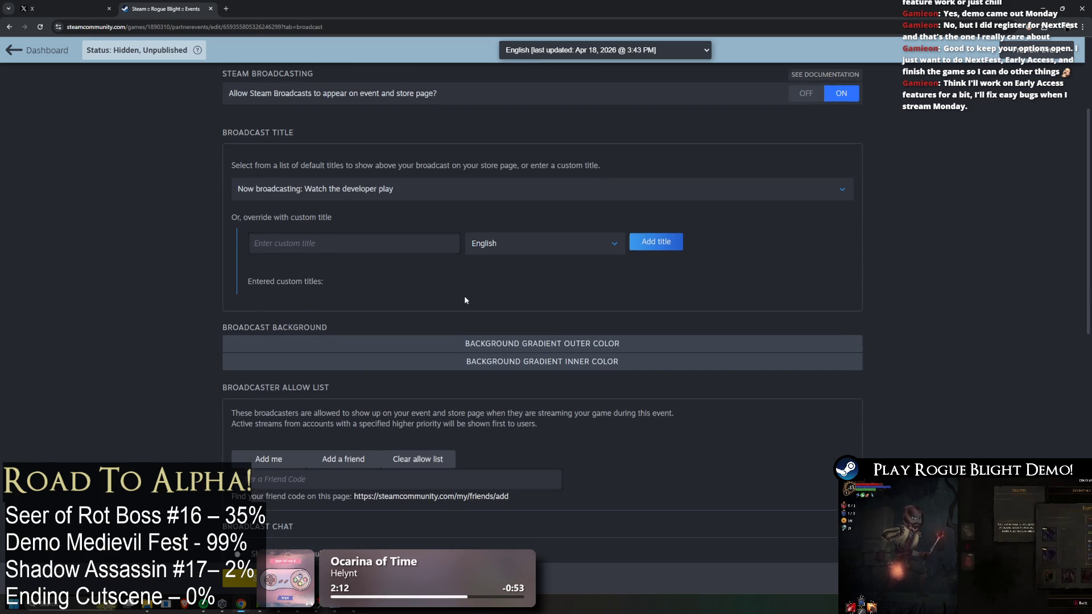
Look over the broadcast colour and layout options, then turn broadcasting back off
click(530, 347)
click(353, 340)
scroll(279, 313, down, 2)
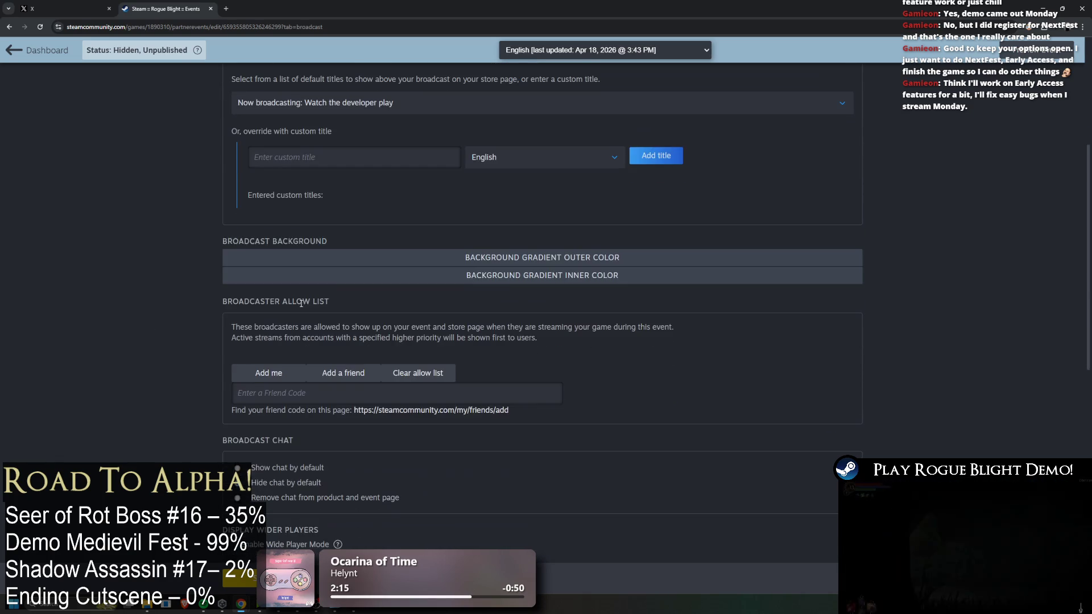
scroll(279, 313, down, 2)
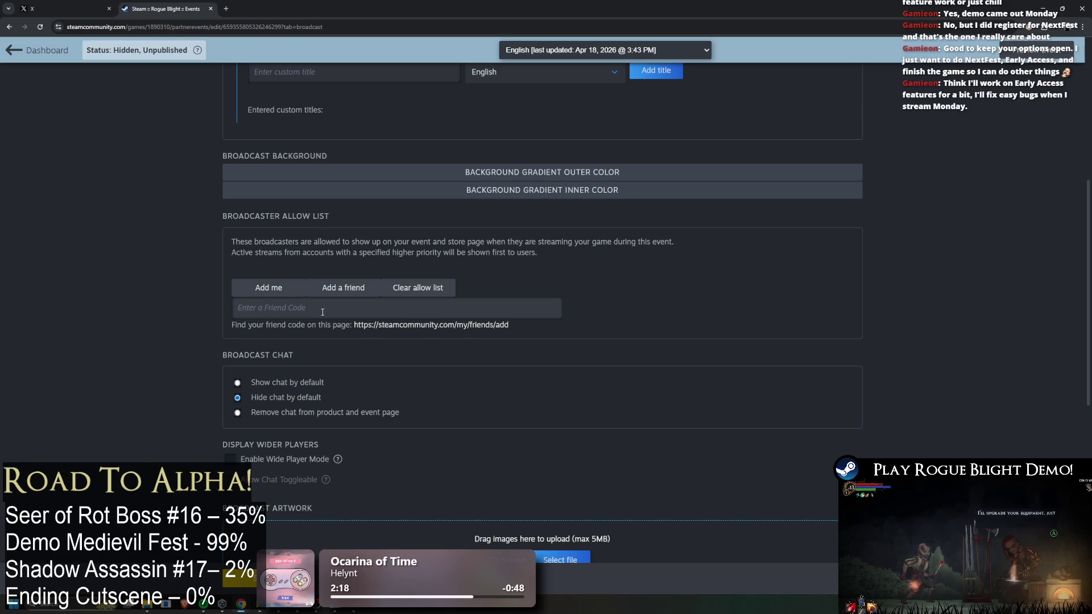
scroll(316, 313, down, 2)
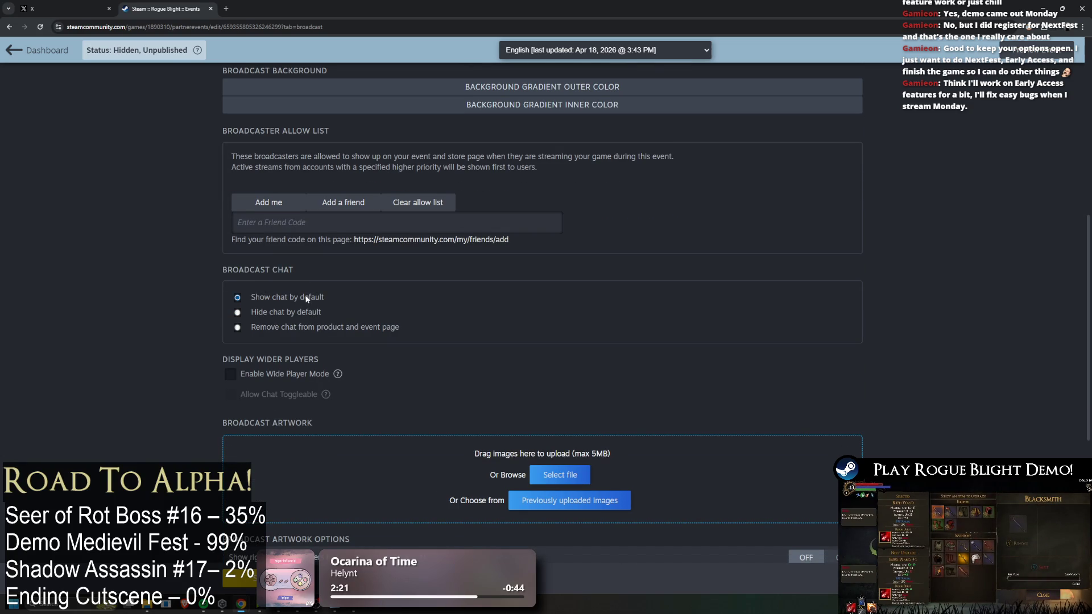
scroll(307, 301, down, 1)
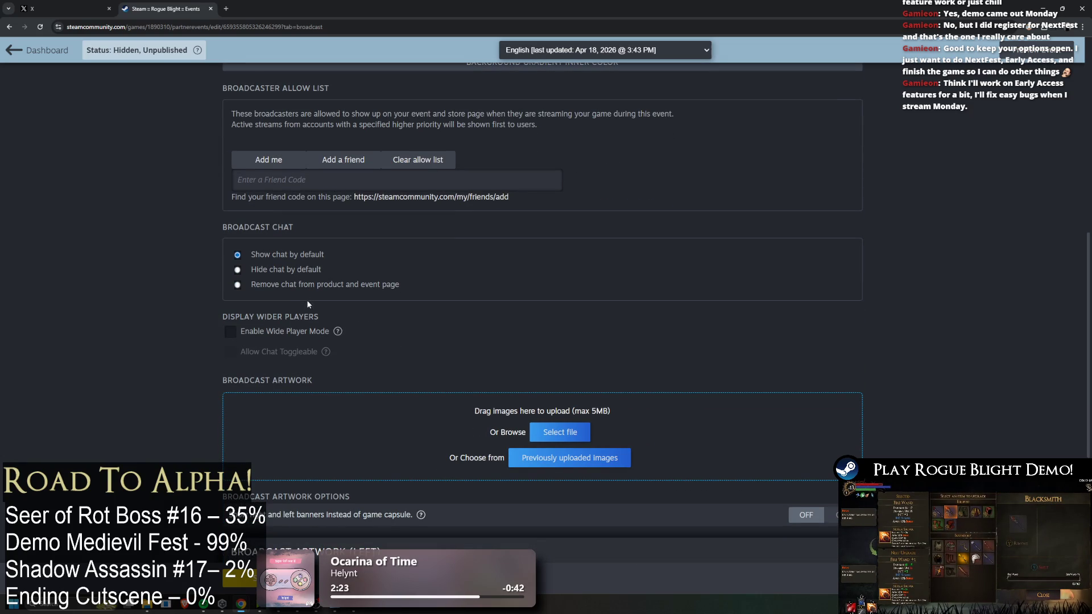
mouse_move(339, 334)
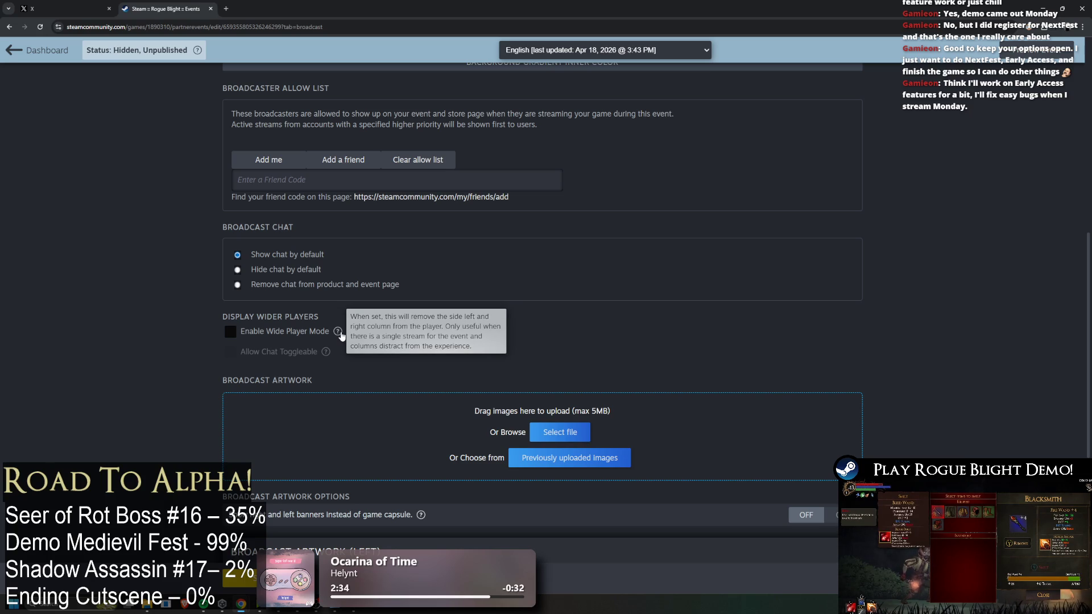
scroll(673, 341, down, 2)
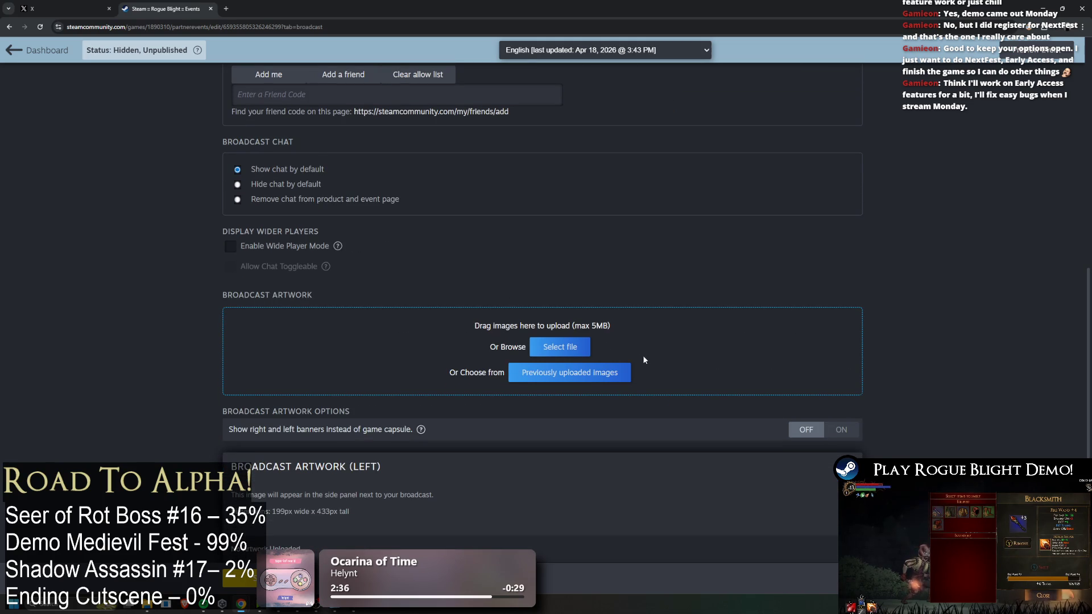
scroll(637, 356, down, 4)
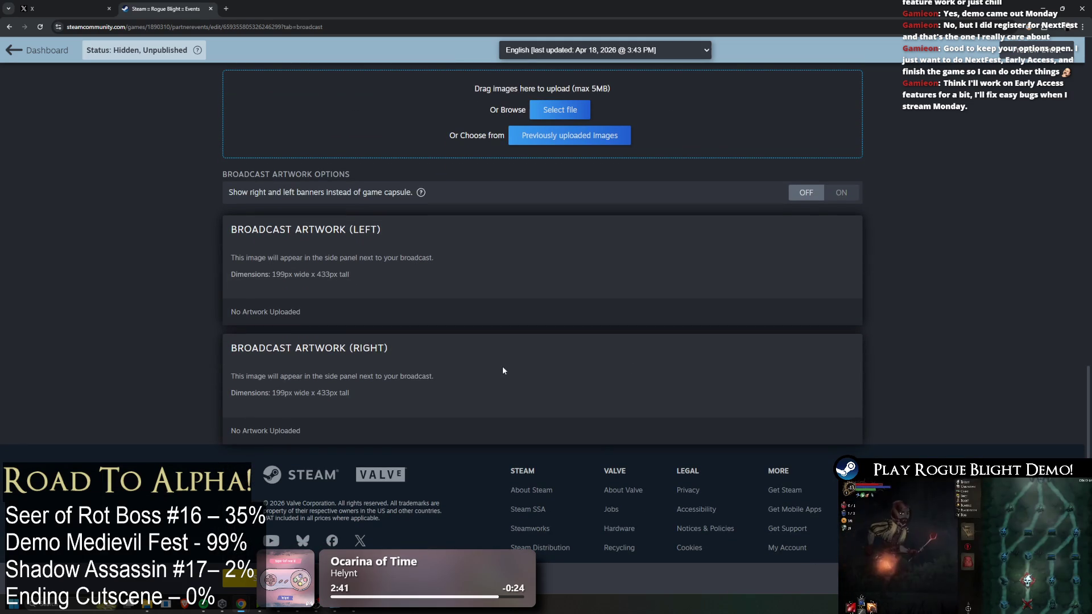
scroll(513, 391, up, 10)
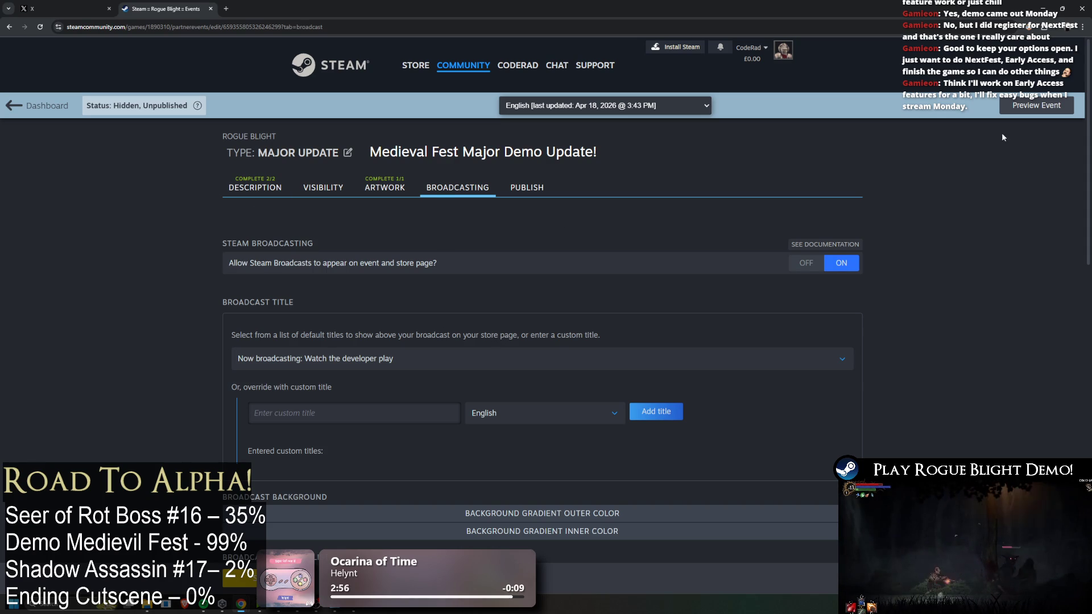
click(806, 263)
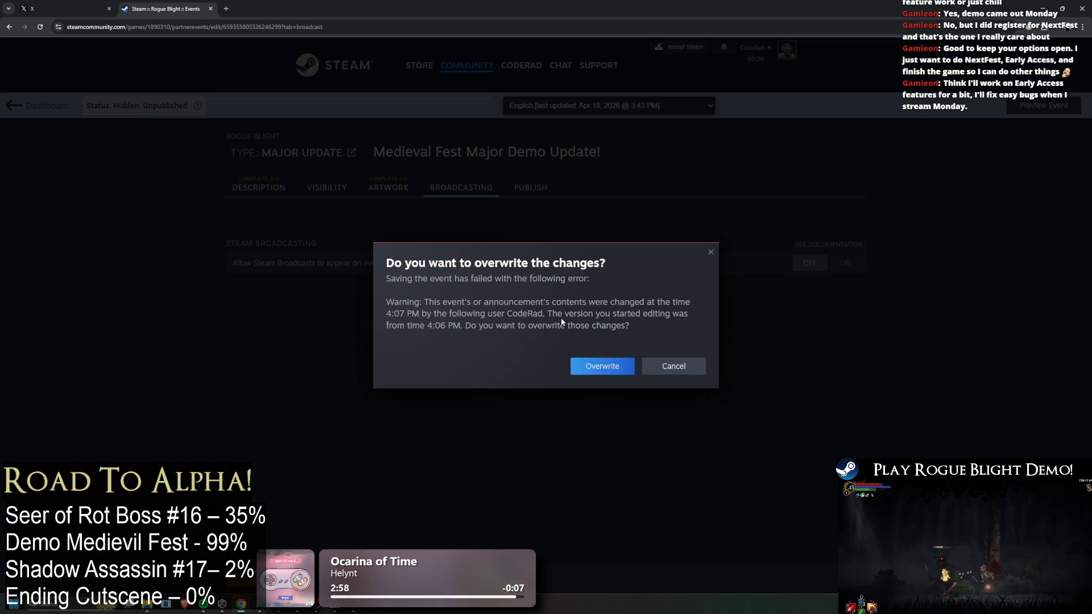
Save the event with overwrite and return to the Admin Dashboard showing the Medieval Fest draft
click(589, 364)
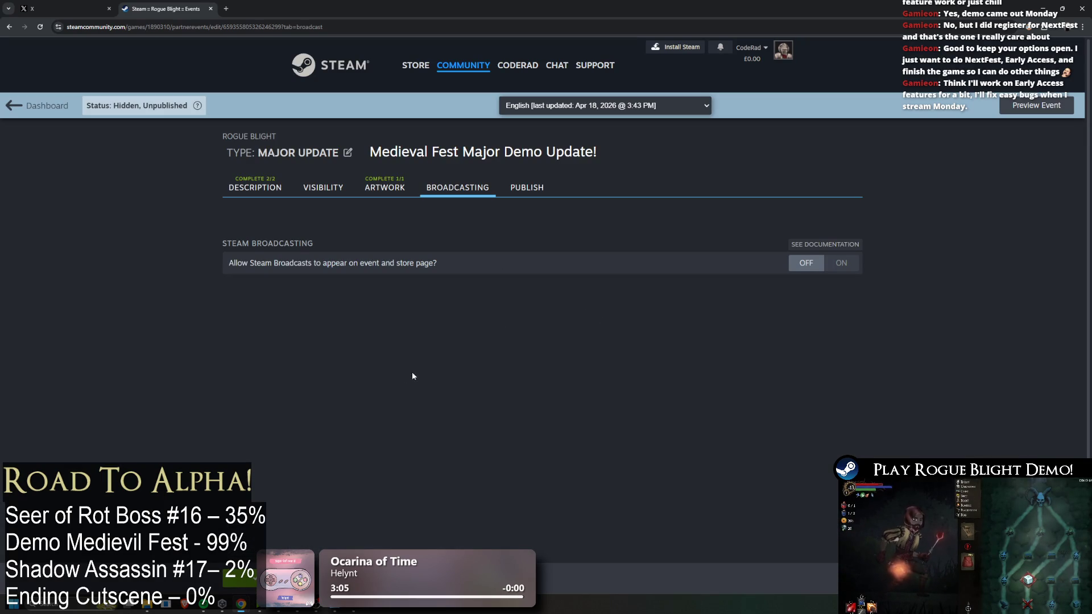
click(252, 188)
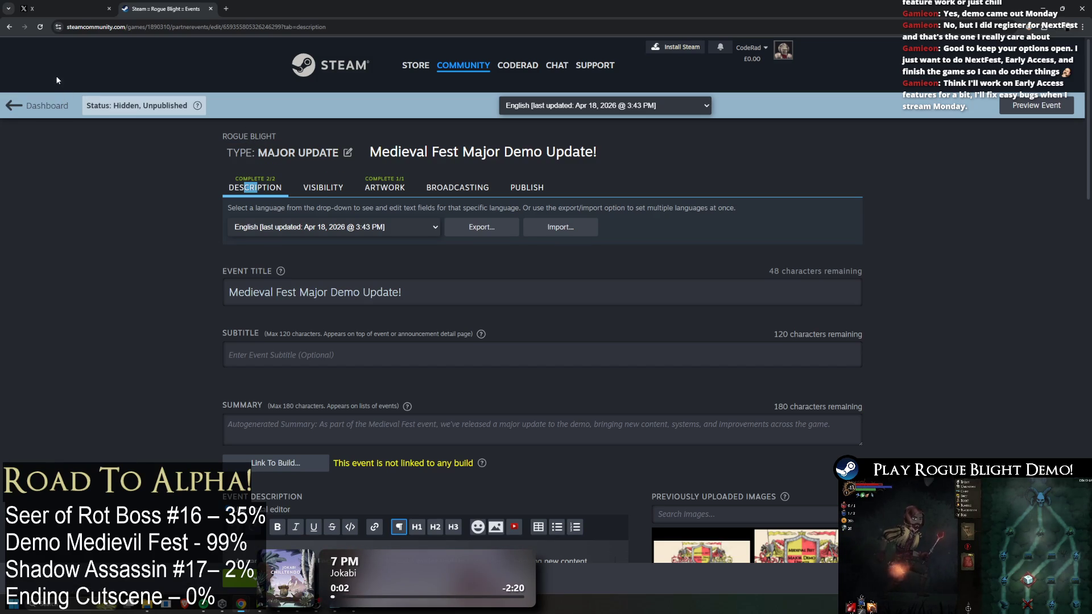
scroll(957, 227, down, 15)
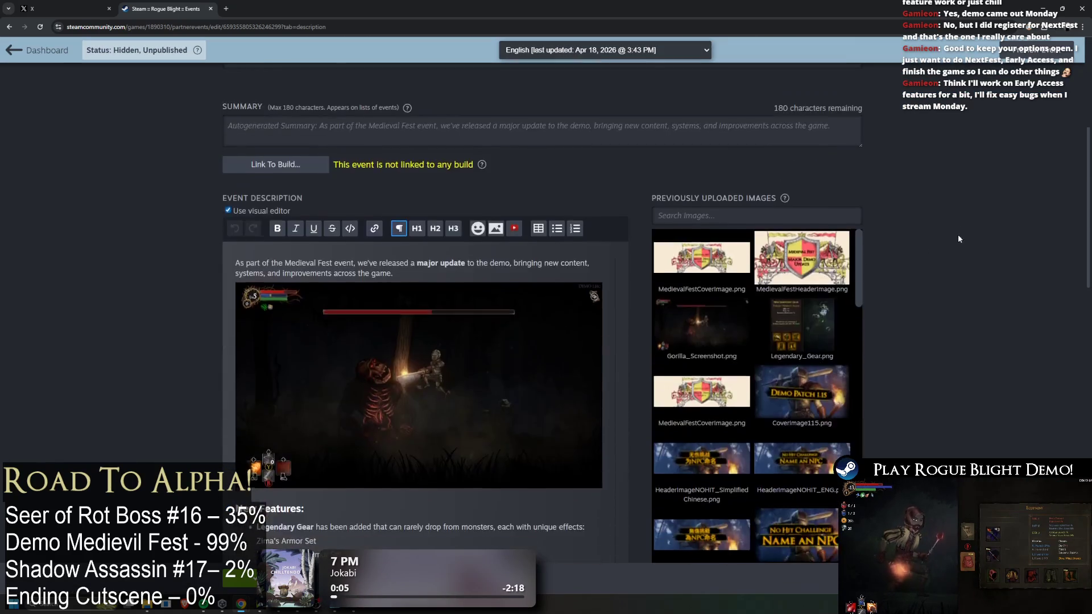
scroll(985, 369, up, 15)
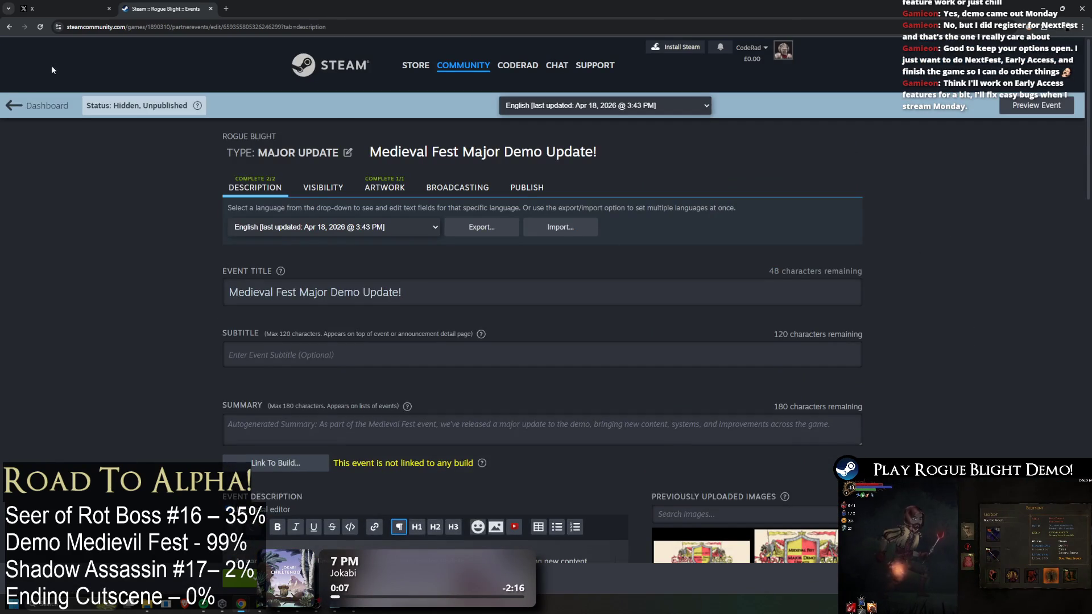
click(31, 103)
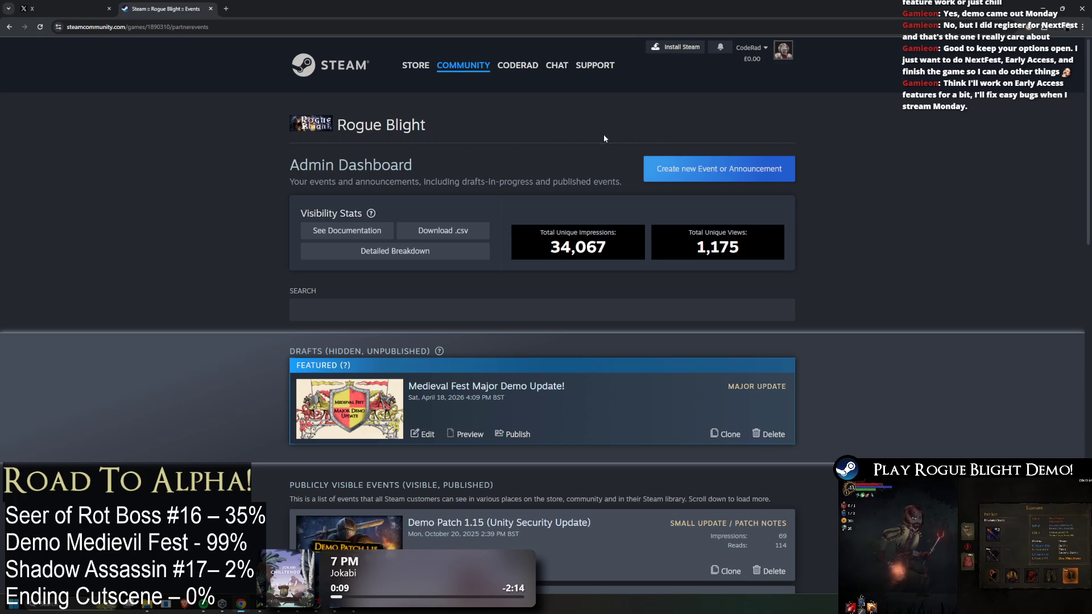
scroll(822, 186, down, 2)
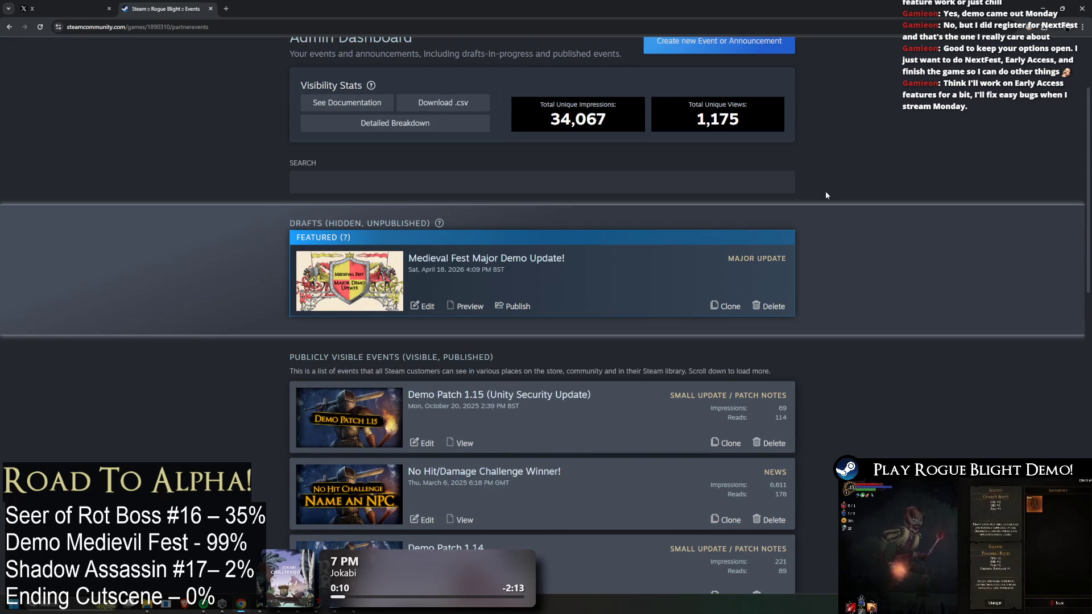